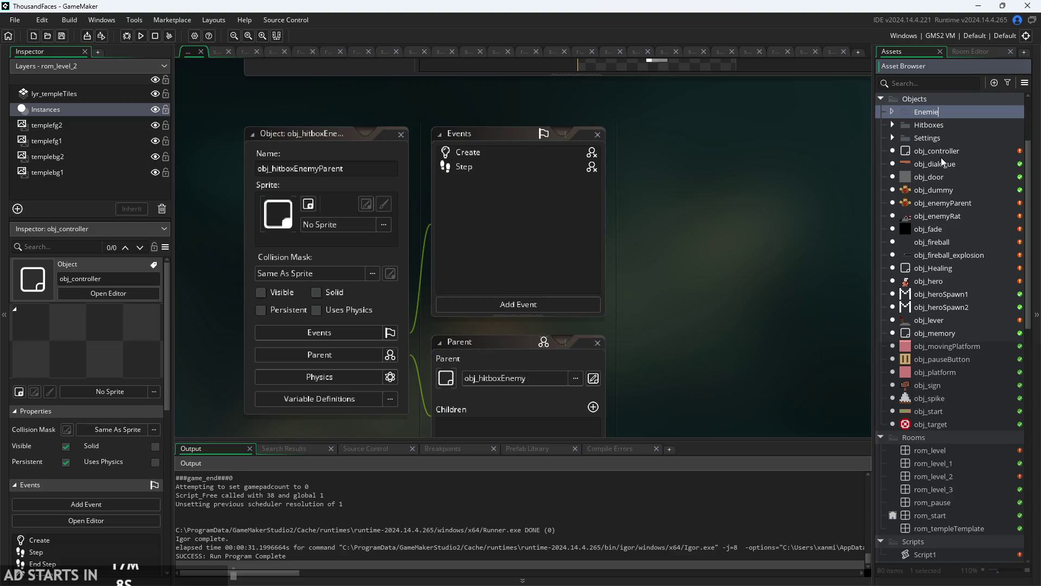
- Open obj_dummy's object editor to view its Draw event code
{"action": "left_click", "coordinate": [947, 204]}
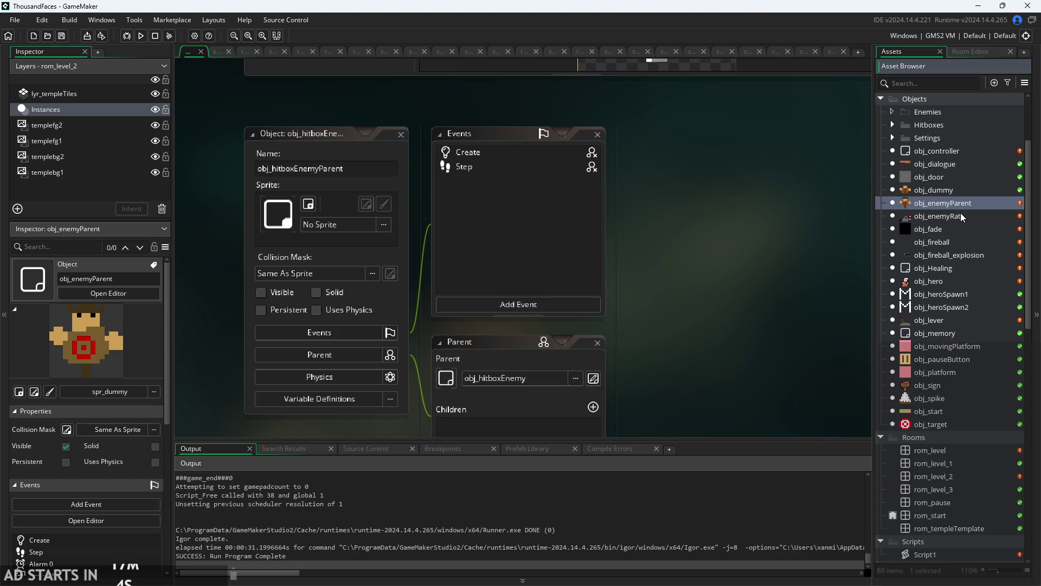
{"action": "left_click", "coordinate": [977, 195]}
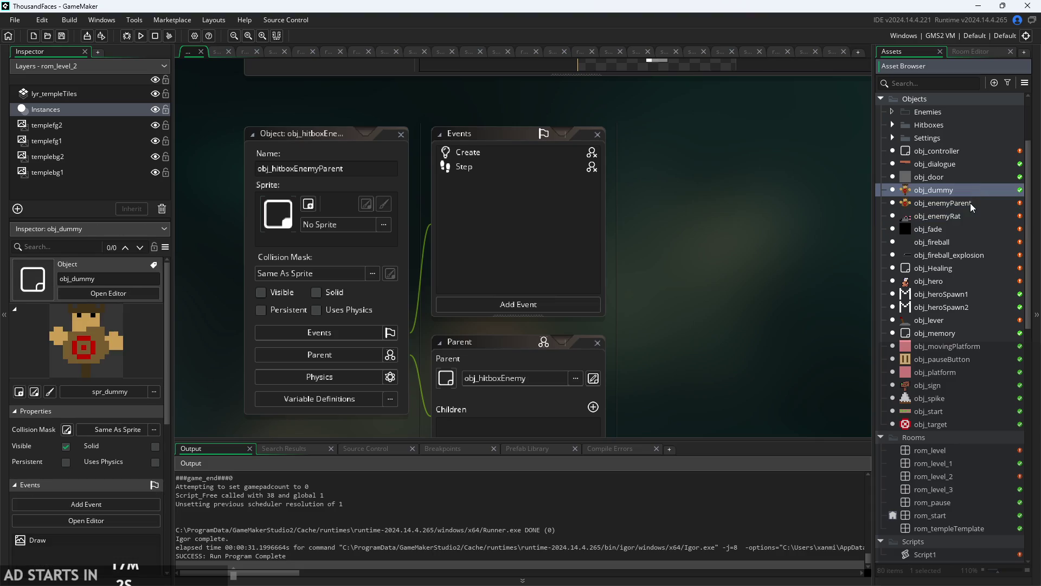
{"action": "double_click", "coordinate": [968, 187]}
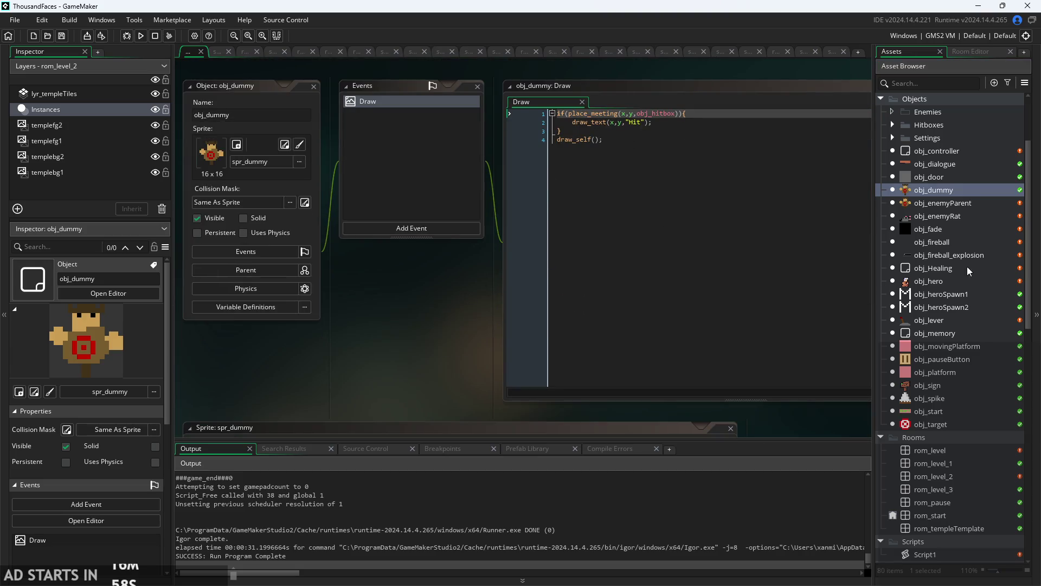
- Multi-select obj_enemyParent, obj_enemyRat and obj_spike in the Asset Browser
{"action": "left_click", "coordinate": [955, 203]}
{"action": "left_click", "coordinate": [954, 216], "text": "ctrl"}
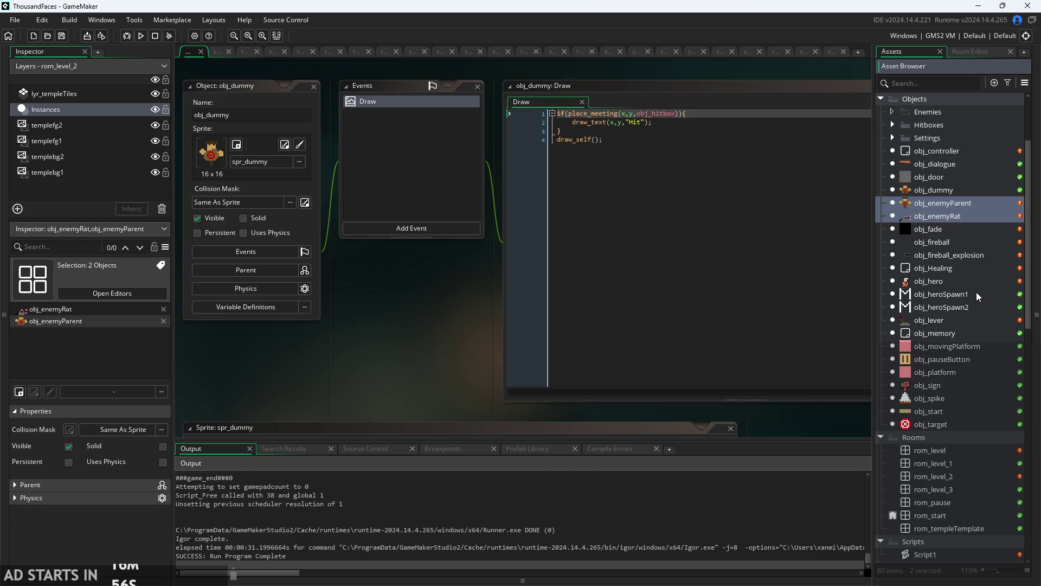
{"action": "left_click", "coordinate": [954, 359], "text": "shift"}
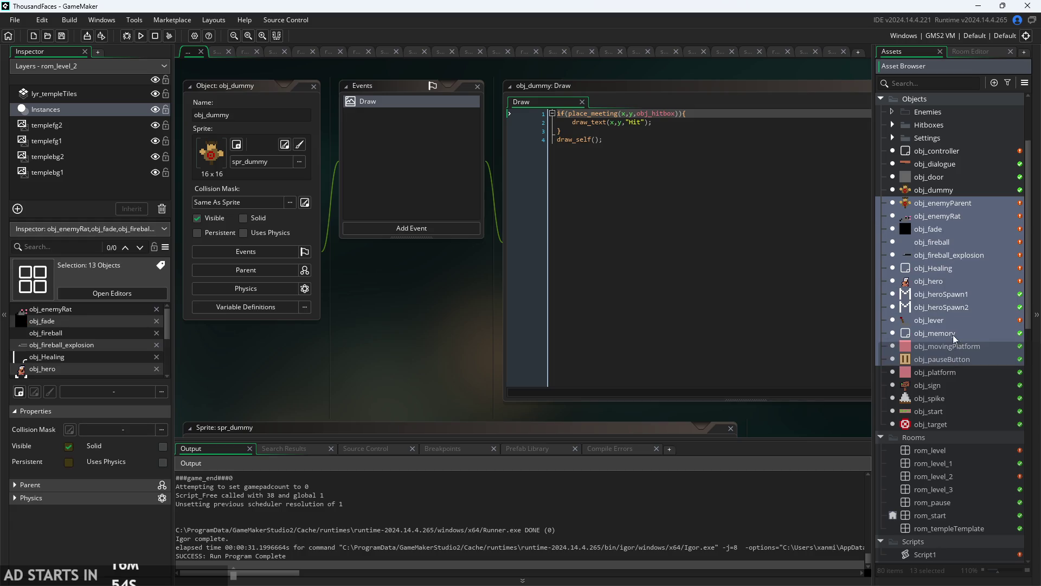
{"action": "left_click", "coordinate": [945, 204]}
{"action": "left_click", "coordinate": [946, 220], "text": "ctrl"}
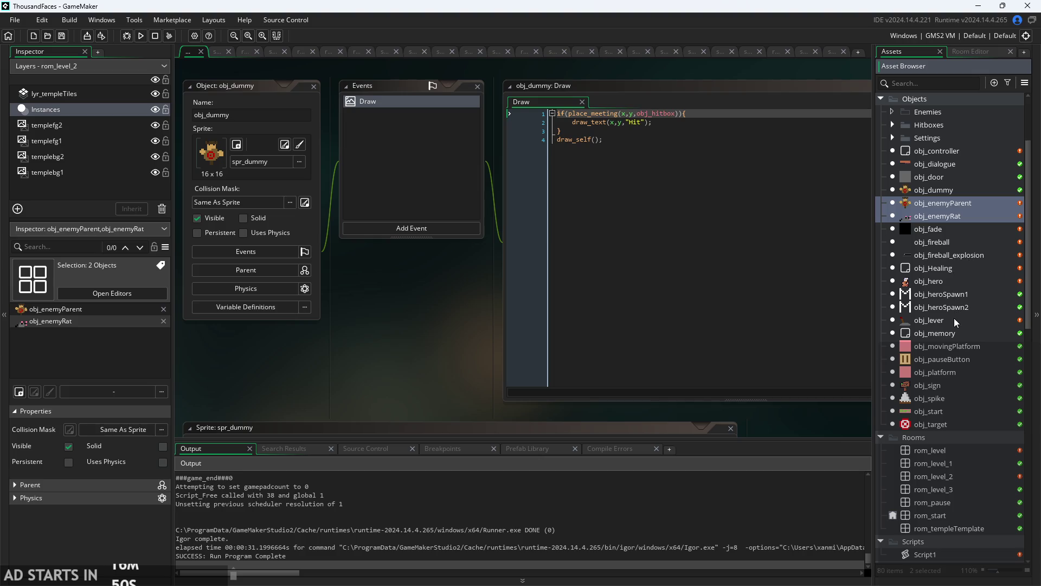
{"action": "left_click", "coordinate": [945, 399], "text": "ctrl"}
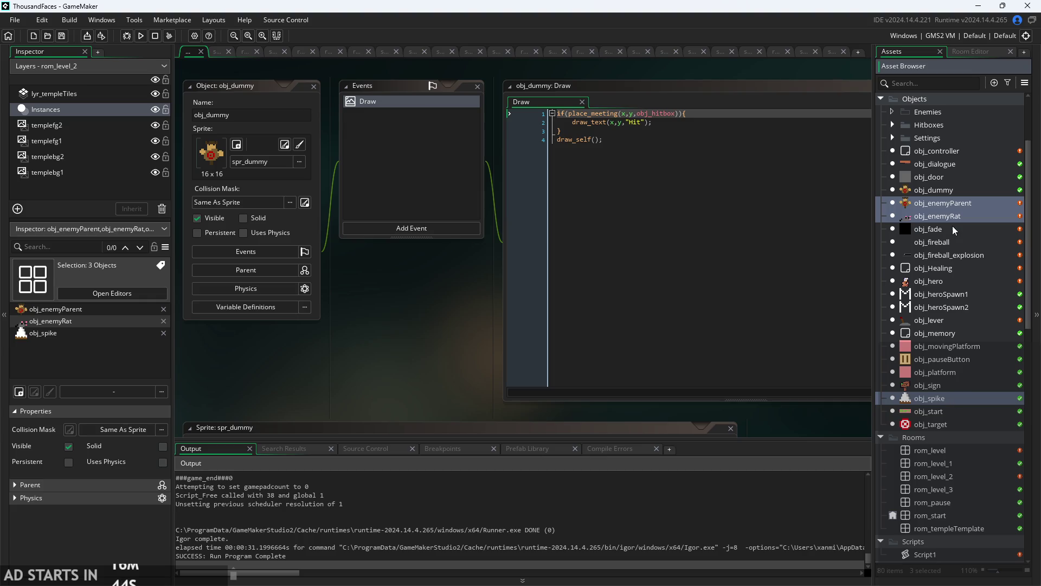
{"action": "scroll", "coordinate": [936, 114], "scroll_direction": "up", "scroll_amount": 1}
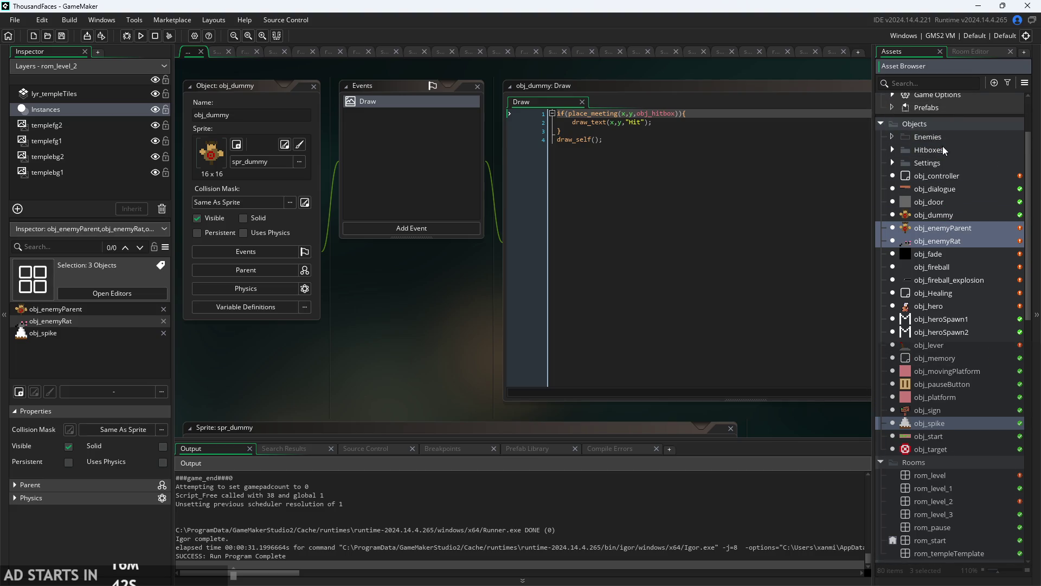
- Move the three enemy objects into the Enemies folder and open obj_spike
{"action": "left_click_drag", "start_coordinate": [950, 240], "coordinate": [943, 142]}
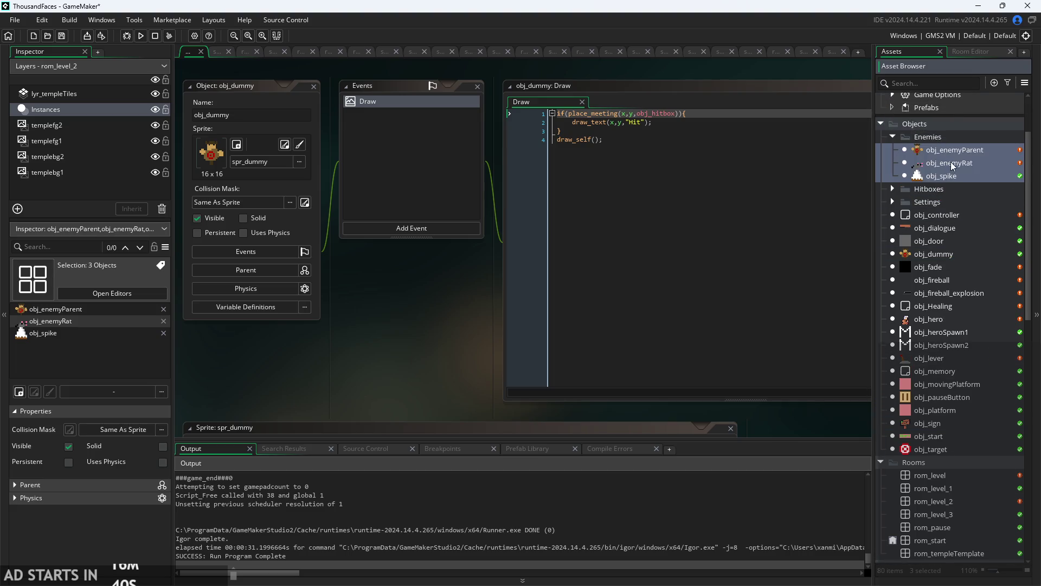
{"action": "left_click", "coordinate": [950, 136]}
{"action": "double_click", "coordinate": [952, 182]}
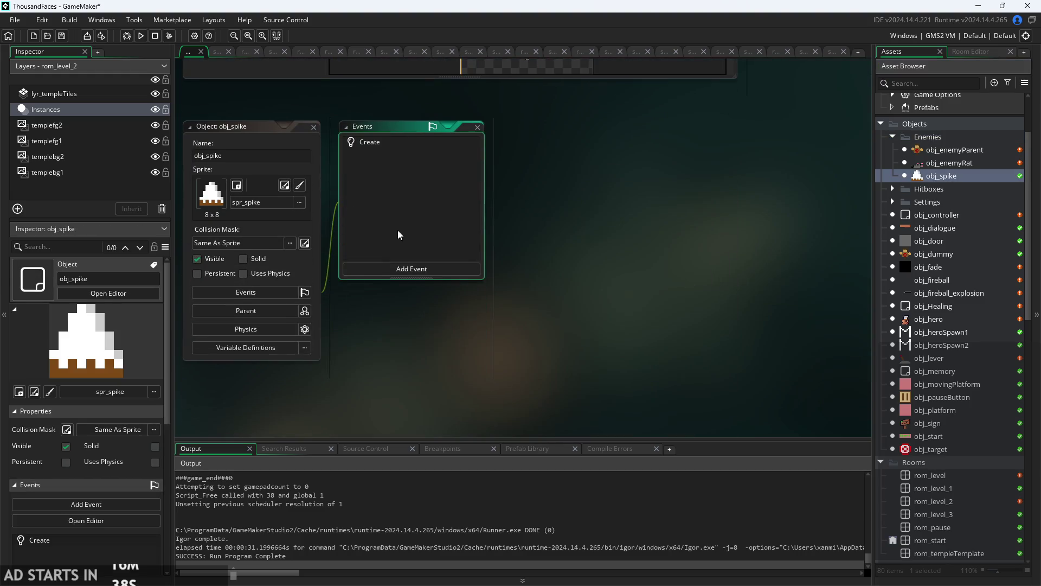
- Look over obj_spike's Create event code, then close its events and code windows
{"action": "double_click", "coordinate": [379, 143]}
{"action": "scroll", "coordinate": [373, 317], "scroll_direction": "down", "scroll_amount": 2, "text": "ctrl"}
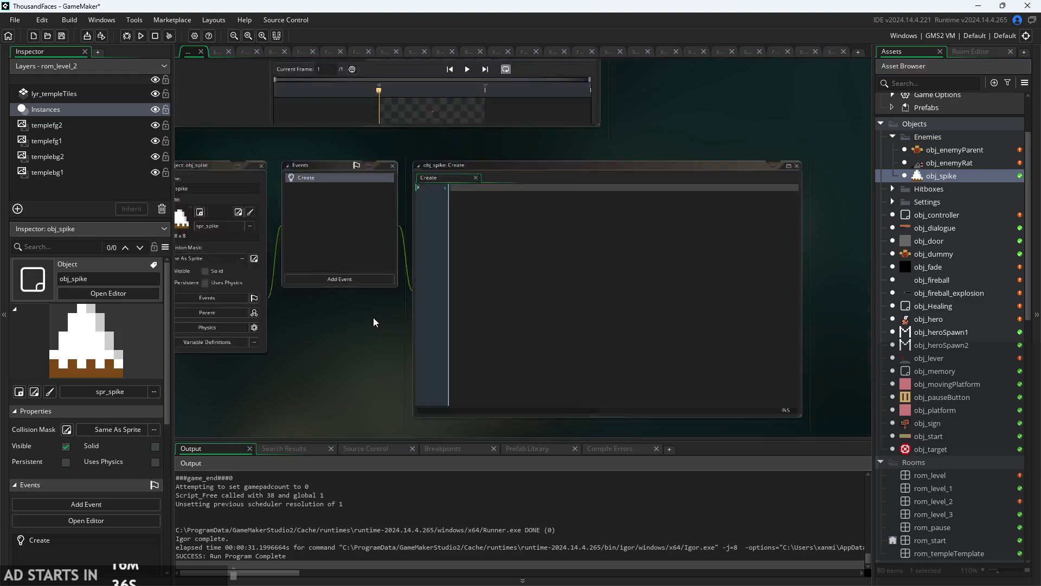
{"action": "left_click", "coordinate": [387, 203]}
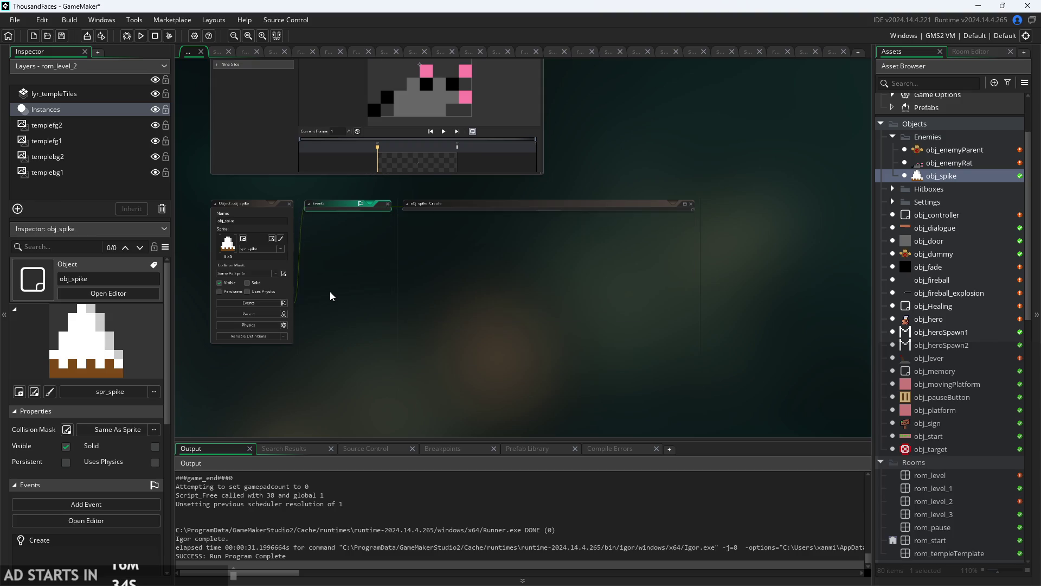
{"action": "scroll", "coordinate": [330, 291], "scroll_direction": "up", "scroll_amount": 2, "text": "ctrl"}
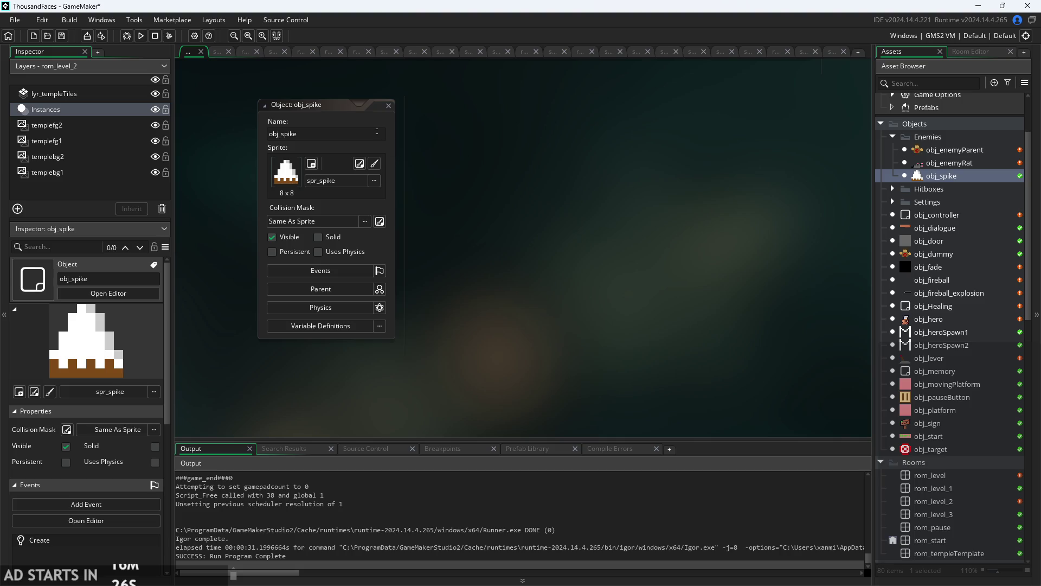
{"action": "left_click_drag", "start_coordinate": [644, 179], "coordinate": [618, 189]}
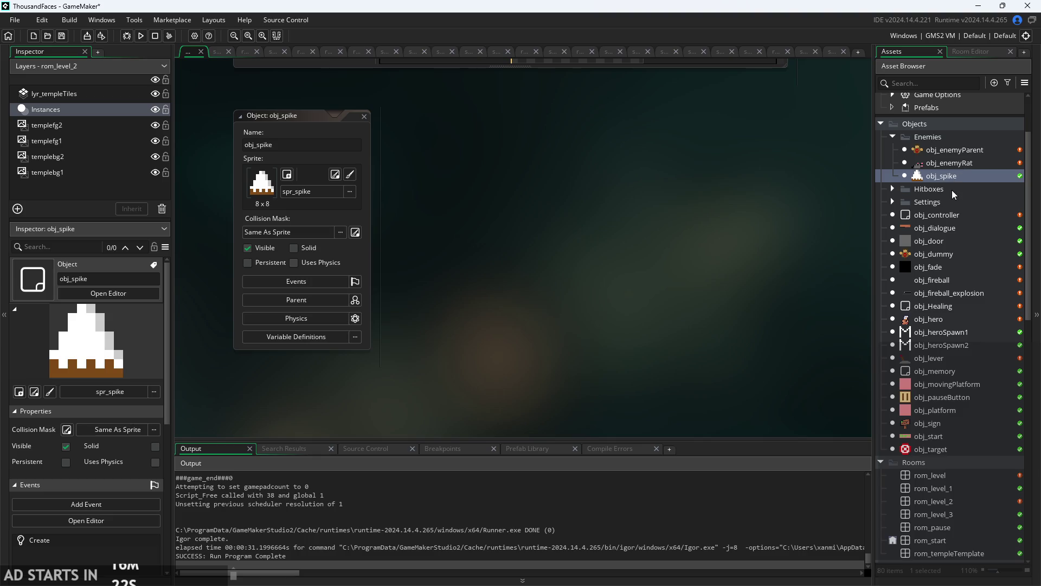
- Open obj_enemyRat's editor and check its collision mask options, leaving them unchanged
{"action": "left_click", "coordinate": [957, 155]}
{"action": "double_click", "coordinate": [954, 162]}
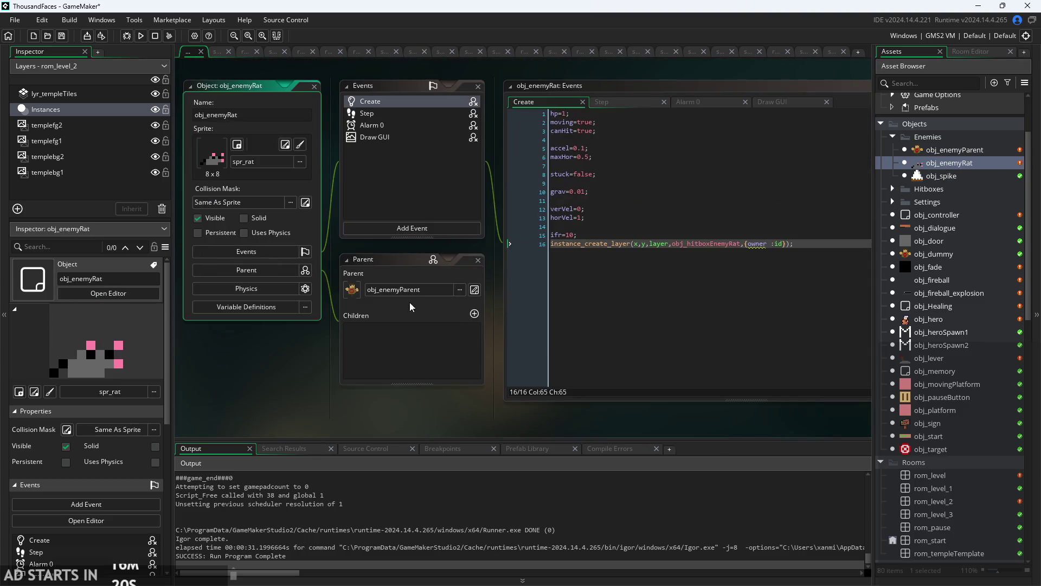
{"action": "left_click", "coordinate": [274, 201]}
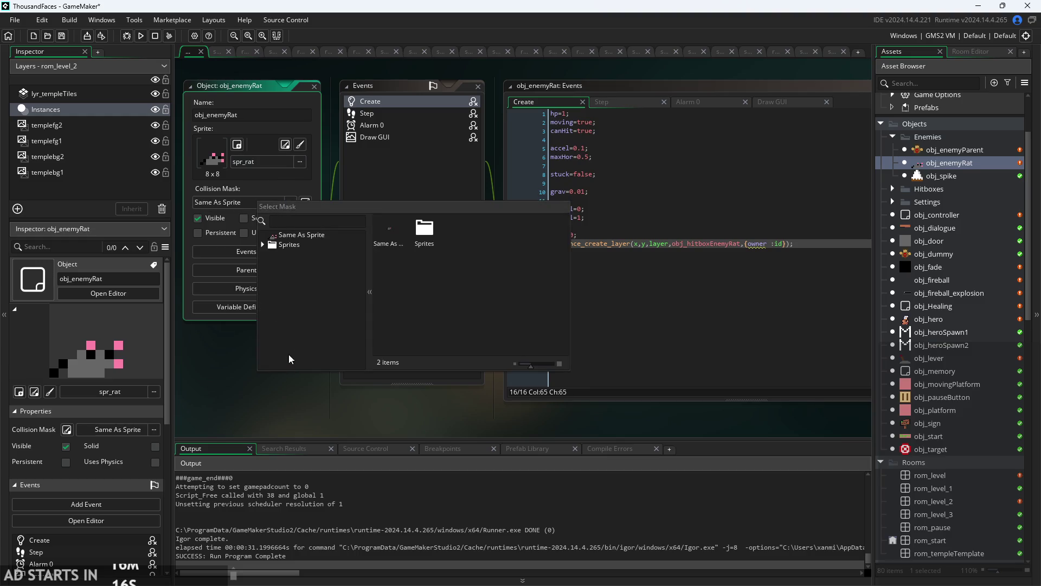
{"action": "left_click", "coordinate": [272, 262]}
- Review Create code line 16, which spawns obj_hitboxEnemyRat with owner set to id
{"action": "scroll", "coordinate": [494, 248], "scroll_direction": "up", "scroll_amount": 2}
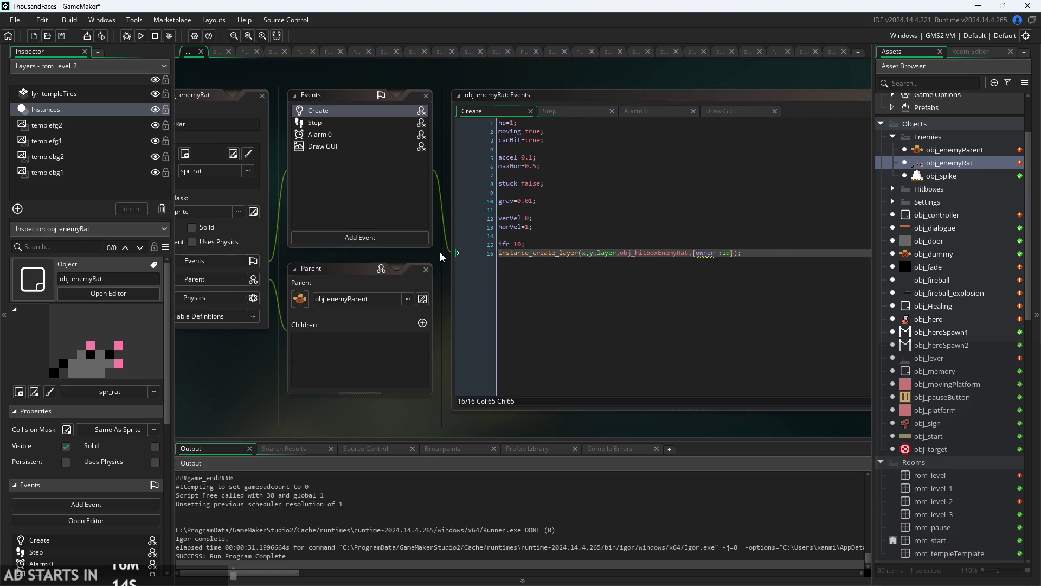
{"action": "left_click", "coordinate": [725, 259]}
{"action": "left_click", "coordinate": [733, 260]}
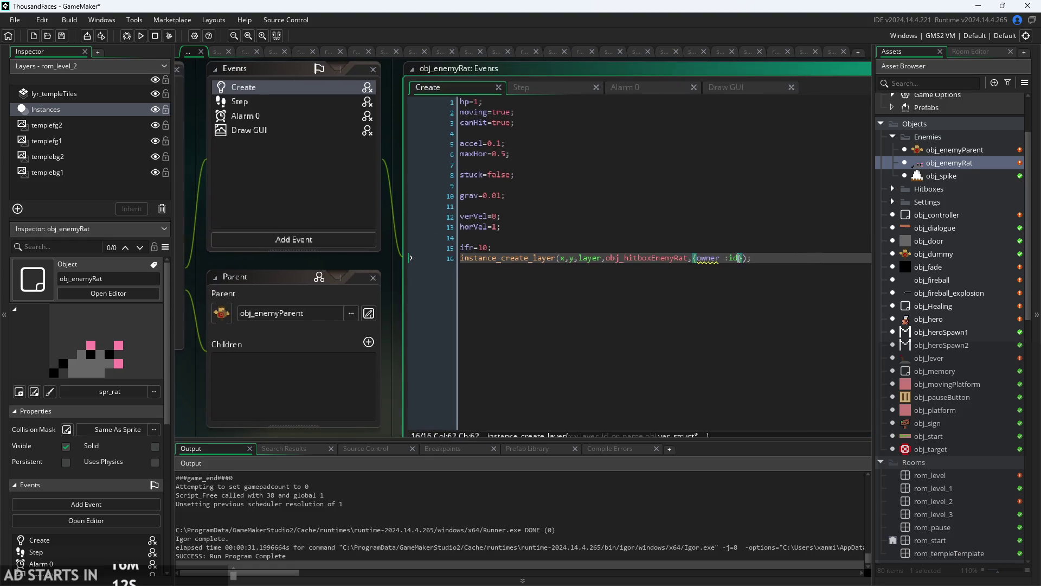
{"action": "mouse_move", "coordinate": [673, 260]}
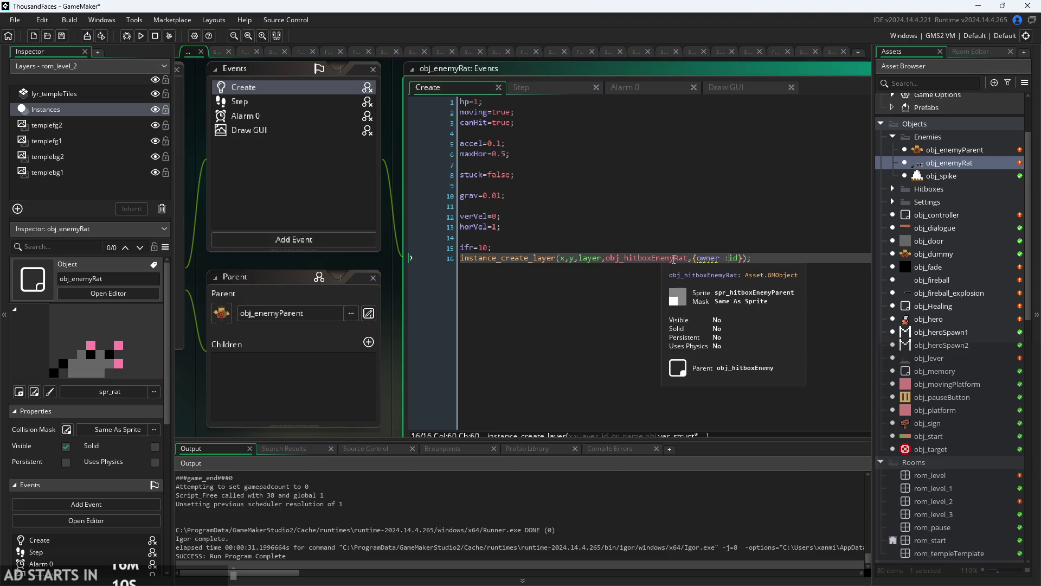
{"action": "scroll", "coordinate": [947, 398], "scroll_direction": "down", "scroll_amount": 20}
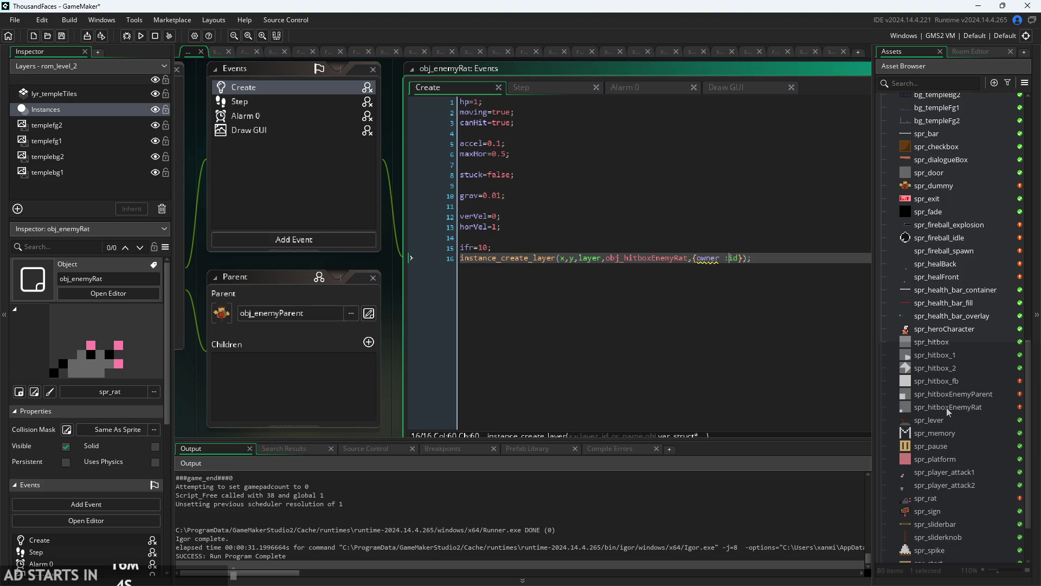
{"action": "scroll", "coordinate": [951, 397], "scroll_direction": "up", "scroll_amount": 12}
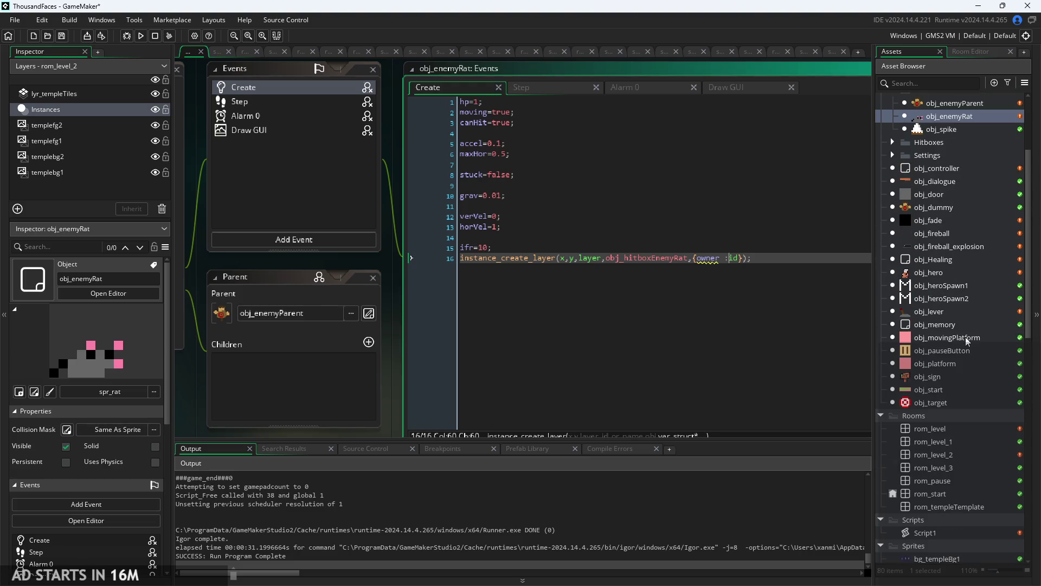
{"action": "scroll", "coordinate": [927, 239], "scroll_direction": "up", "scroll_amount": 3}
- Expand the Hitboxes folder and assign spr_hitboxEnemyRat as obj_hitboxEnemyRat's sprite
{"action": "left_click", "coordinate": [893, 233]}
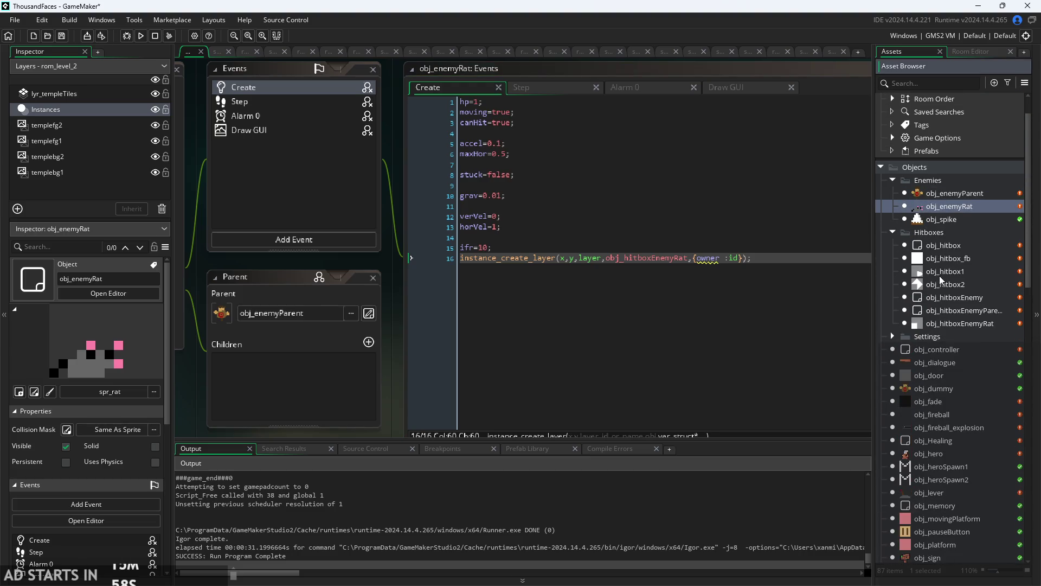
{"action": "double_click", "coordinate": [957, 323]}
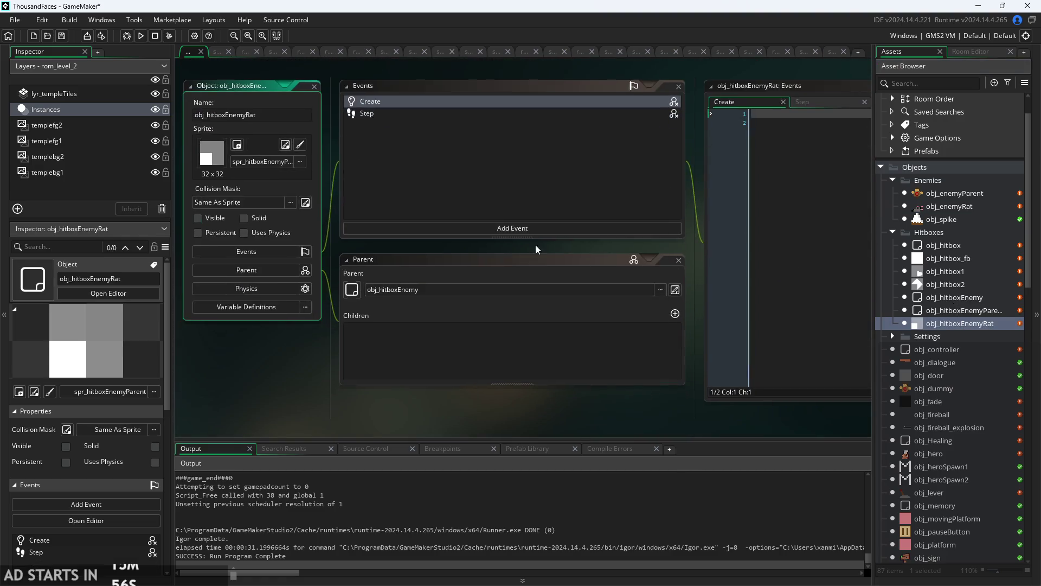
{"action": "left_click", "coordinate": [250, 161]}
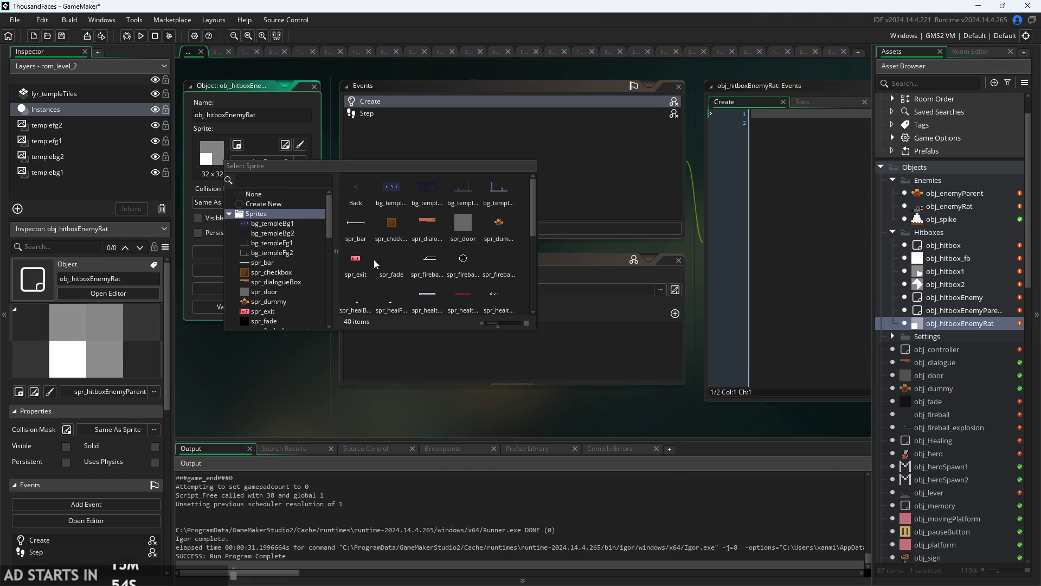
{"action": "left_click", "coordinate": [395, 300]}
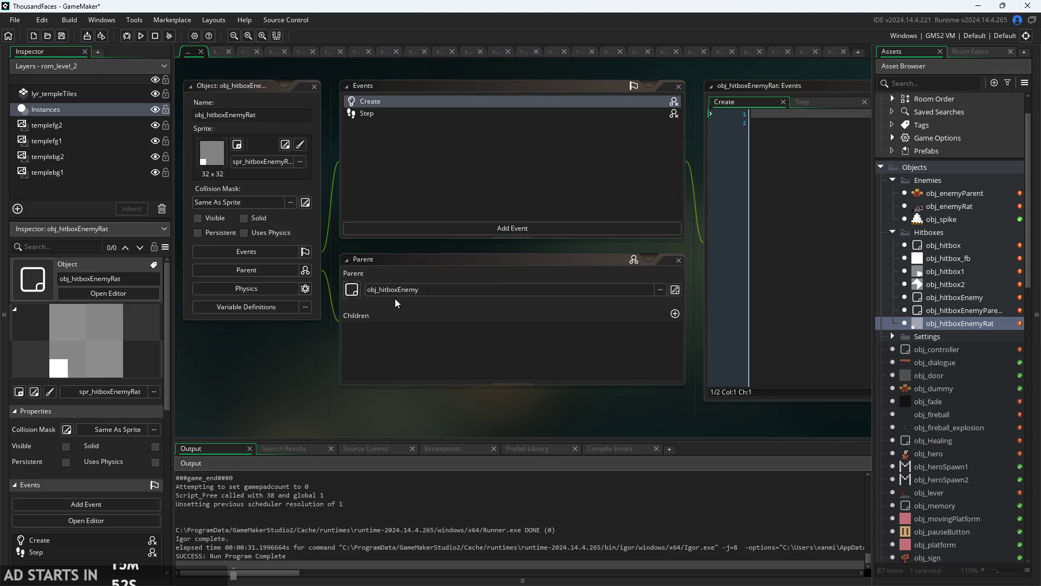
- Set obj_hitboxEnemyParent's collision mask to spr_hitboxEnemyParent and show its Step code
{"action": "double_click", "coordinate": [948, 308]}
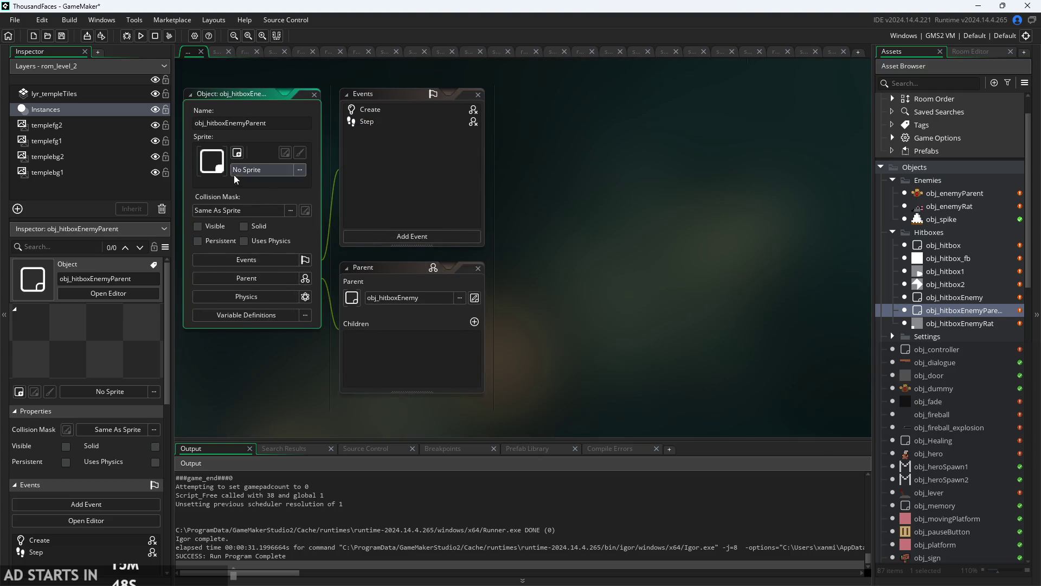
{"action": "left_click", "coordinate": [246, 211]}
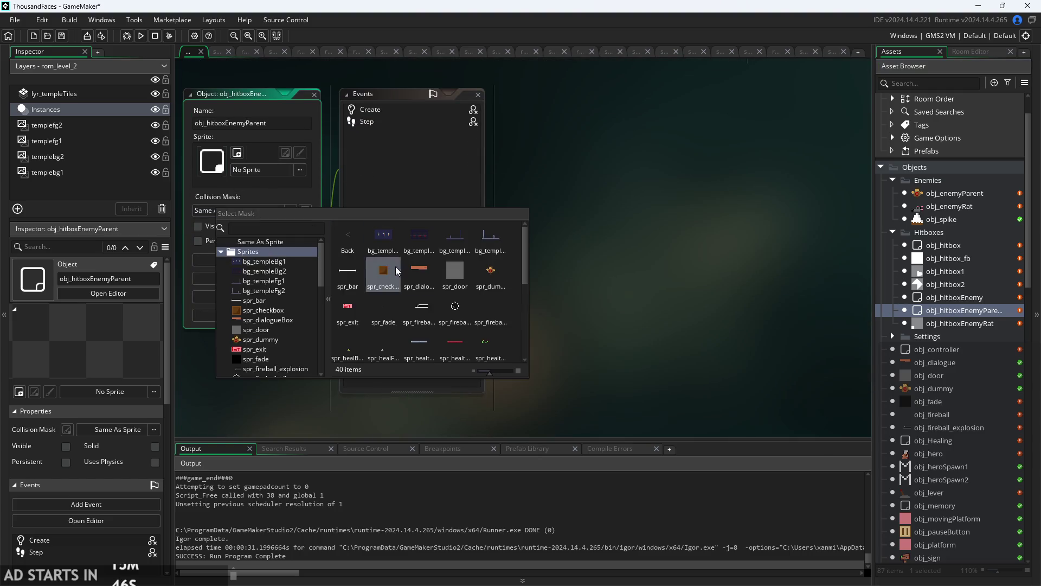
{"action": "scroll", "coordinate": [419, 298], "scroll_direction": "down", "scroll_amount": 1}
{"action": "left_click", "coordinate": [350, 329]}
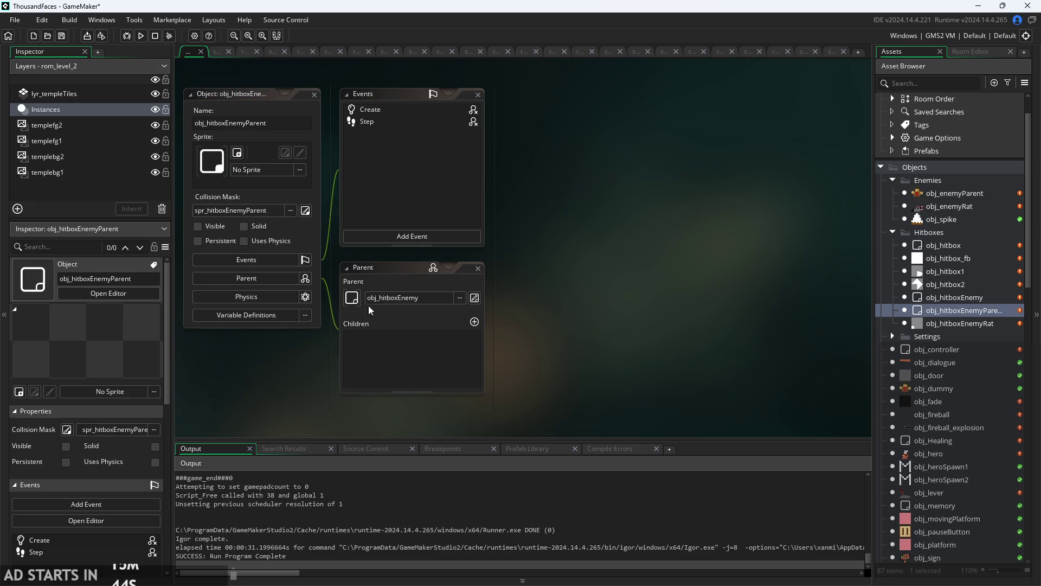
{"action": "double_click", "coordinate": [418, 123]}
{"action": "double_click", "coordinate": [419, 108]}
{"action": "left_click", "coordinate": [543, 109]}
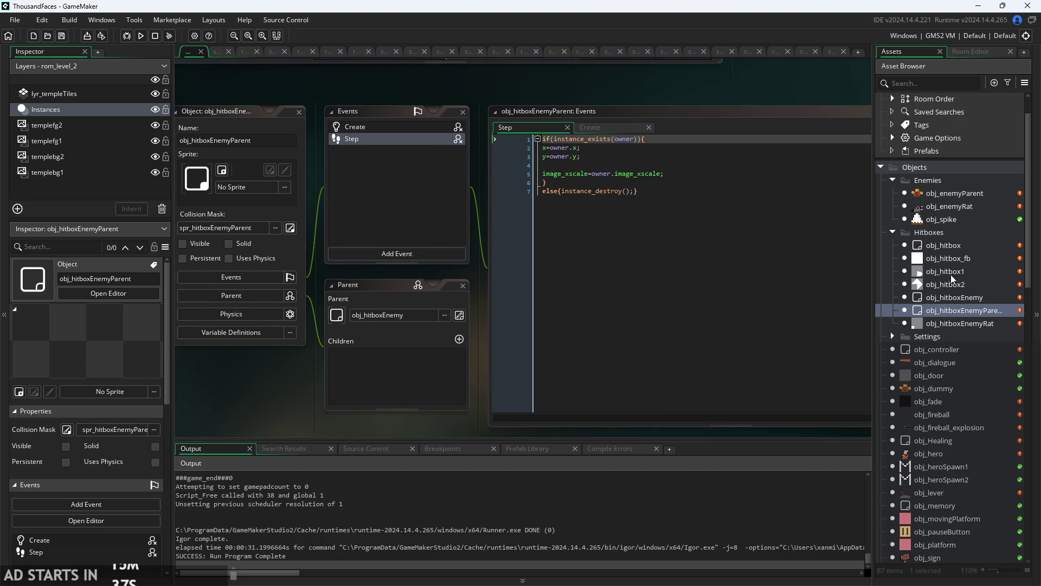
- Set obj_hitboxEnemyParent's collision mask to Same As Sprite and its sprite to spr_hitboxEnemyParent
{"action": "double_click", "coordinate": [942, 310]}
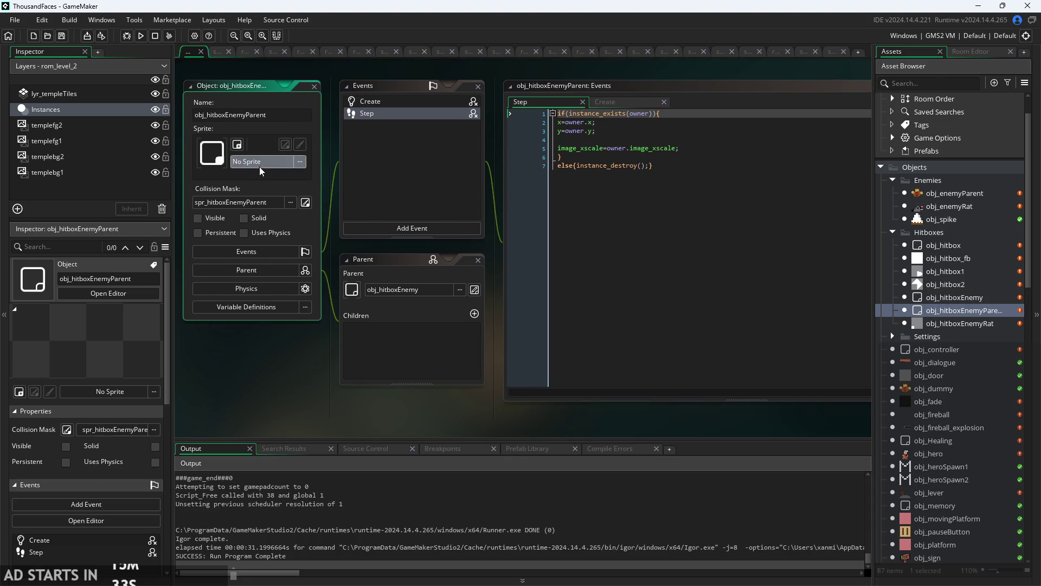
{"action": "left_click", "coordinate": [259, 164]}
{"action": "left_click", "coordinate": [204, 201]}
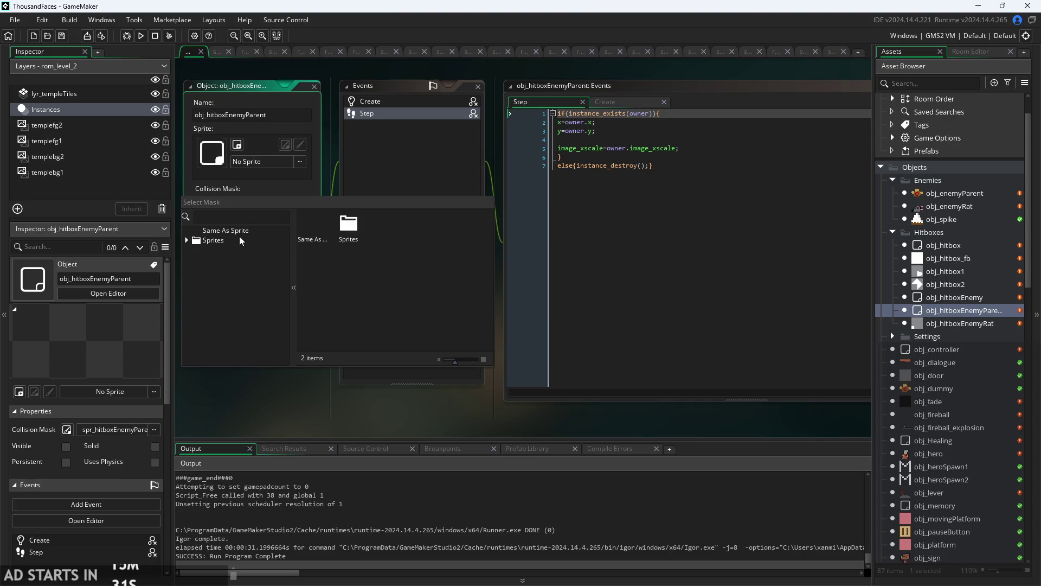
{"action": "left_click", "coordinate": [243, 230]}
{"action": "left_click", "coordinate": [258, 161]}
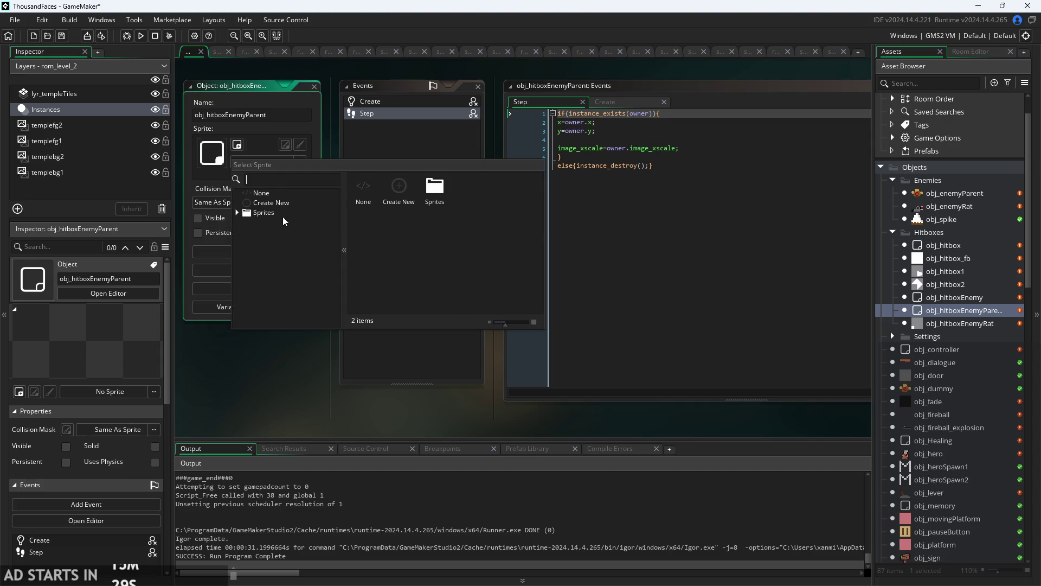
{"action": "left_click", "coordinate": [264, 212]}
{"action": "scroll", "coordinate": [311, 258], "scroll_direction": "down", "scroll_amount": 5}
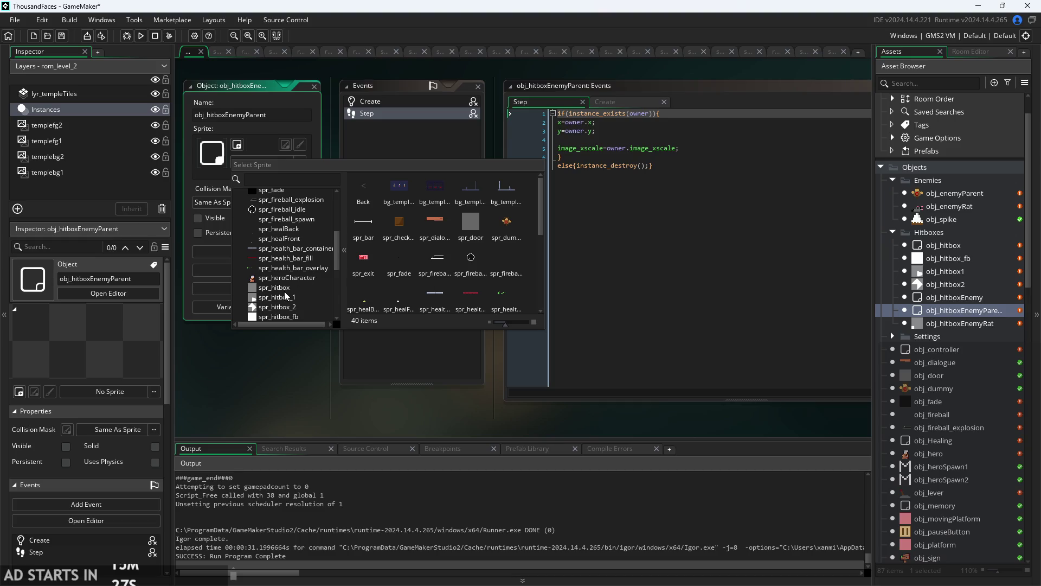
{"action": "scroll", "coordinate": [276, 317], "scroll_direction": "down", "scroll_amount": 2}
{"action": "left_click", "coordinate": [275, 307]}
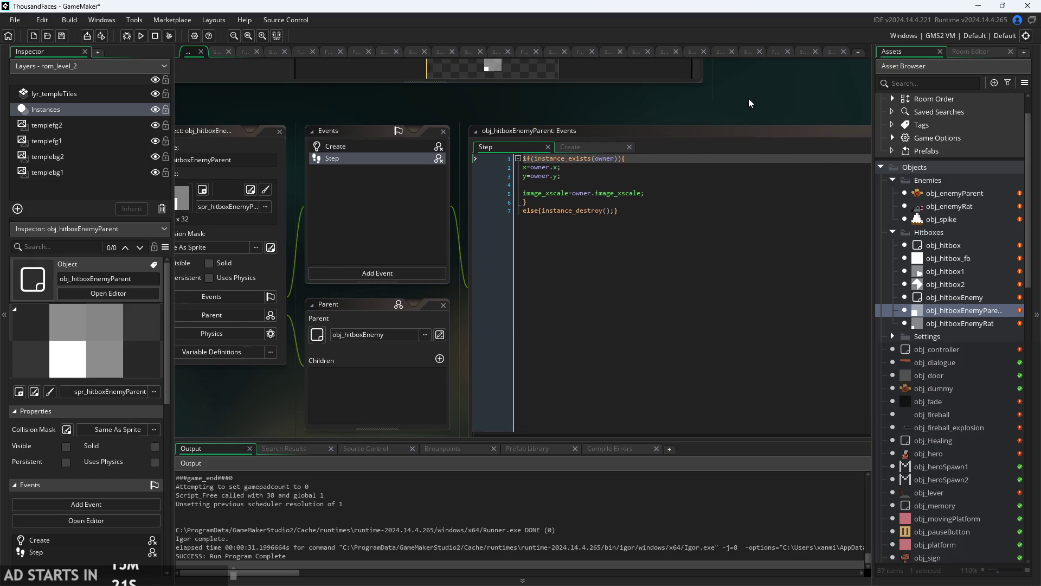
{"action": "left_click", "coordinate": [971, 323]}
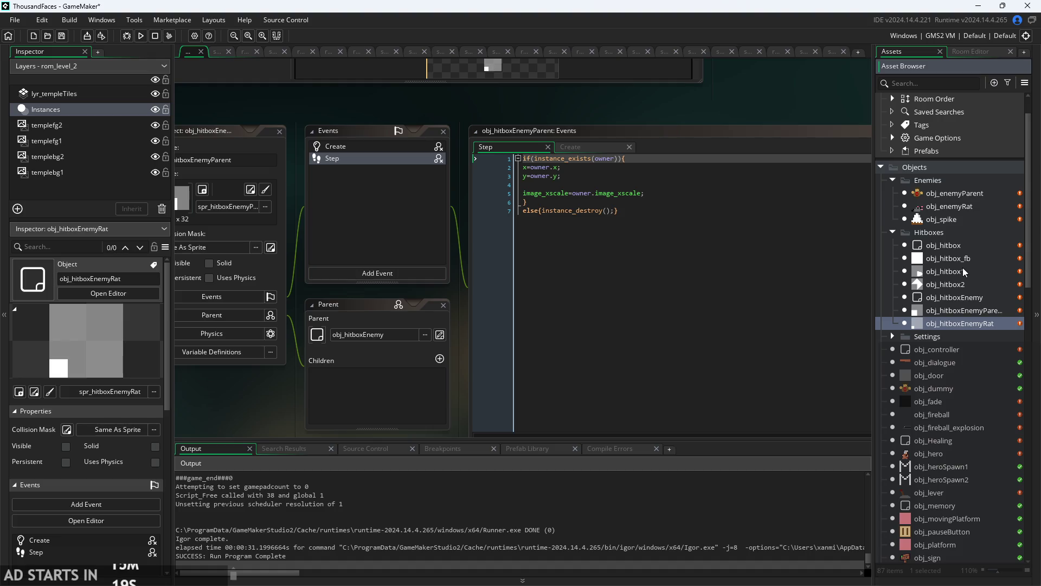
- Tick Visible on obj_hitboxEnemyParent, then run the game and start from the title screen
{"action": "scroll", "coordinate": [753, 112], "scroll_direction": "up", "scroll_amount": 5}
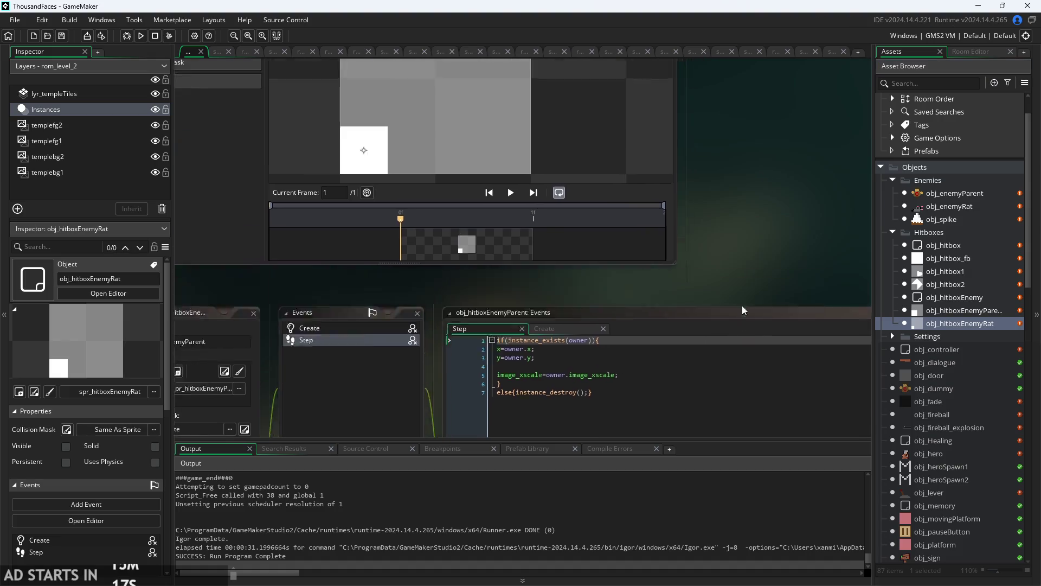
{"action": "scroll", "coordinate": [789, 242], "scroll_direction": "down", "scroll_amount": 2}
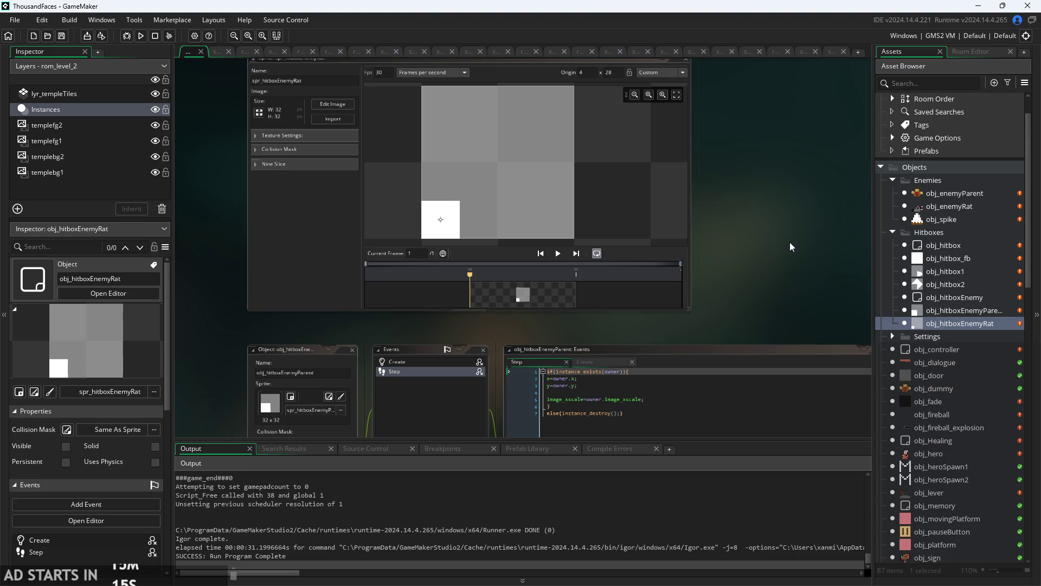
{"action": "scroll", "coordinate": [738, 343], "scroll_direction": "up", "scroll_amount": 1}
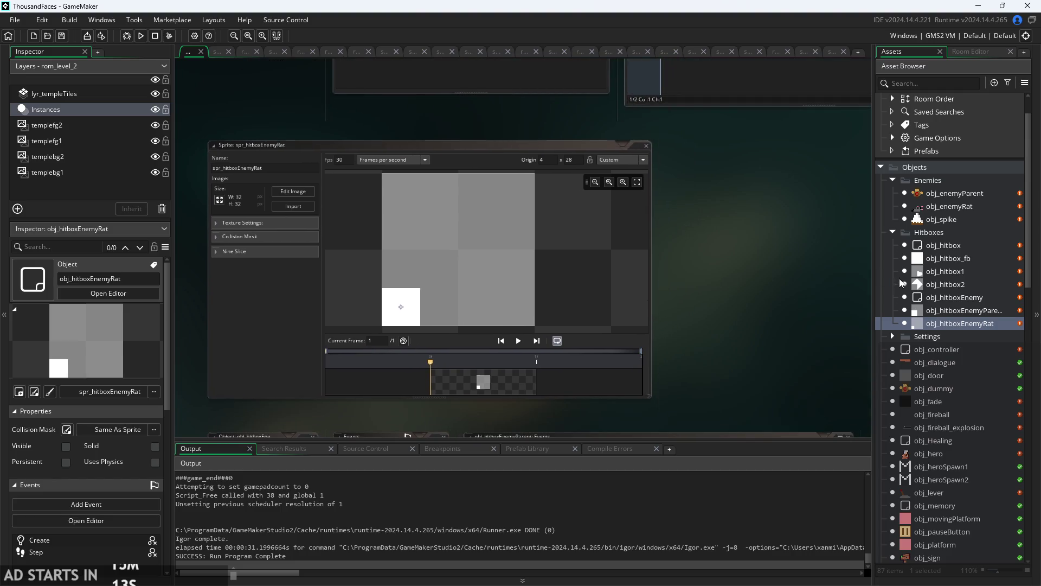
{"action": "scroll", "coordinate": [839, 303], "scroll_direction": "up", "scroll_amount": 3}
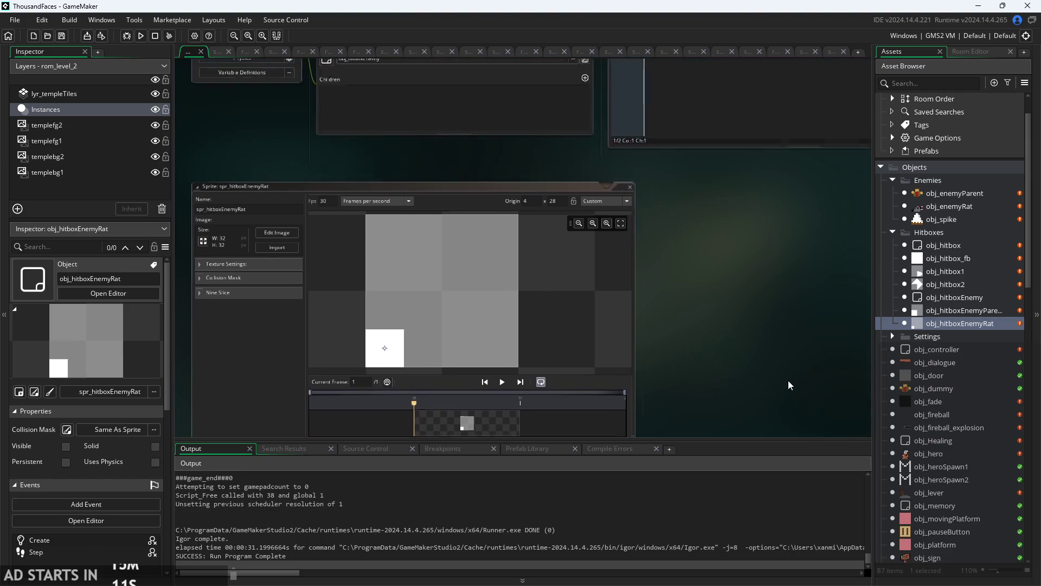
{"action": "scroll", "coordinate": [724, 340], "scroll_direction": "up", "scroll_amount": 3}
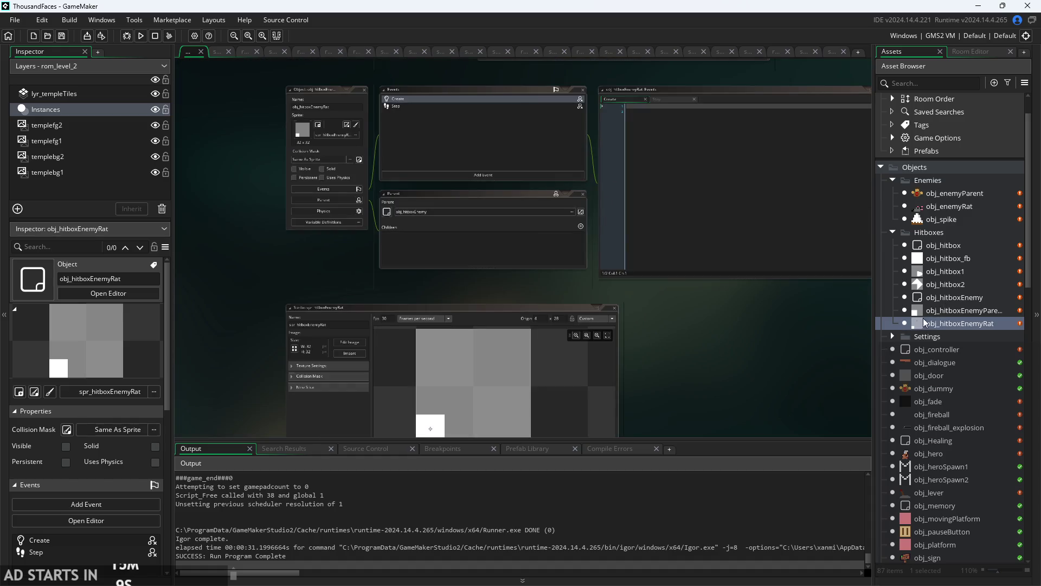
{"action": "double_click", "coordinate": [964, 310]}
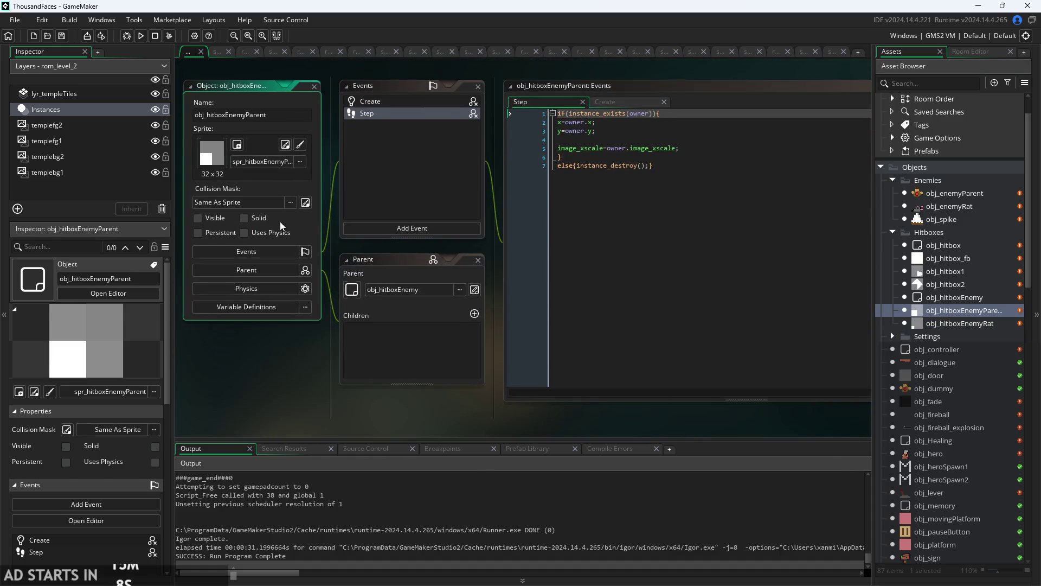
{"action": "left_click", "coordinate": [208, 219]}
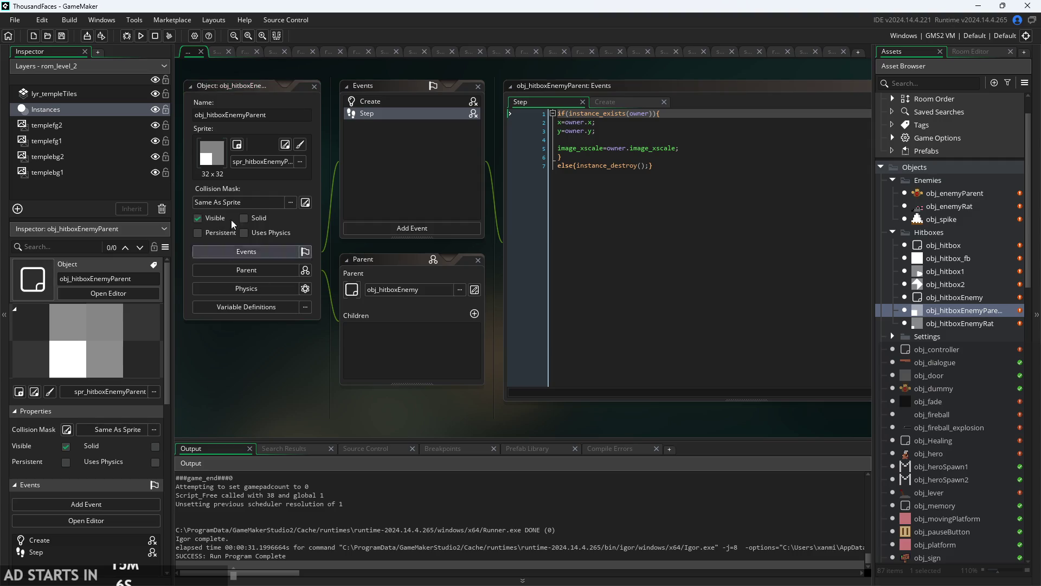
{"action": "left_click", "coordinate": [141, 36]}
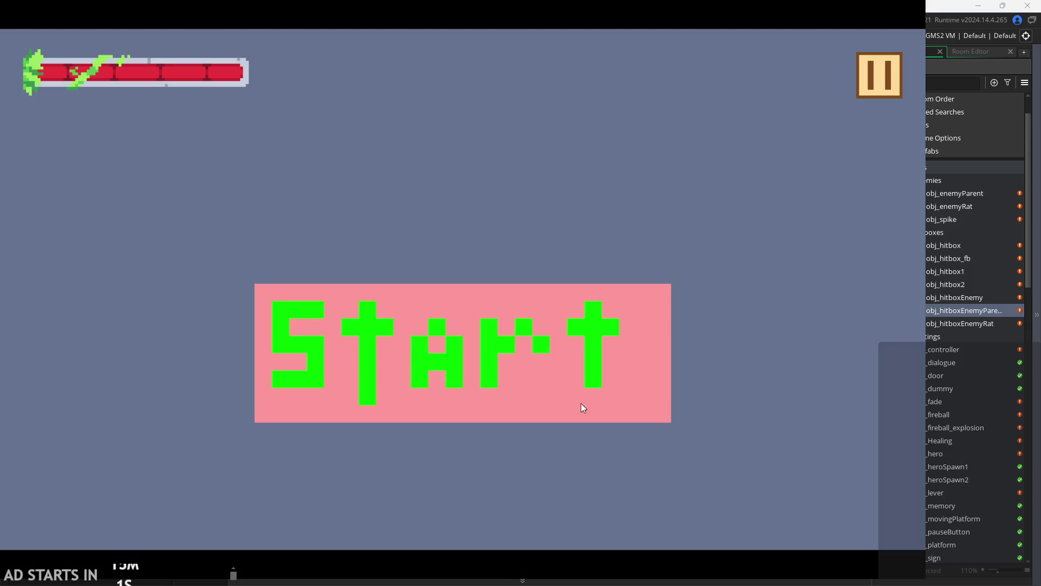
{"action": "left_click", "coordinate": [425, 340]}
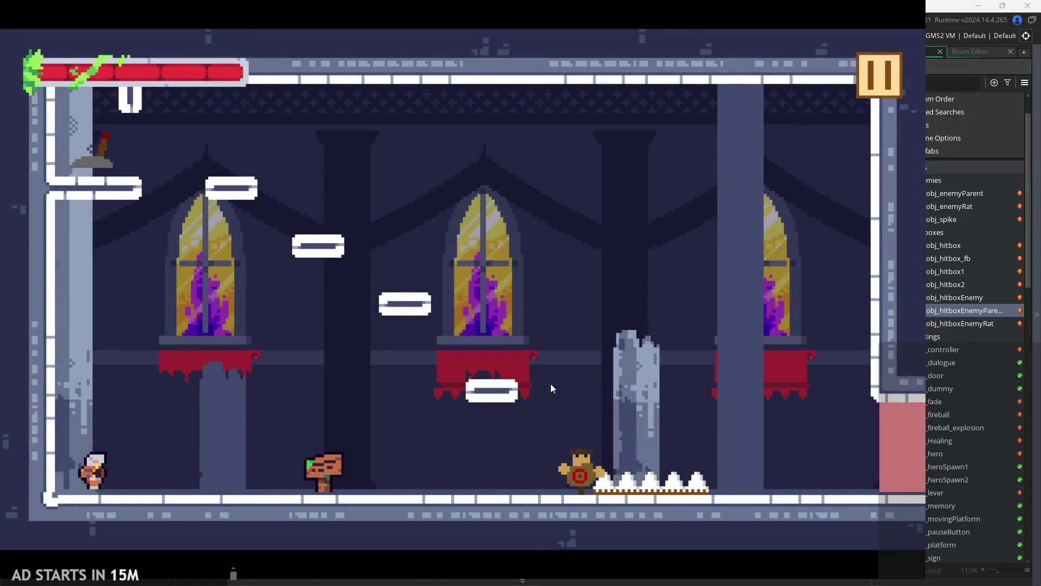
- Move the hero right, casting dark orbs and dashing toward the dummy
{"action": "key", "text": "Right"}
{"action": "key", "text": "x"}
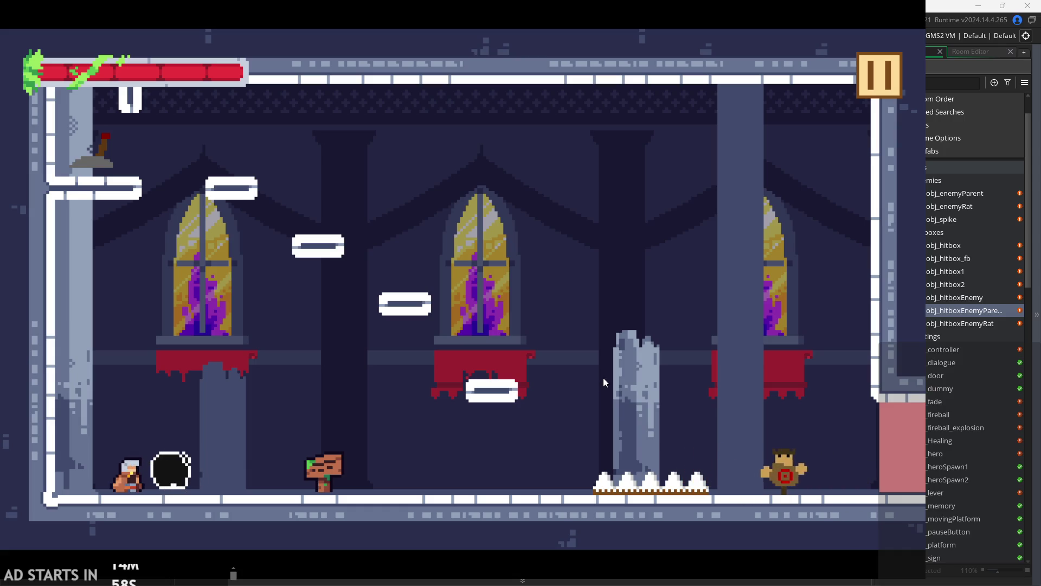
{"action": "key", "text": "c"}
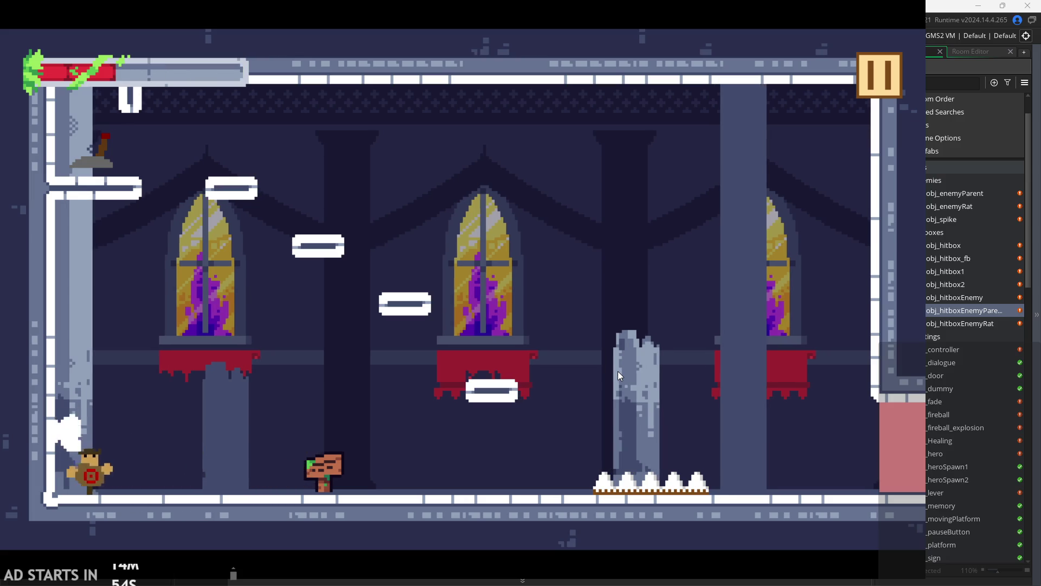
{"action": "key", "text": "Right"}
{"action": "key", "text": "x"}
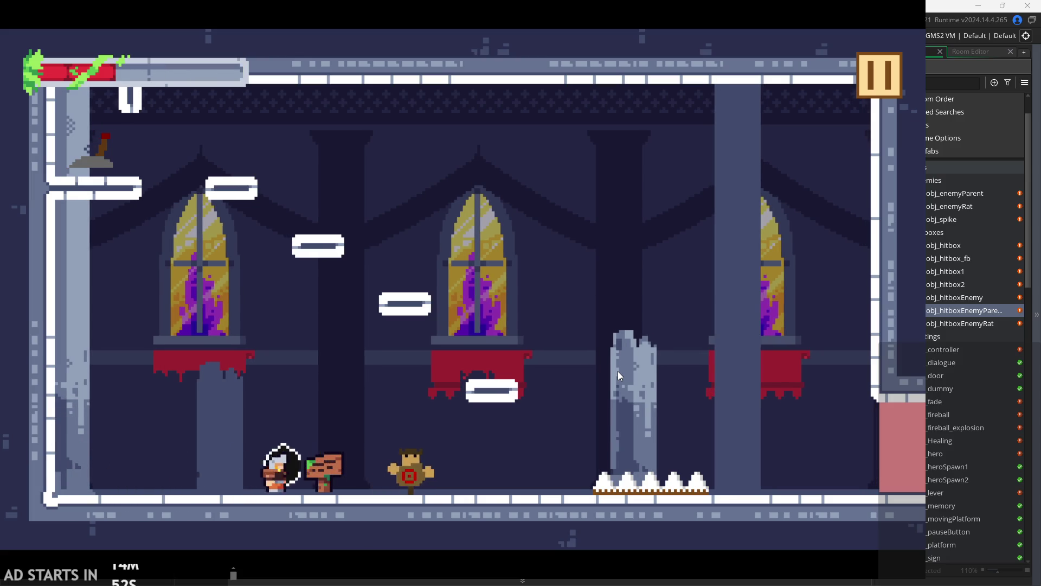
{"action": "key", "text": "Left"}
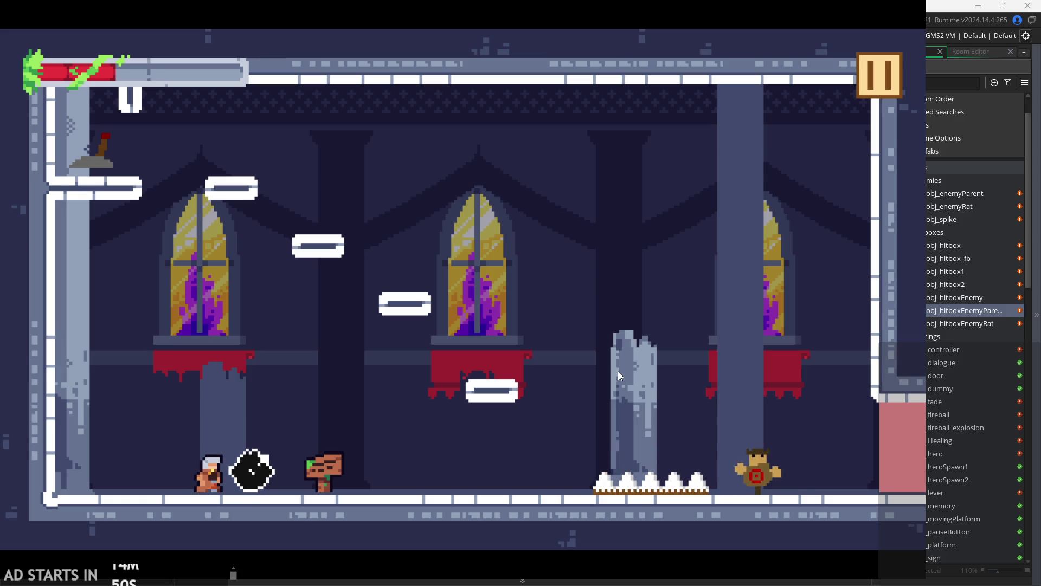
- Dash and jump the hero onto the spikes, then pause and exit to the IDE
{"action": "key", "text": "Right"}
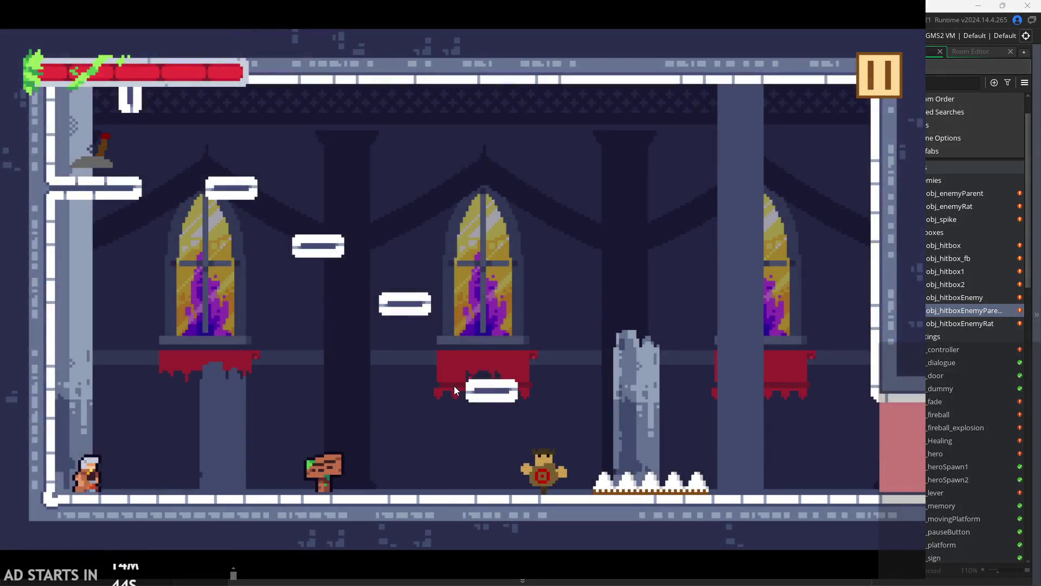
{"action": "key", "text": "Right"}
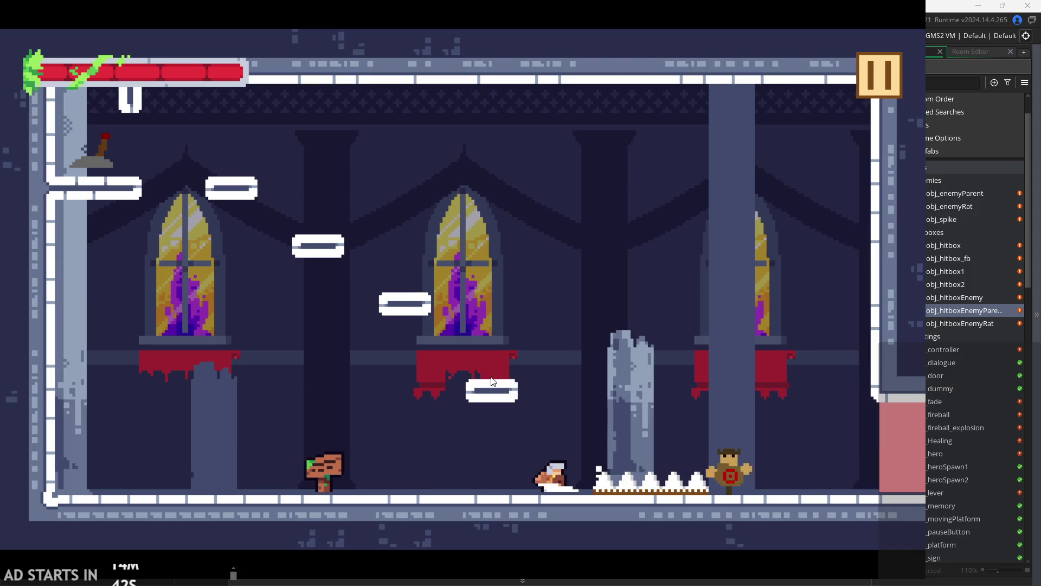
{"action": "key", "text": "space"}
{"action": "key", "text": "x"}
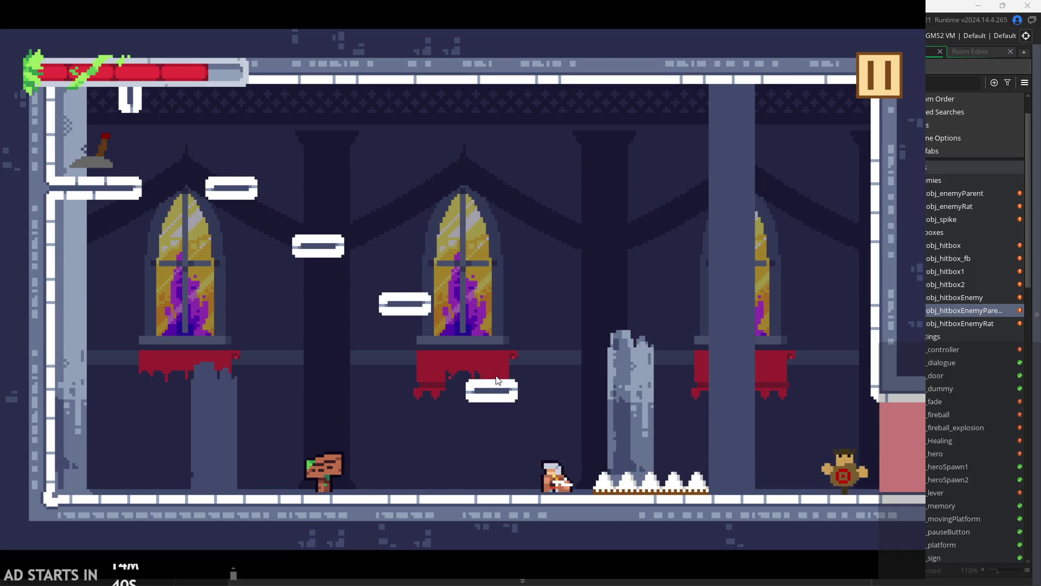
{"action": "key", "text": "Right"}
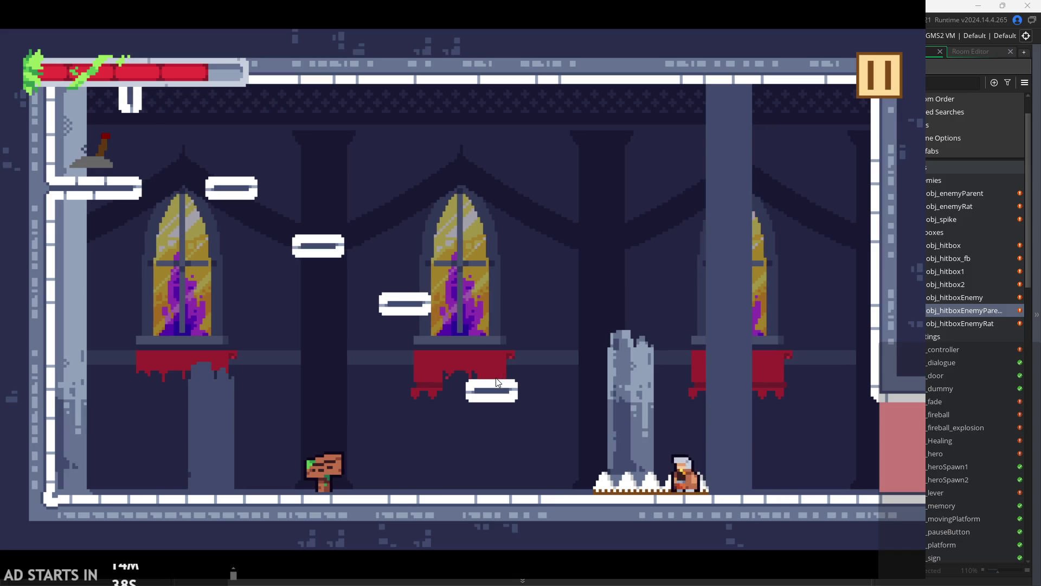
{"action": "left_click", "coordinate": [882, 103]}
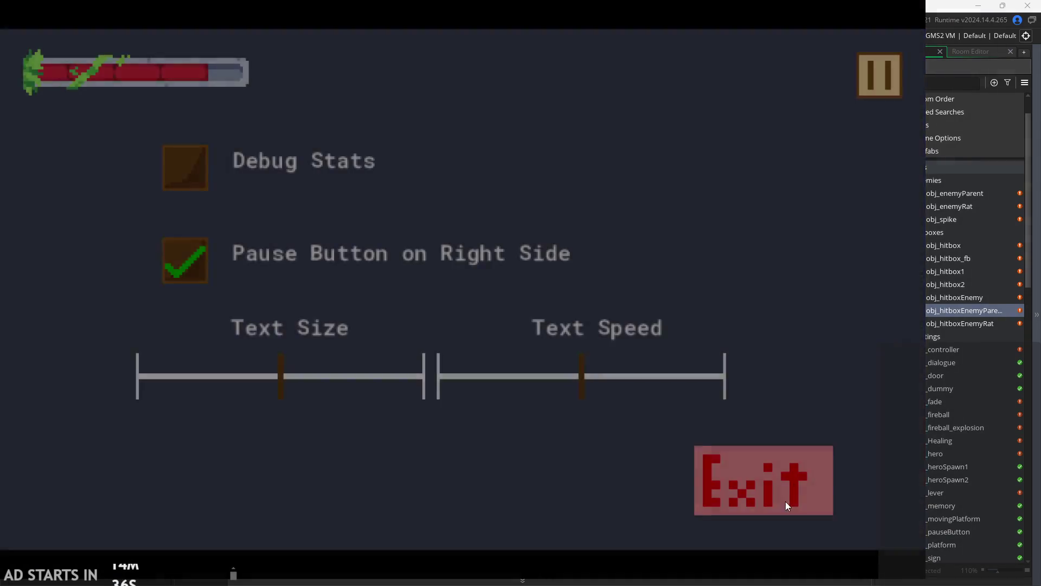
{"action": "left_click", "coordinate": [787, 504]}
- Open obj_spike's editor and add a Create event
{"action": "left_click", "coordinate": [936, 324]}
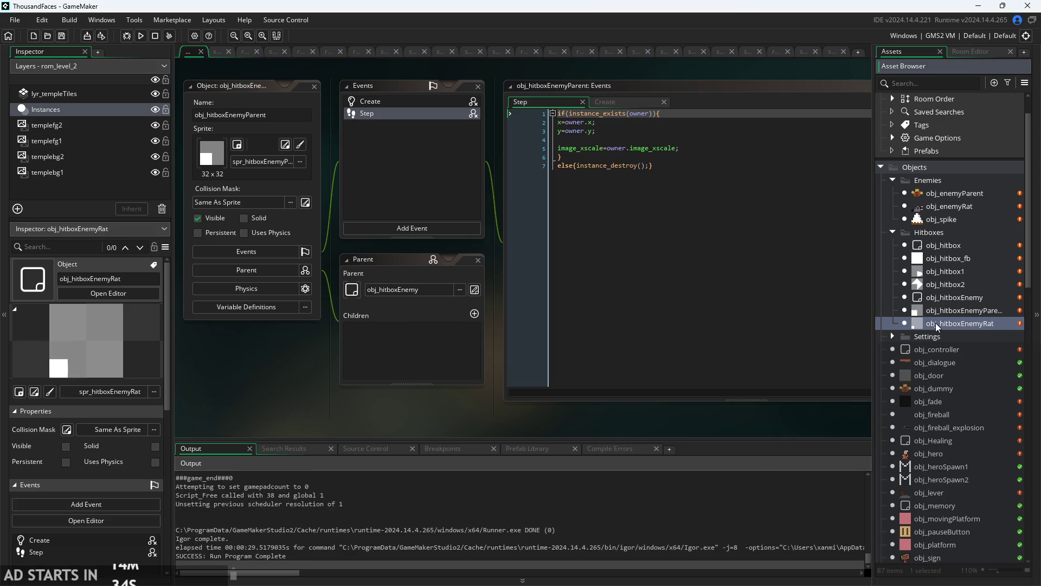
{"action": "double_click", "coordinate": [935, 324]}
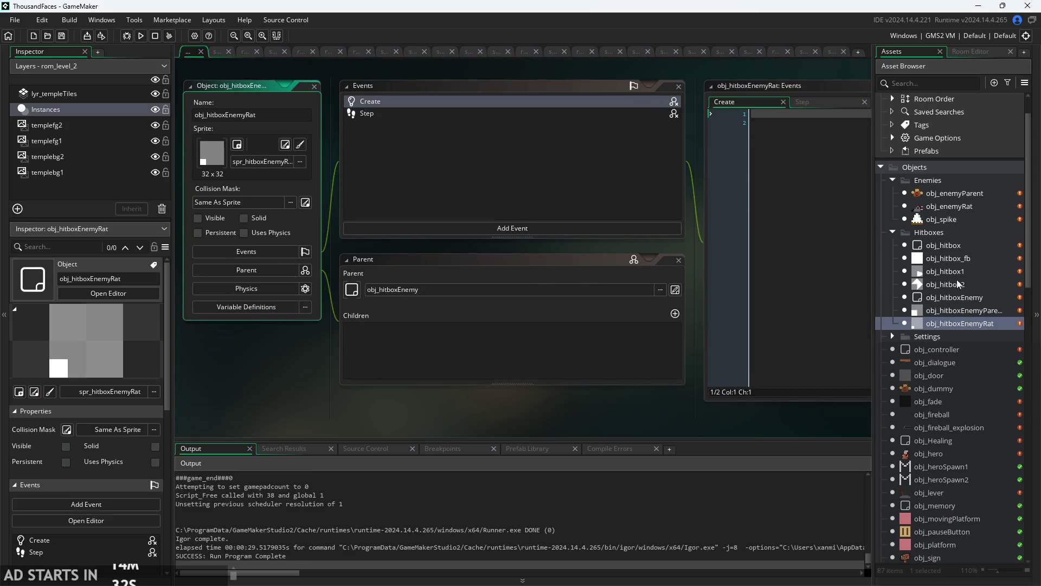
{"action": "double_click", "coordinate": [941, 219]}
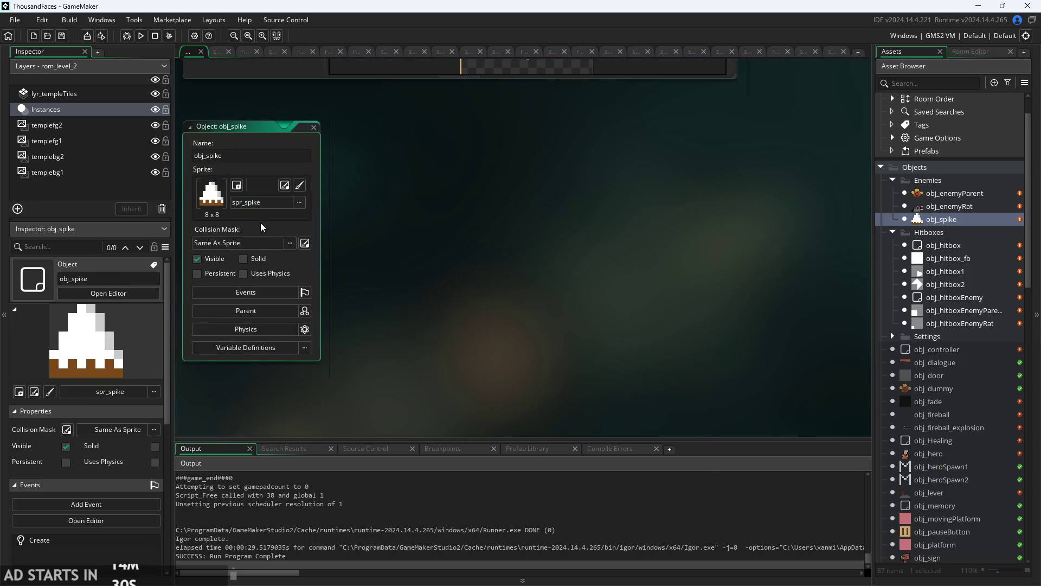
{"action": "left_click", "coordinate": [436, 198]}
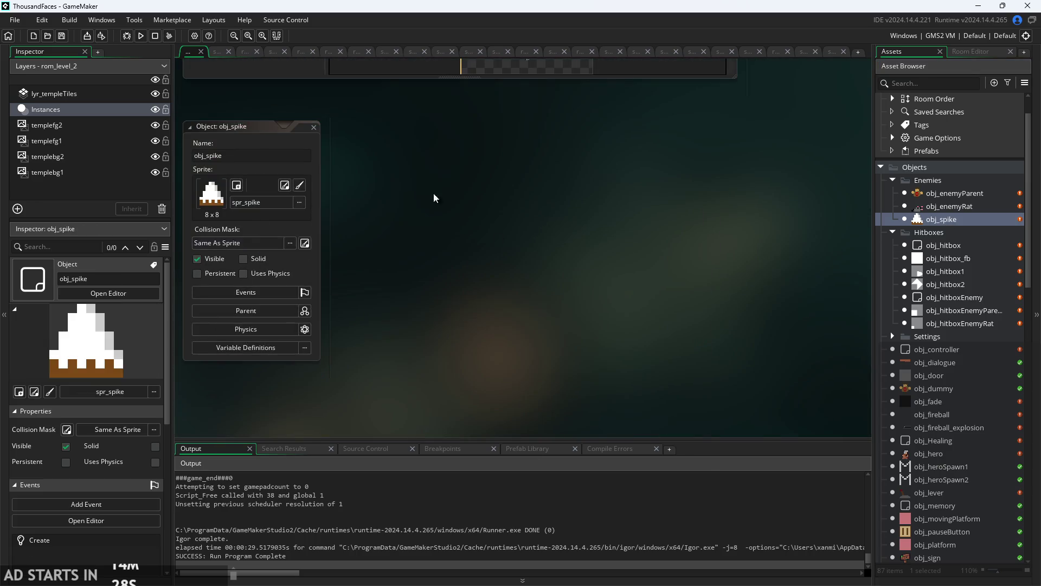
{"action": "left_click", "coordinate": [255, 293]}
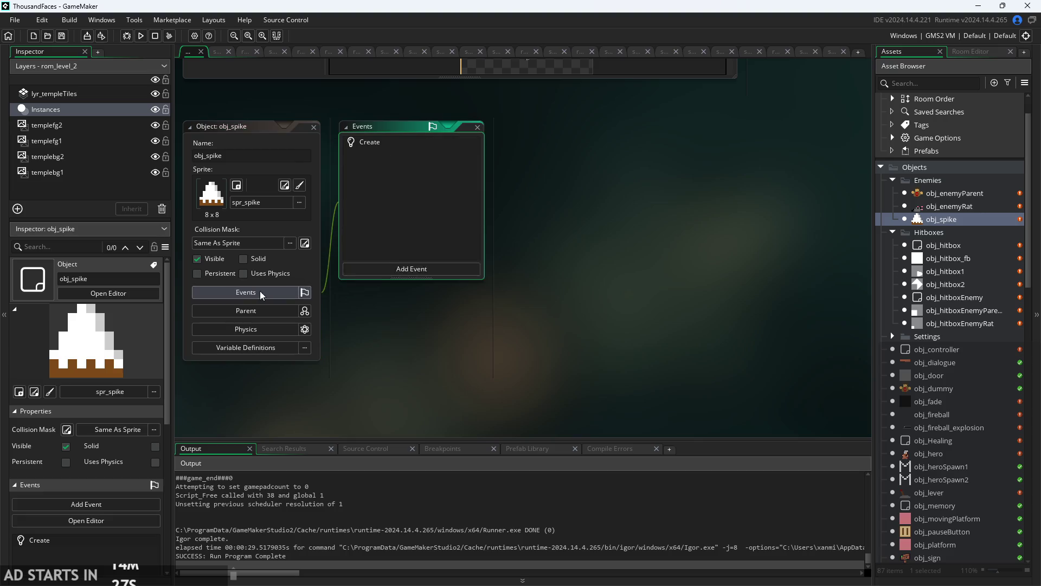
{"action": "double_click", "coordinate": [427, 143]}
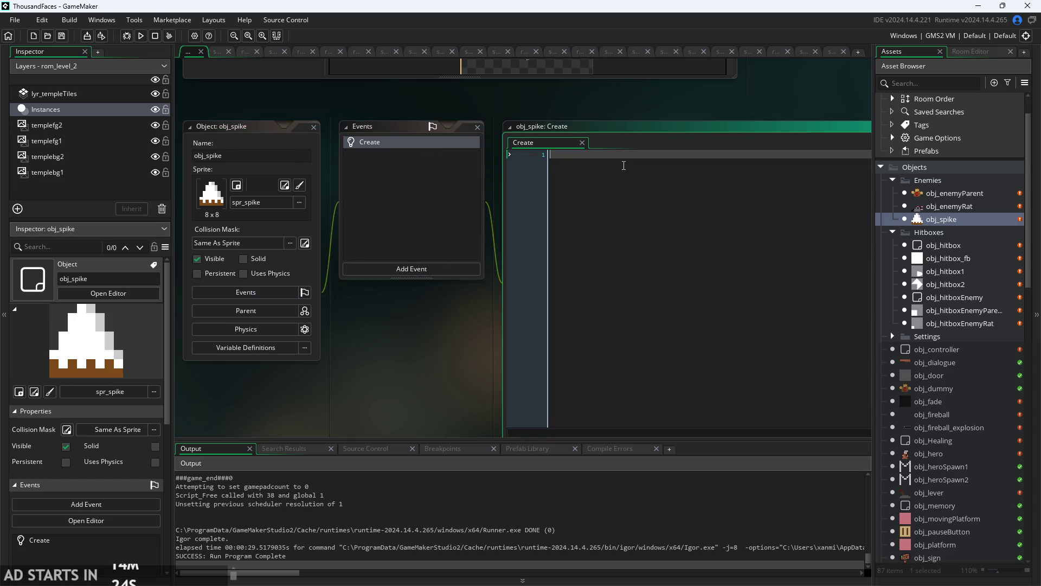
- Write instance_create_layer(x,y,layer,obj_hitboxEnemyRat) in the Create event and close the editors
{"action": "type", "text": "i"}
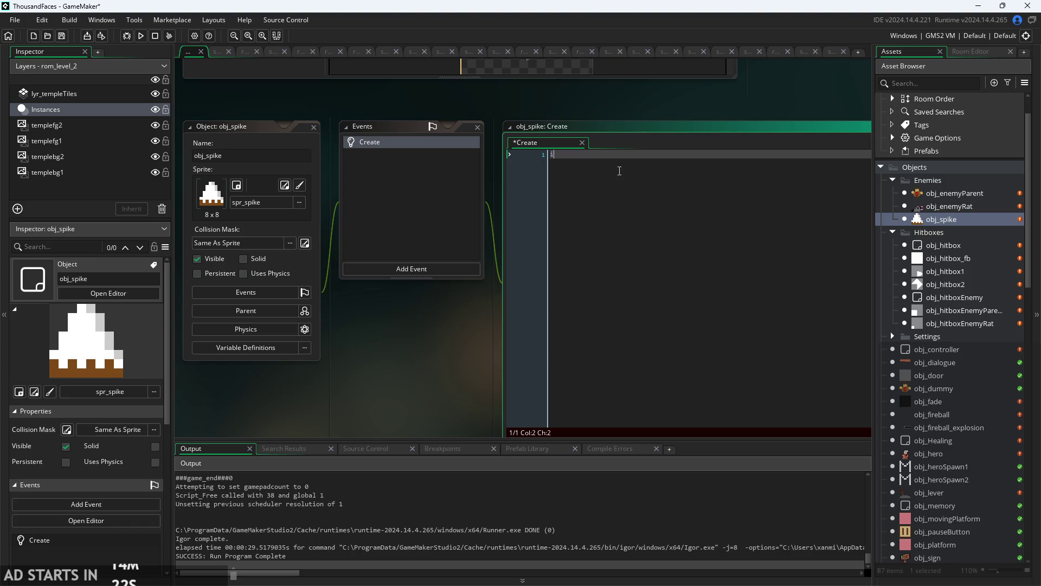
{"action": "type", "text": "nstance"}
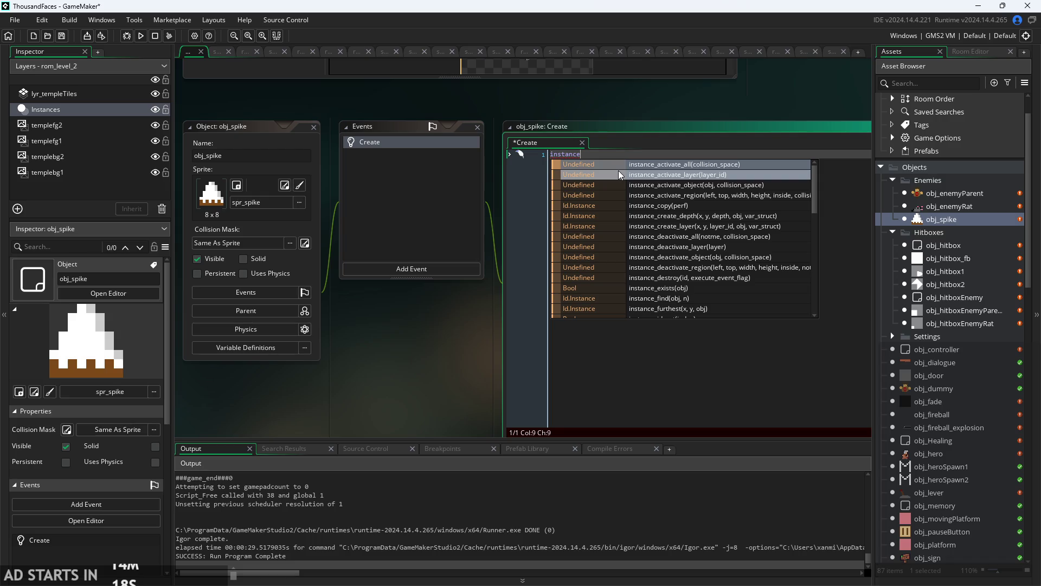
{"action": "type", "text": "_cre"}
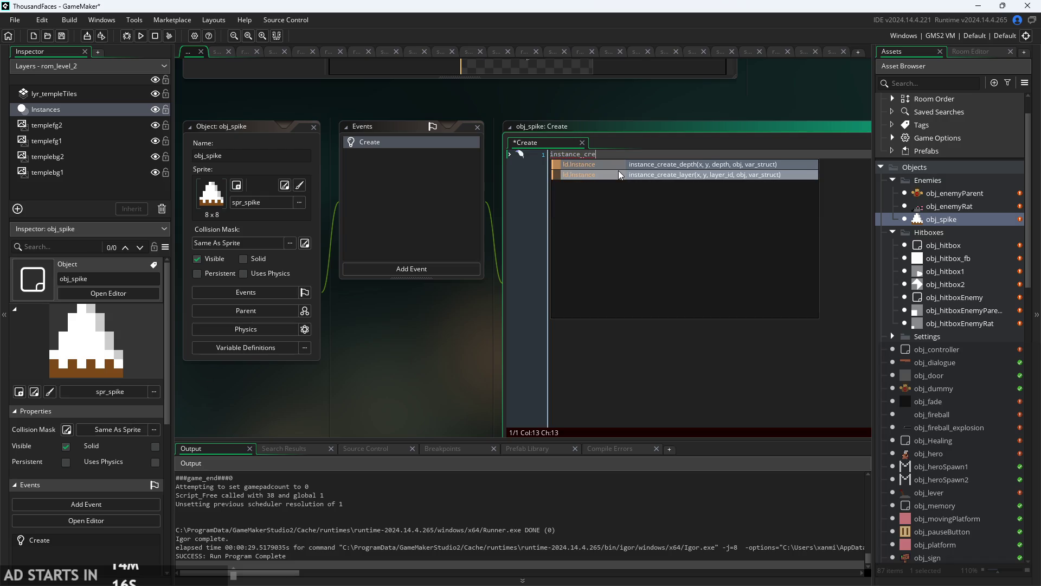
{"action": "left_click", "coordinate": [624, 176]}
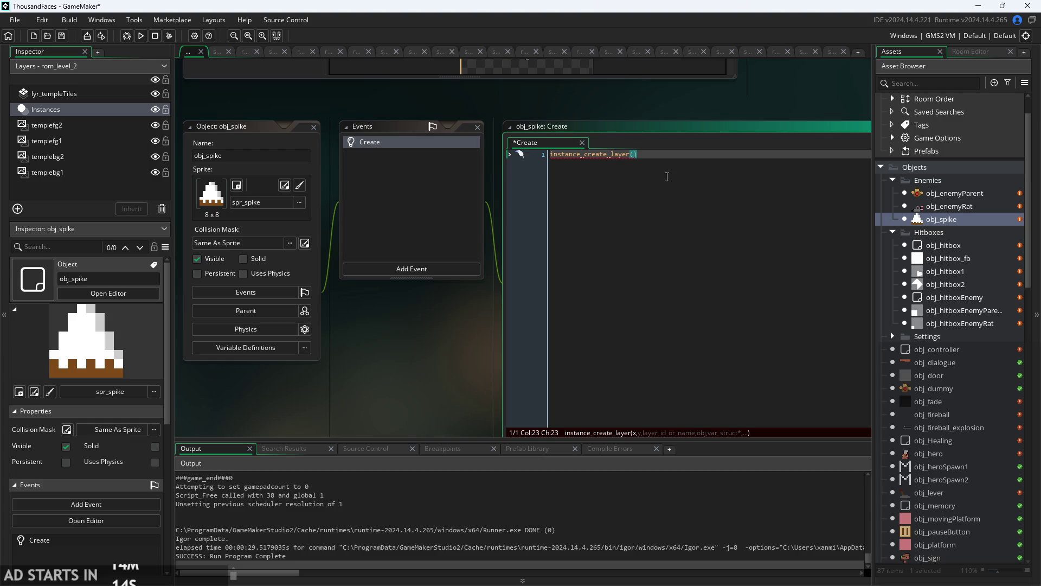
{"action": "type", "text": "a,"}
{"action": "key", "text": "BackSpace"}
{"action": "key", "text": "BackSpace"}
{"action": "type", "text": "x,y"}
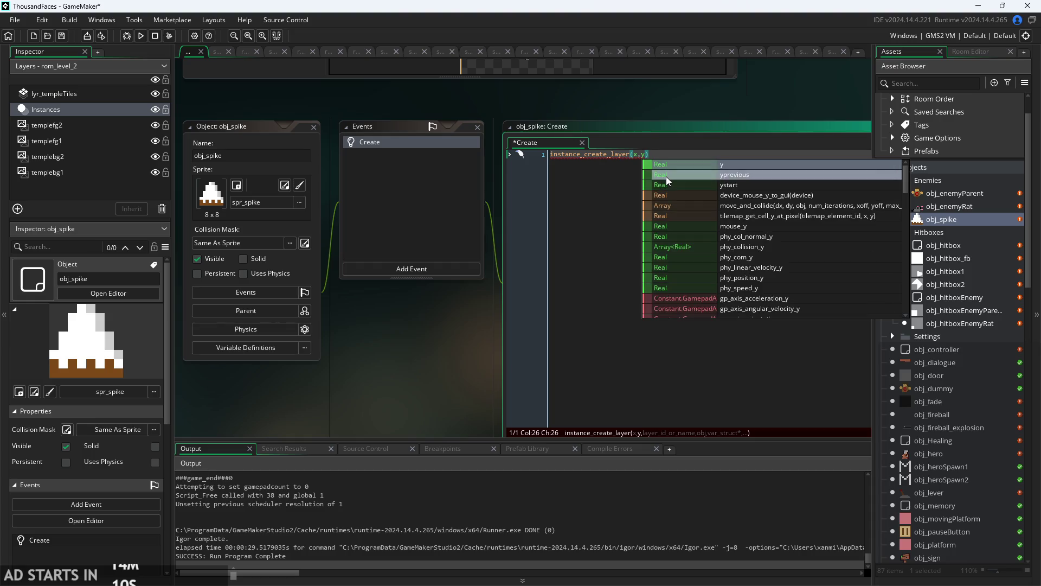
{"action": "type", "text": ",layer"}
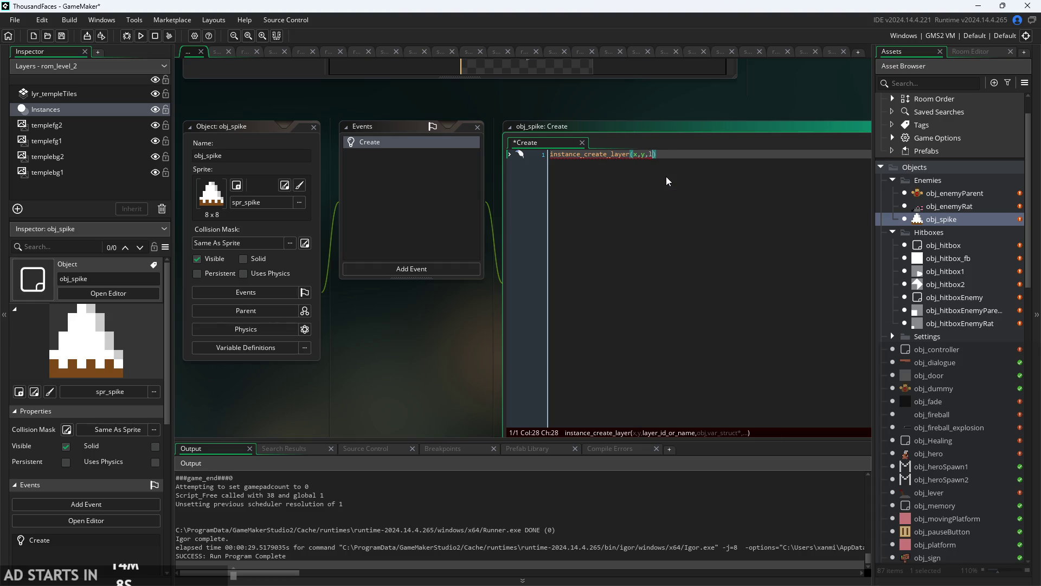
{"action": "type", "text": ","}
{"action": "type", "text": "obj_h"}
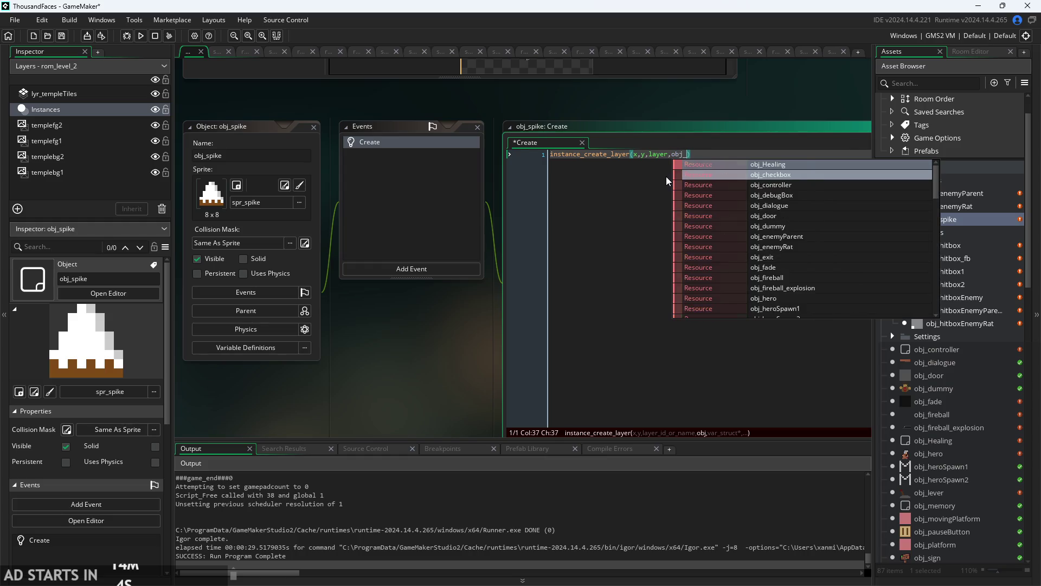
{"action": "type", "text": "it"}
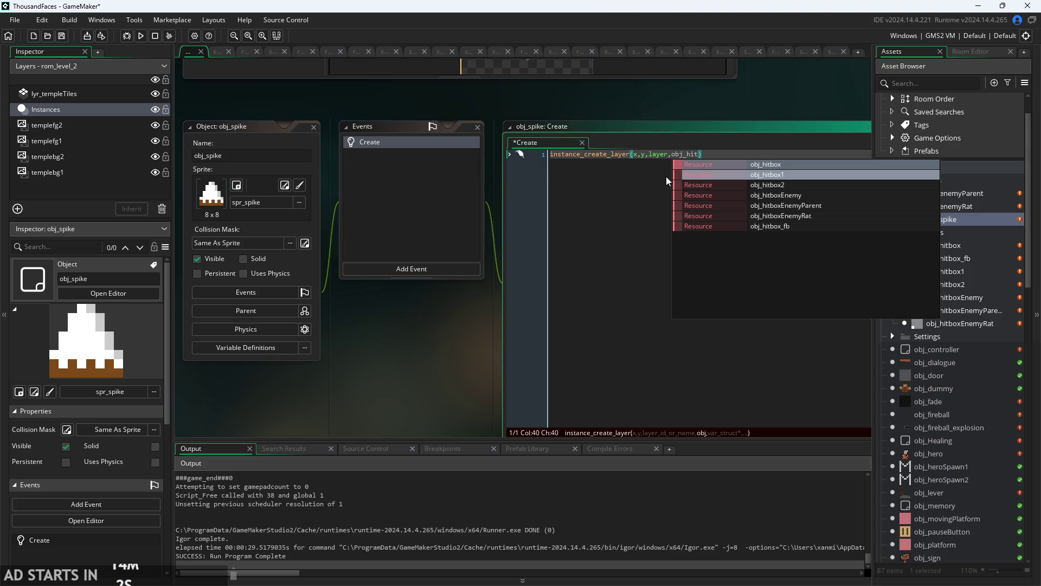
{"action": "key", "text": "Down"}
{"action": "key", "text": "Down"}
{"action": "key", "text": "Down"}
{"action": "key", "text": "Return"}
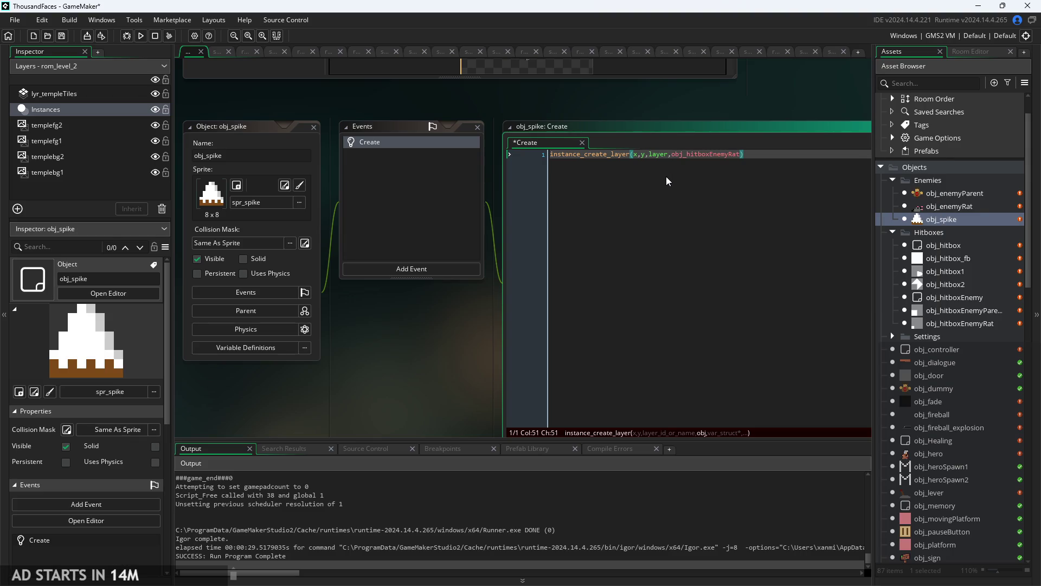
{"action": "left_click", "coordinate": [313, 127]}
- Delete obj_spike from the Enemies folder and confirm the deletion
{"action": "right_click", "coordinate": [941, 219]}
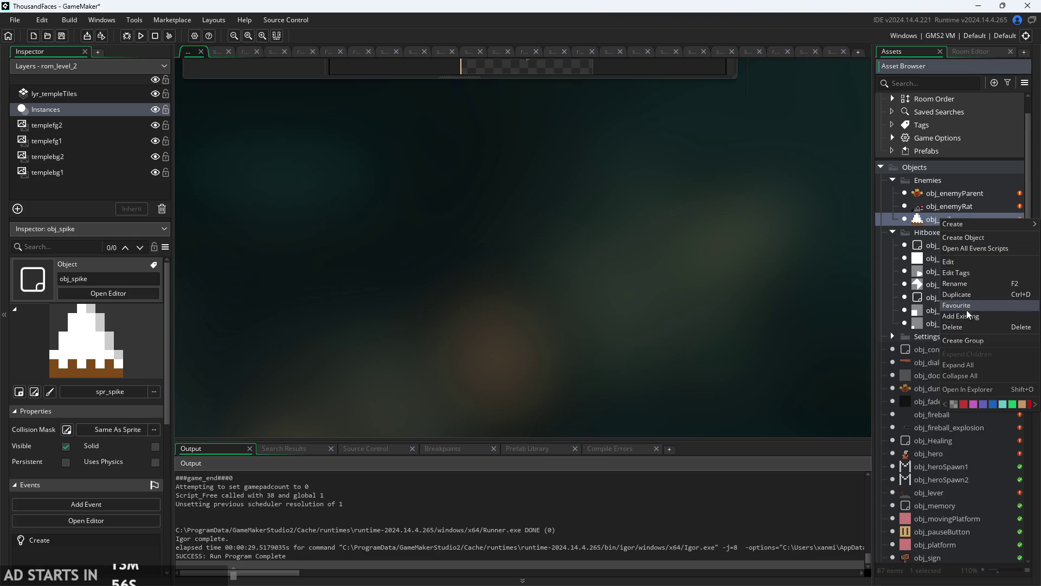
{"action": "left_click", "coordinate": [970, 327]}
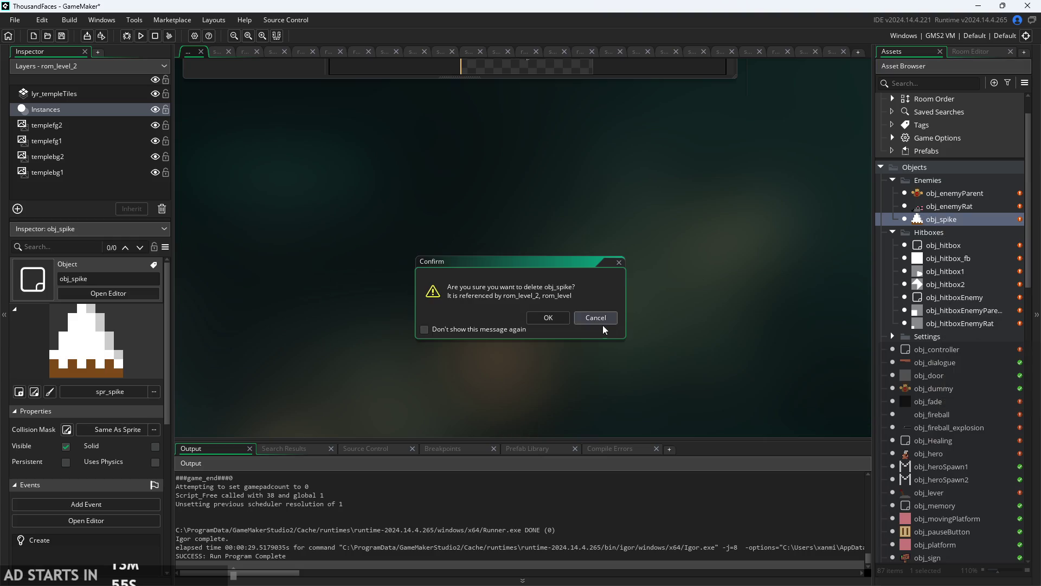
{"action": "left_click", "coordinate": [548, 318]}
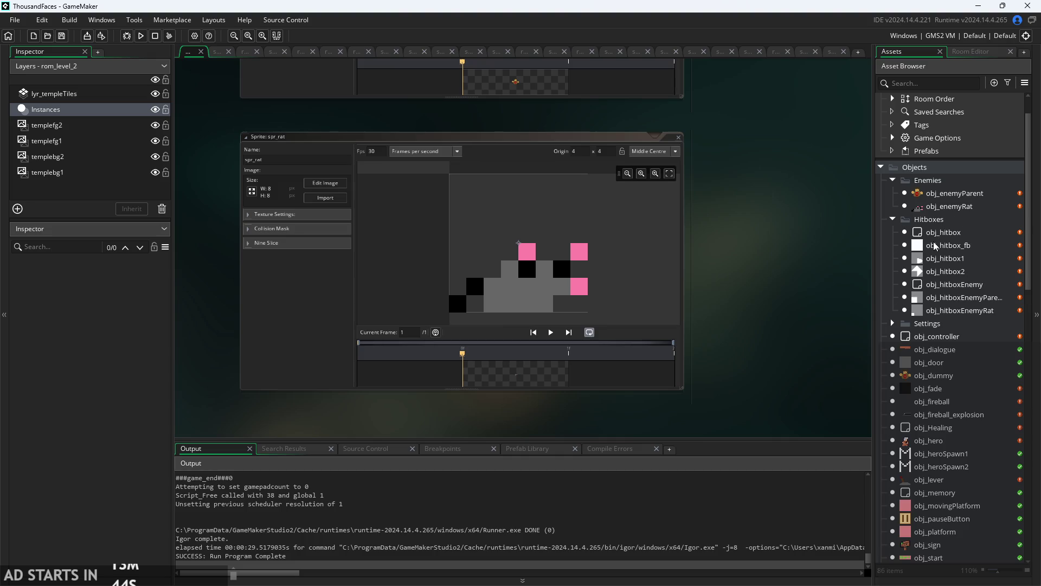
- Open obj_hitboxEnemy's Step event code
{"action": "left_click", "coordinate": [959, 286]}
{"action": "double_click", "coordinate": [959, 289]}
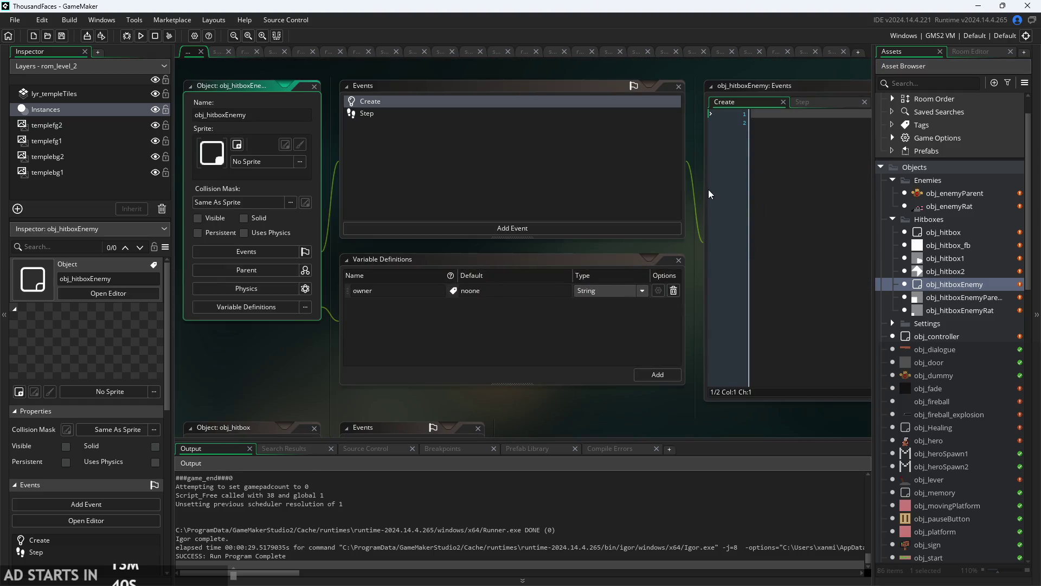
{"action": "left_click", "coordinate": [729, 137]}
{"action": "scroll", "coordinate": [644, 109], "scroll_direction": "up", "scroll_amount": 2, "text": "ctrl"}
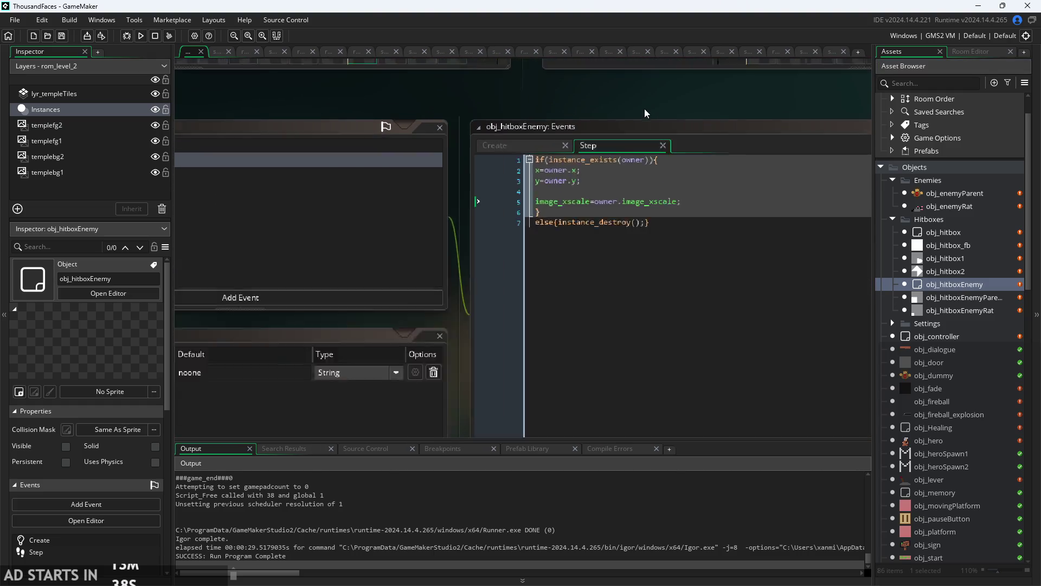
- Append &&owner.moving to the instance_exists(owner) condition on line 1
{"action": "left_click", "coordinate": [654, 171]}
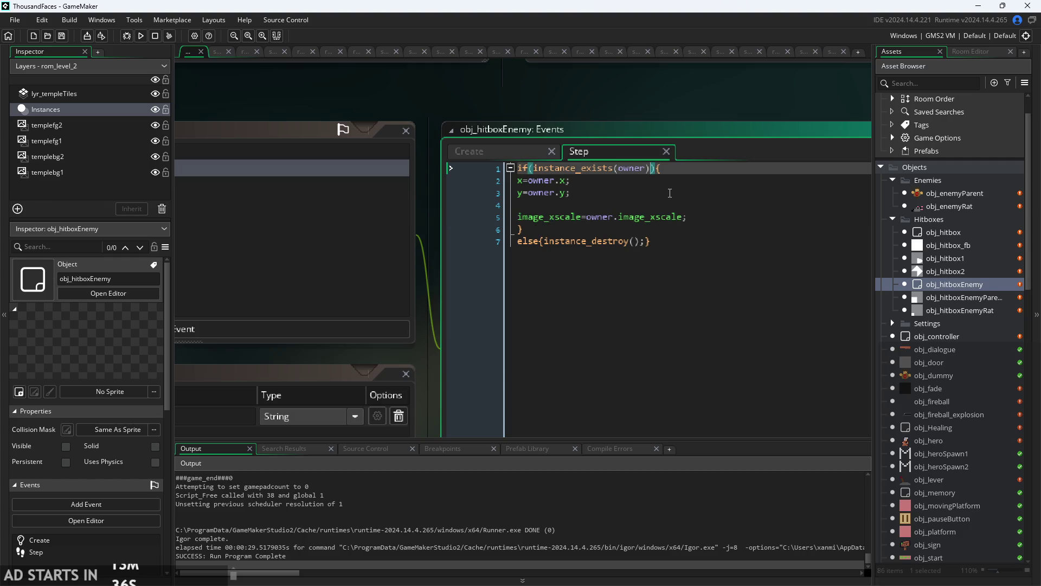
{"action": "type", "text": "&&owner."}
{"action": "type", "text": "moving"}
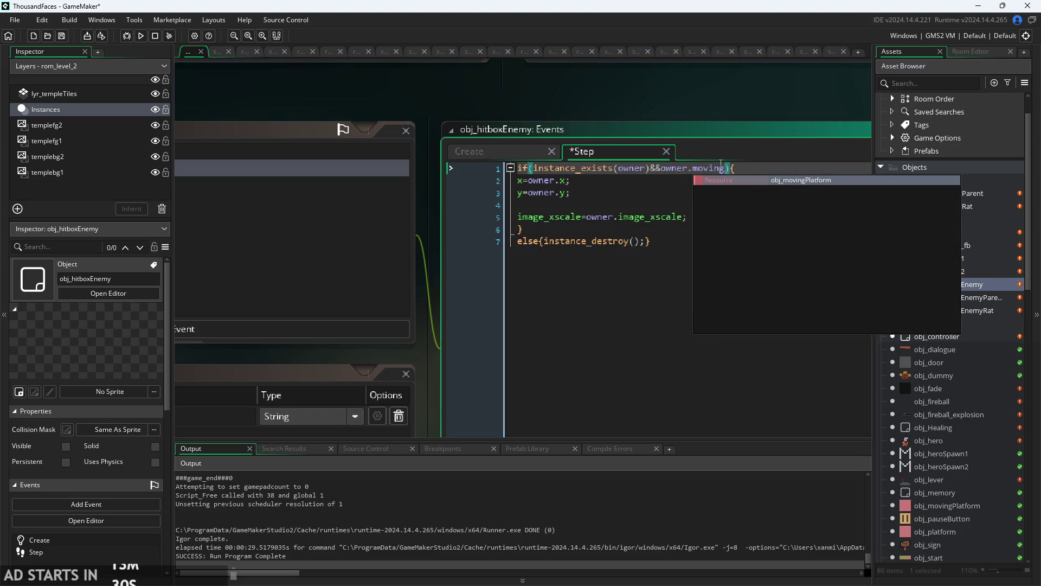
{"action": "left_click", "coordinate": [760, 170]}
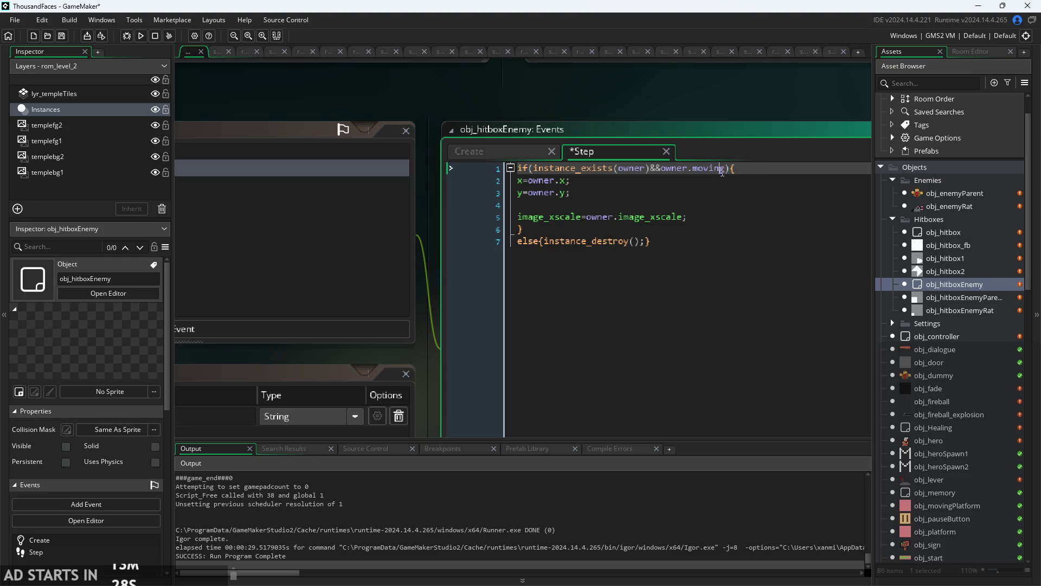
{"action": "left_click", "coordinate": [726, 171]}
{"action": "left_click", "coordinate": [637, 193]}
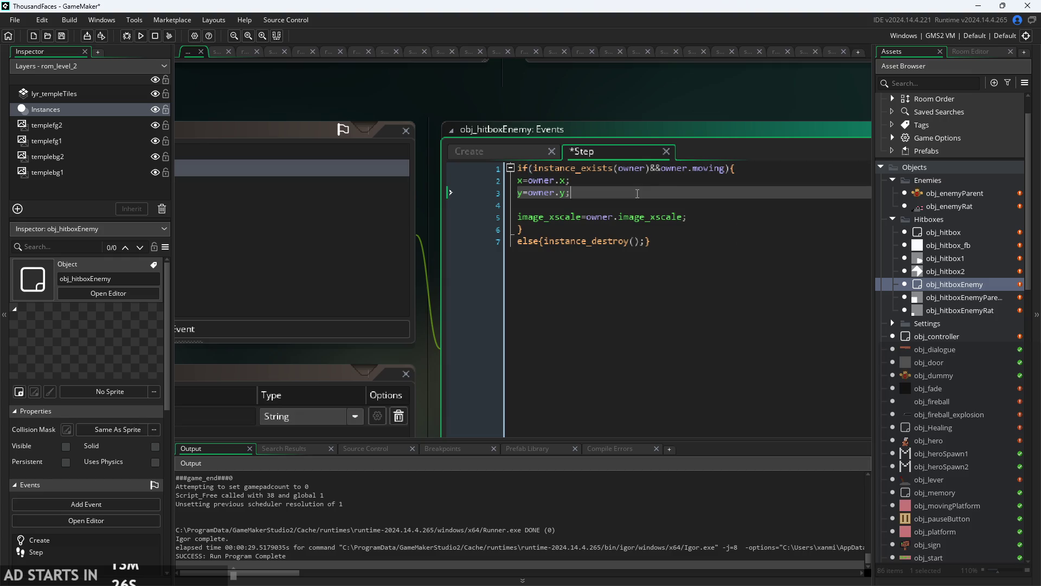
{"action": "left_click", "coordinate": [714, 169]}
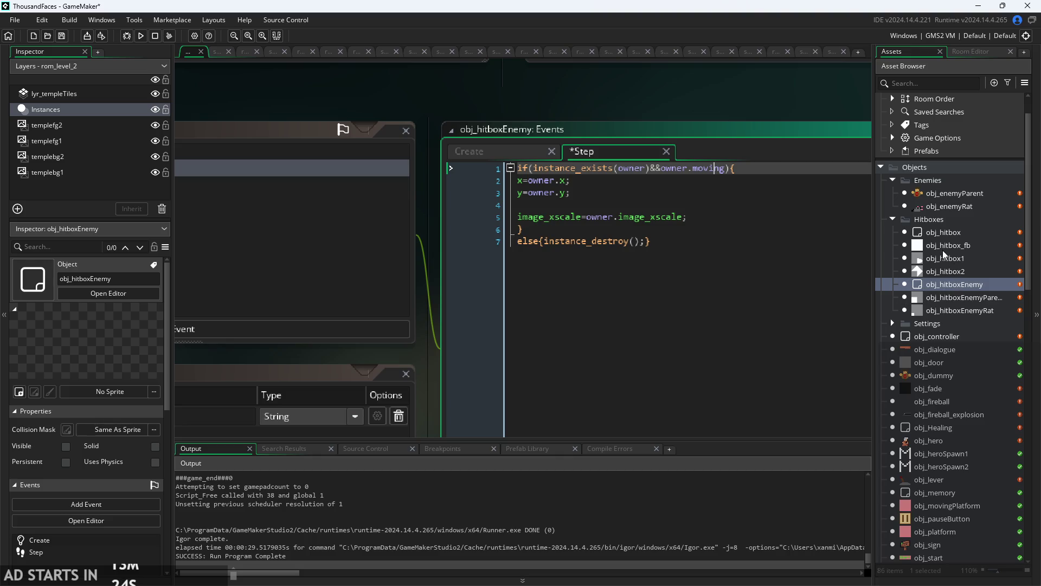
{"action": "key", "text": "End"}
{"action": "key", "text": "Down"}
{"action": "key", "text": "Down"}
{"action": "key", "text": "Down"}
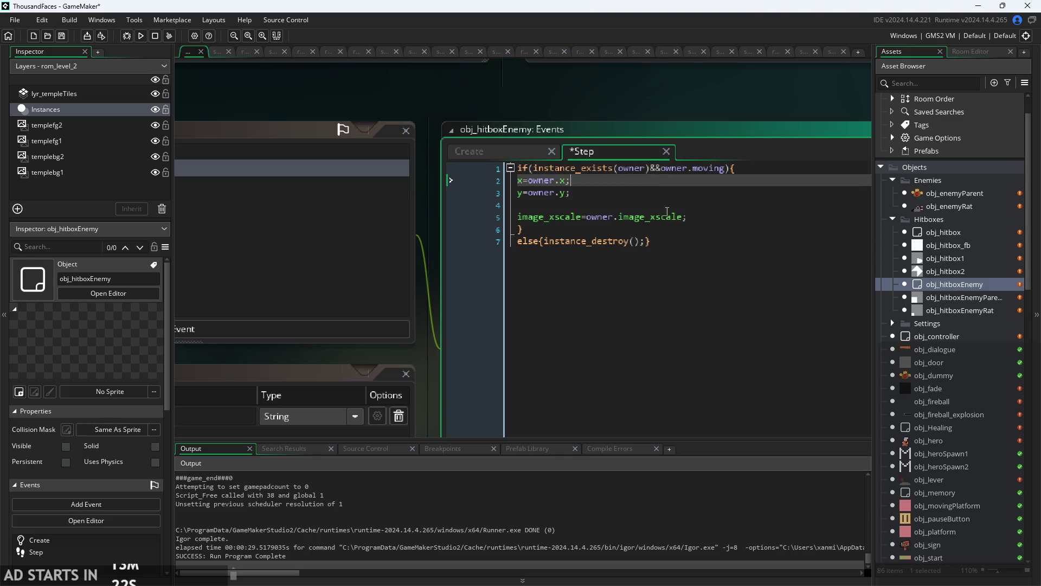
{"action": "key", "text": "Up"}
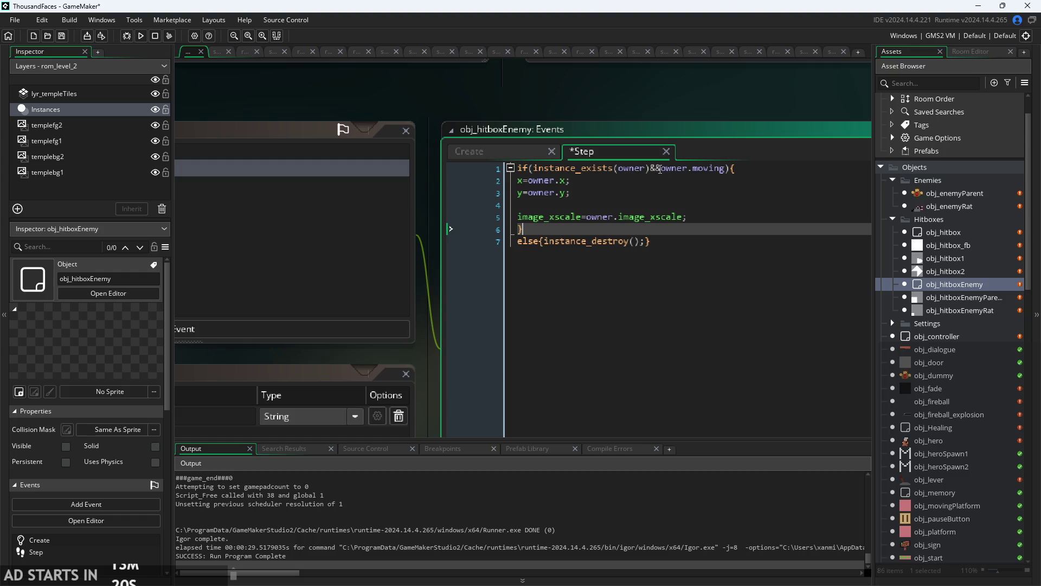
{"action": "left_click", "coordinate": [658, 169]}
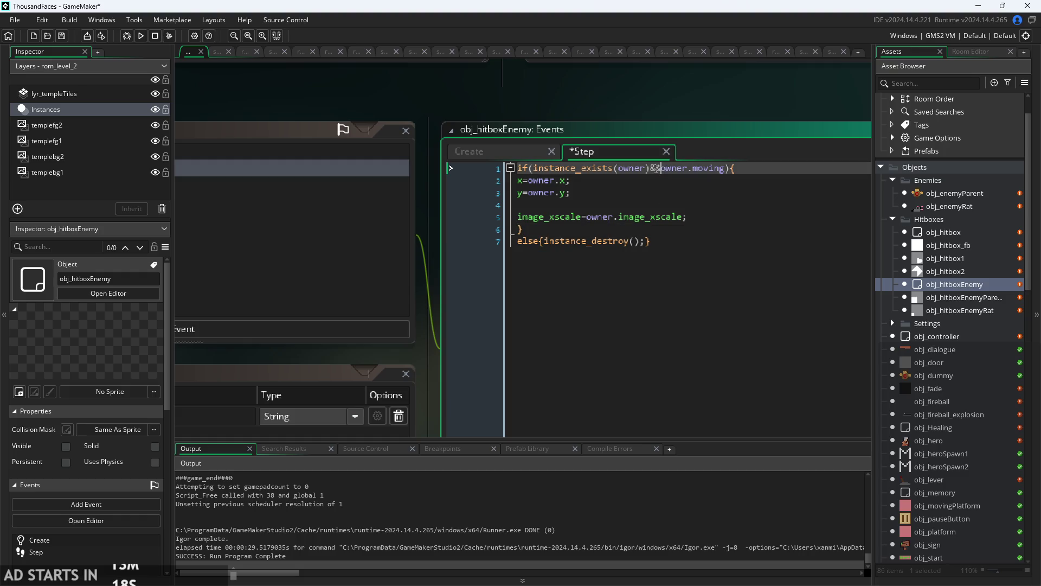
- Remove the && and move owner.moving onto its own line as a nested if
{"action": "left_click_drag", "start_coordinate": [651, 168], "coordinate": [728, 169]}
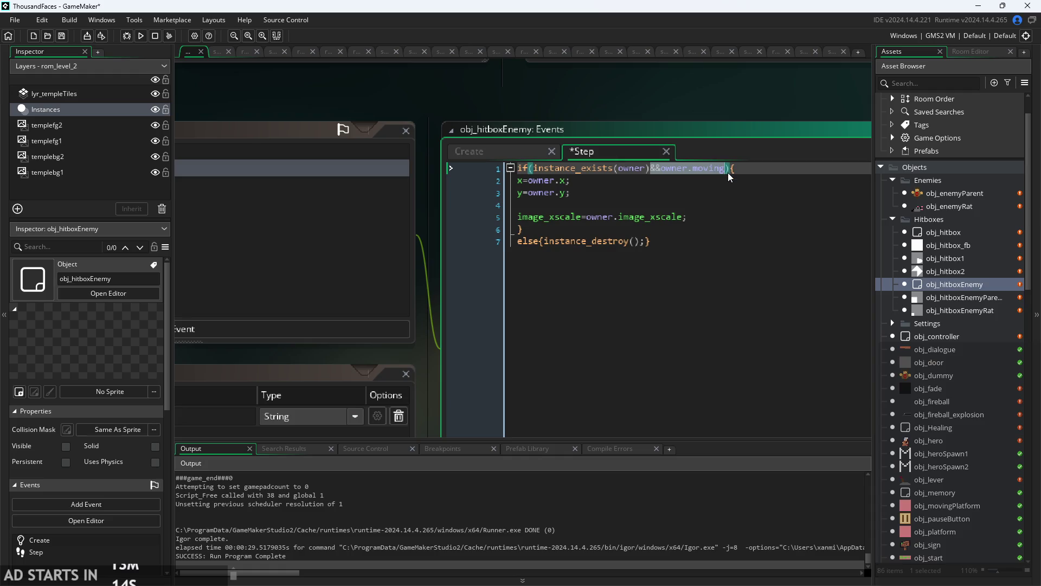
{"action": "key", "text": "Right"}
{"action": "key", "text": "Left"}
{"action": "key", "text": "Left"}
{"action": "key", "text": "Left"}
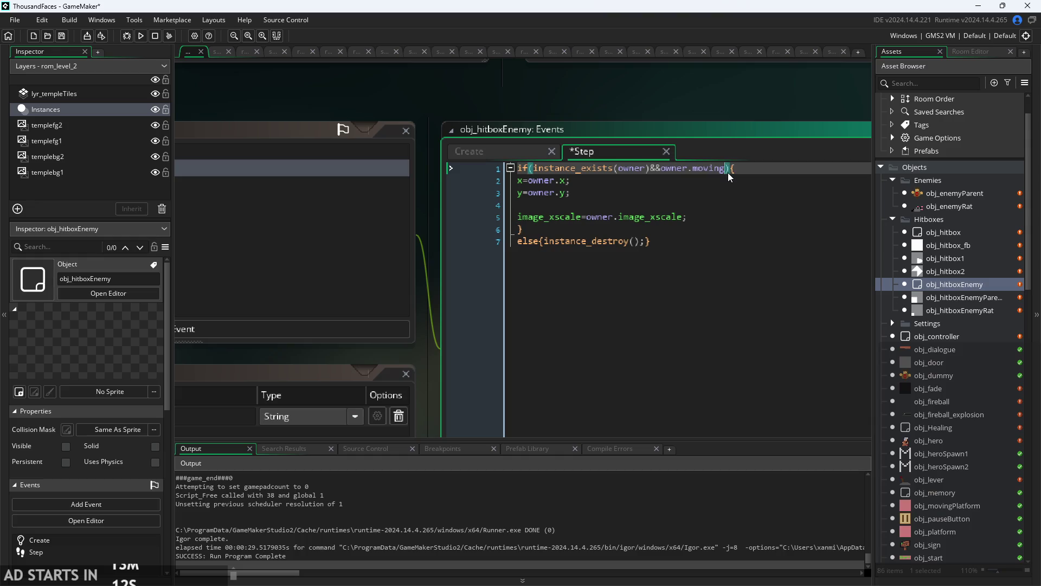
{"action": "key", "text": "Left"}
{"action": "key", "text": "Left"}
{"action": "key", "text": "BackSpace"}
{"action": "key", "text": "BackSpace"}
{"action": "type", "text": "{("}
{"action": "key", "text": "Return"}
{"action": "type", "text": "if"}
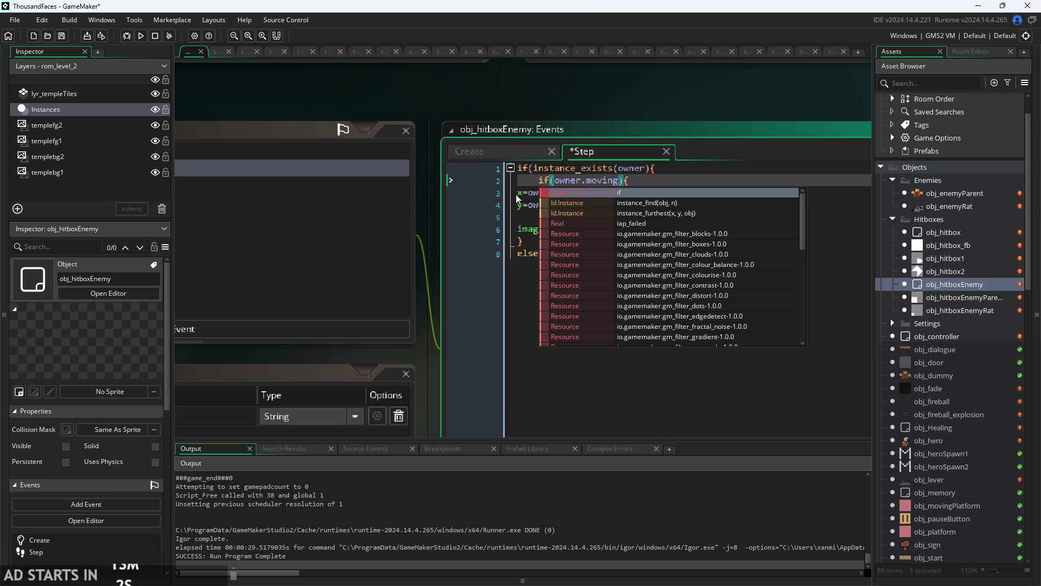
- Indent the owner lines in obj_hitboxEnemy's Step code and close the owner.moving block with a brace
{"action": "left_click", "coordinate": [522, 195]}
{"action": "key", "text": "Delete"}
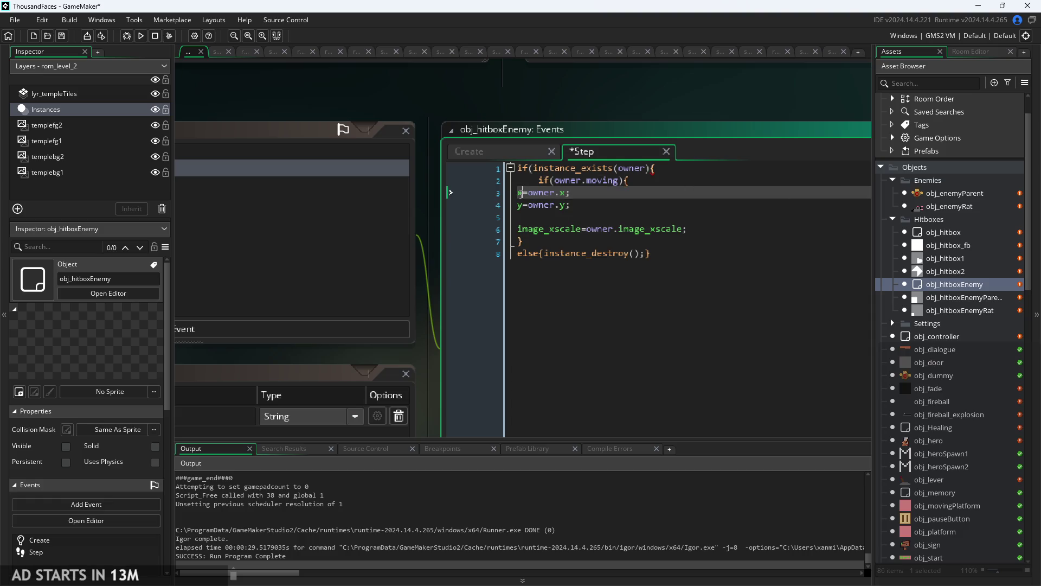
{"action": "key", "text": "Tab"}
{"action": "key", "text": "Tab"}
{"action": "left_click", "coordinate": [516, 204]}
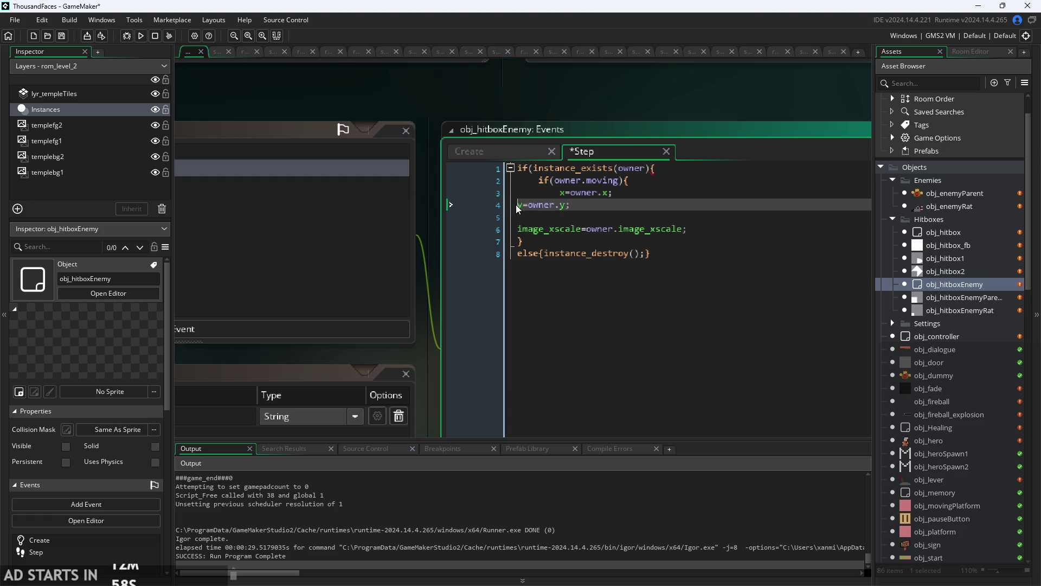
{"action": "key", "text": "Tab"}
{"action": "key", "text": "Tab"}
{"action": "left_click", "coordinate": [520, 229]}
{"action": "key", "text": "Tab"}
{"action": "key", "text": "Tab"}
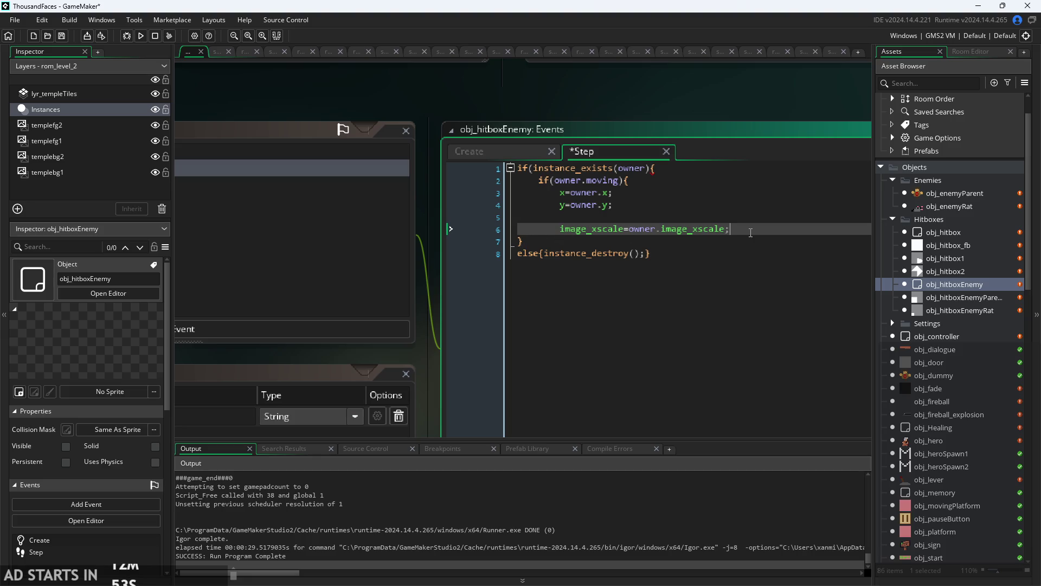
{"action": "key", "text": "Return"}
{"action": "type", "text": "}"}
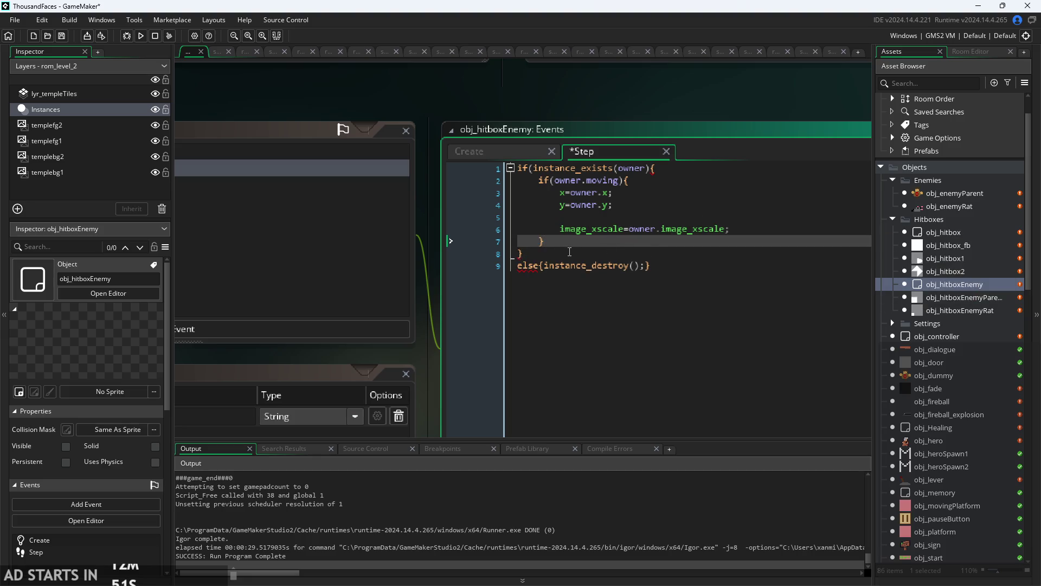
- Check which brace closes the owner check, then save obj_hitboxEnemy's Step code
{"action": "scroll", "coordinate": [671, 166], "scroll_direction": "up", "scroll_amount": 1, "text": "ctrl"}
{"action": "left_click", "coordinate": [655, 170]}
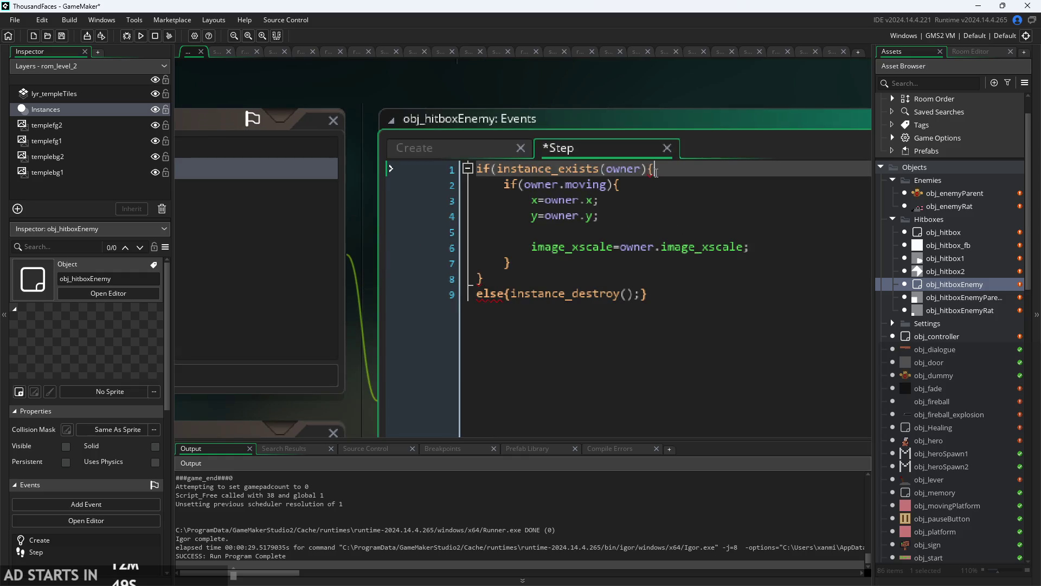
{"action": "left_click", "coordinate": [649, 172]}
{"action": "type", "text": ")"}
{"action": "left_click", "coordinate": [678, 232]}
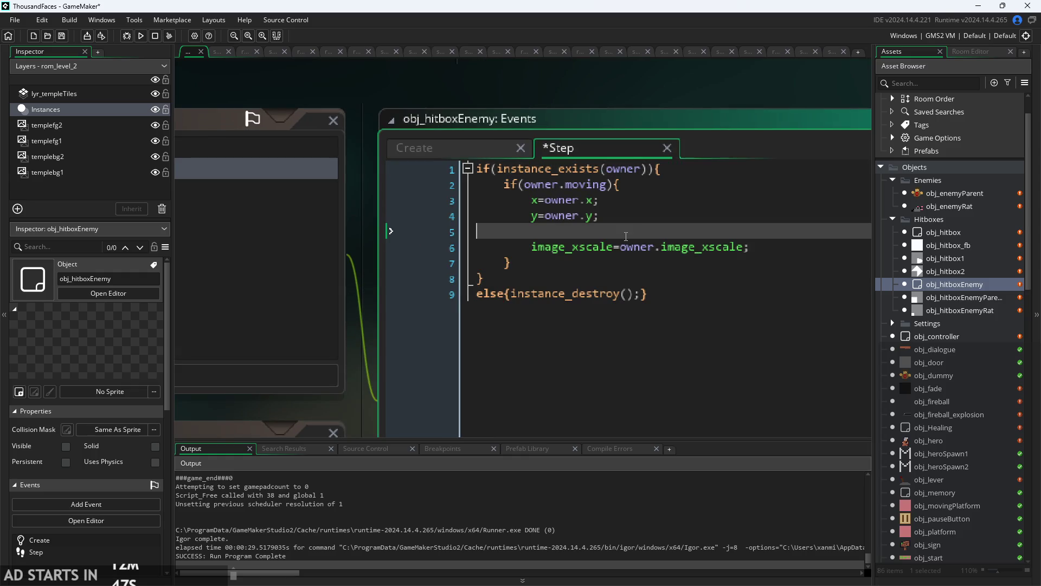
{"action": "key", "text": "ctrl+s"}
{"action": "scroll", "coordinate": [678, 233], "scroll_direction": "down", "scroll_amount": 1, "text": "ctrl"}
{"action": "left_click", "coordinate": [677, 217]}
- Glance at the Create event, then open obj_hitboxEnemyParent from the Asset Browser
{"action": "left_click", "coordinate": [497, 173]}
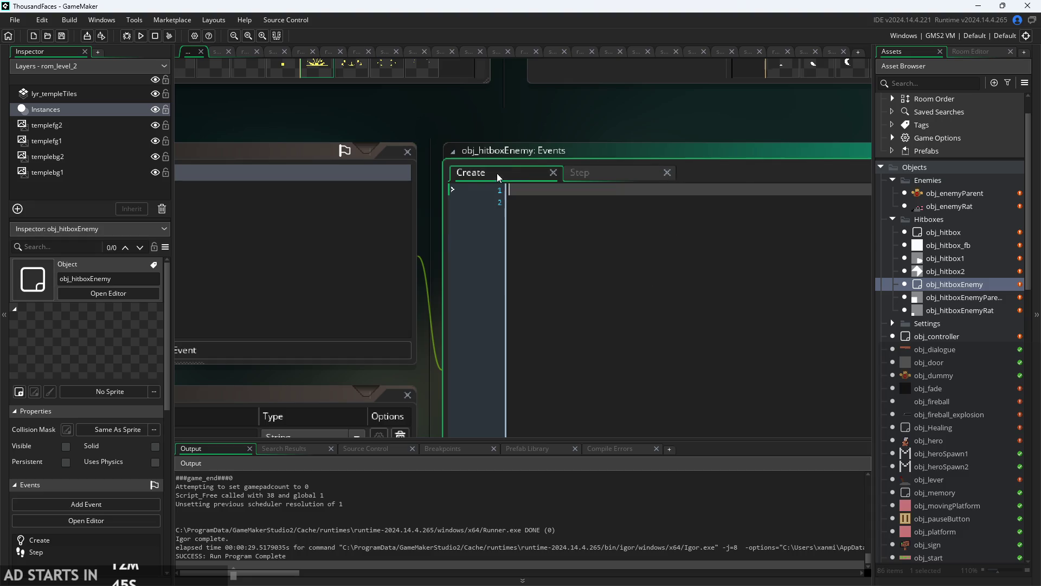
{"action": "scroll", "coordinate": [602, 165], "scroll_direction": "down", "scroll_amount": 1, "text": "ctrl"}
{"action": "scroll", "coordinate": [669, 162], "scroll_direction": "down", "scroll_amount": 1, "text": "ctrl"}
{"action": "double_click", "coordinate": [945, 298]}
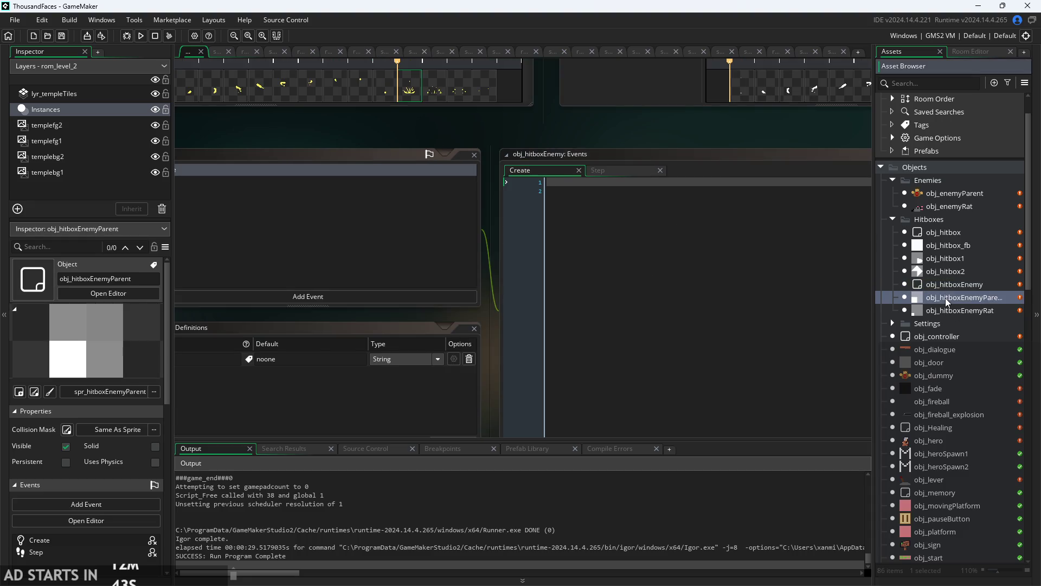
{"action": "scroll", "coordinate": [641, 129], "scroll_direction": "up", "scroll_amount": 2, "text": "ctrl"}
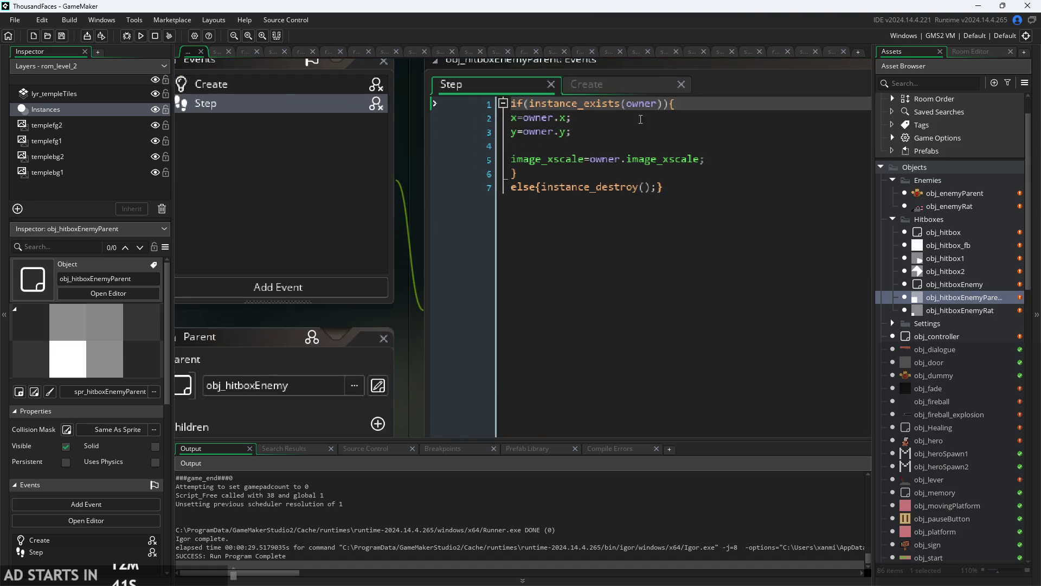
{"action": "scroll", "coordinate": [485, 151], "scroll_direction": "down", "scroll_amount": 2, "text": "ctrl"}
{"action": "scroll", "coordinate": [593, 74], "scroll_direction": "up", "scroll_amount": 1, "text": "ctrl"}
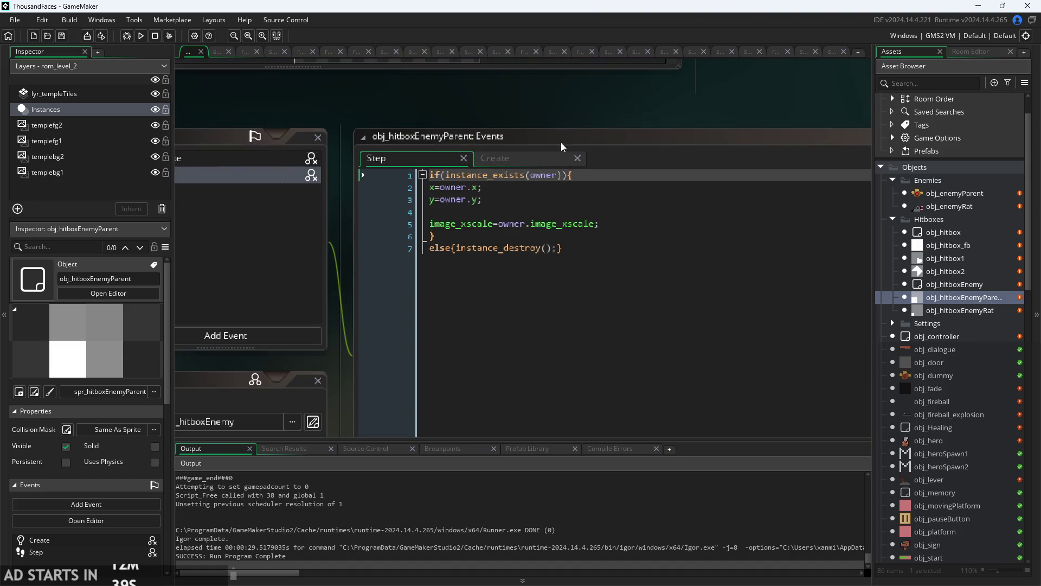
{"action": "scroll", "coordinate": [568, 175], "scroll_direction": "up", "scroll_amount": 1, "text": "ctrl"}
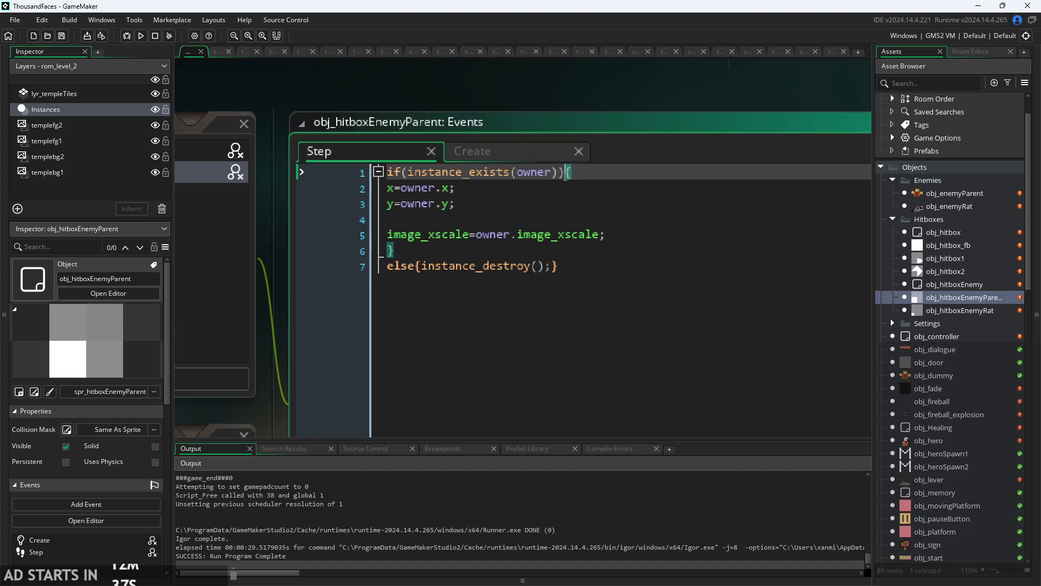
- Review obj_hitboxEnemyParent's Step code: the owner check, the image_xscale line and the else instance_destroy() branch
{"action": "key", "text": "Left"}
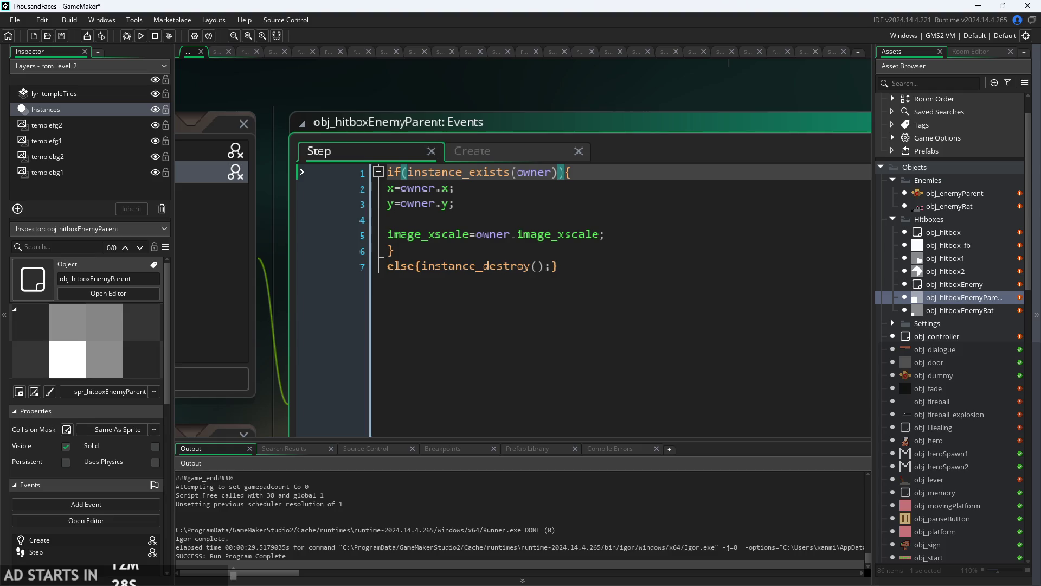
{"action": "left_click", "coordinate": [692, 353]}
{"action": "left_click", "coordinate": [694, 251]}
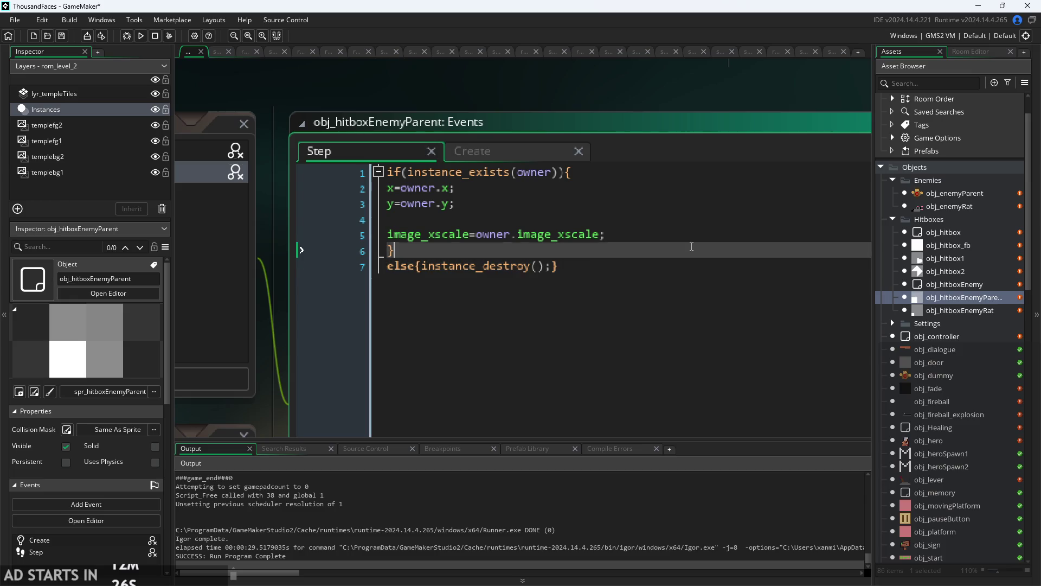
{"action": "left_click", "coordinate": [704, 237]}
{"action": "left_click", "coordinate": [624, 266]}
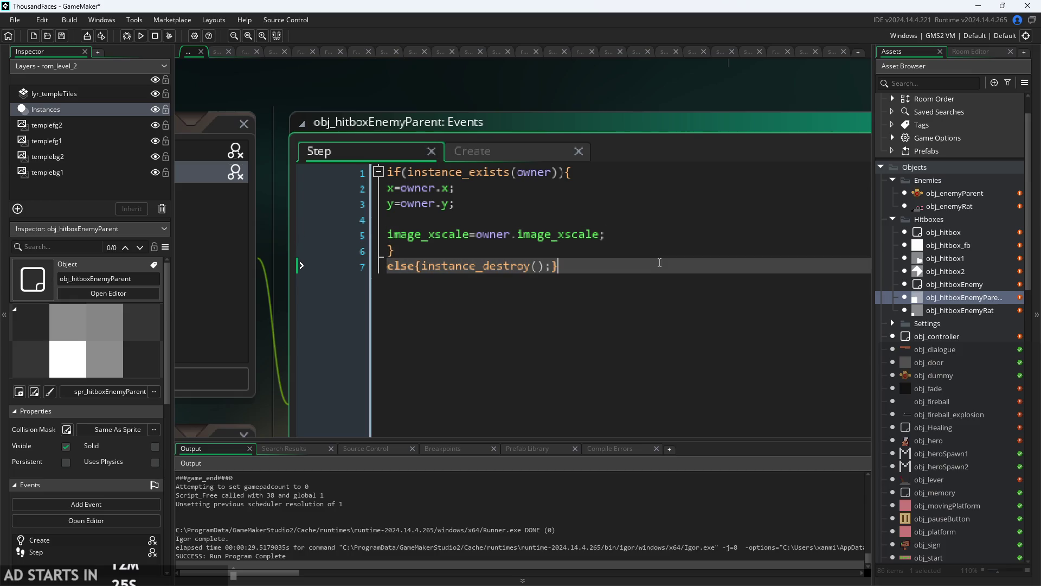
{"action": "left_click", "coordinate": [427, 269]}
{"action": "mouse_move", "coordinate": [428, 270]}
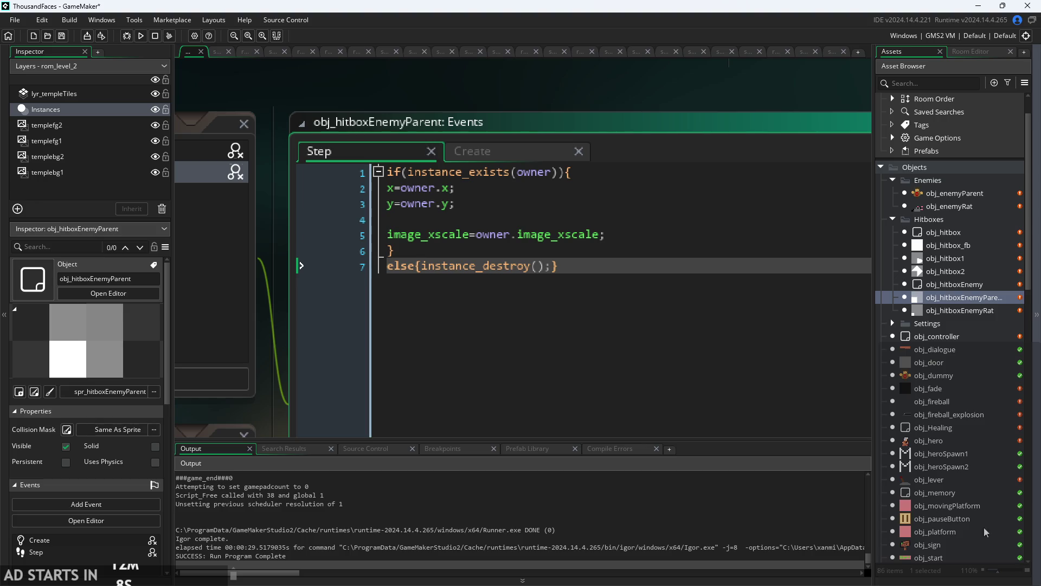
- Indent the x, y and image_xscale lines inside the owner check of obj_hitboxEnemyParent's Step code
{"action": "left_click", "coordinate": [734, 304]}
{"action": "left_click", "coordinate": [678, 248]}
{"action": "scroll", "coordinate": [678, 249], "scroll_direction": "up", "scroll_amount": 1}
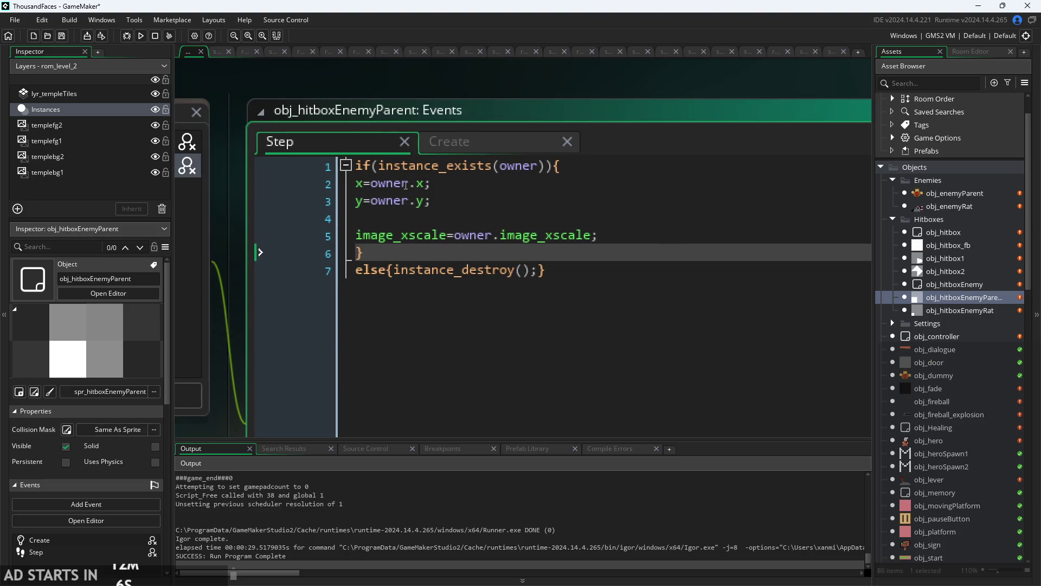
{"action": "left_click", "coordinate": [356, 184]}
{"action": "key", "text": "Tab"}
{"action": "left_click", "coordinate": [356, 201]}
{"action": "key", "text": "Tab"}
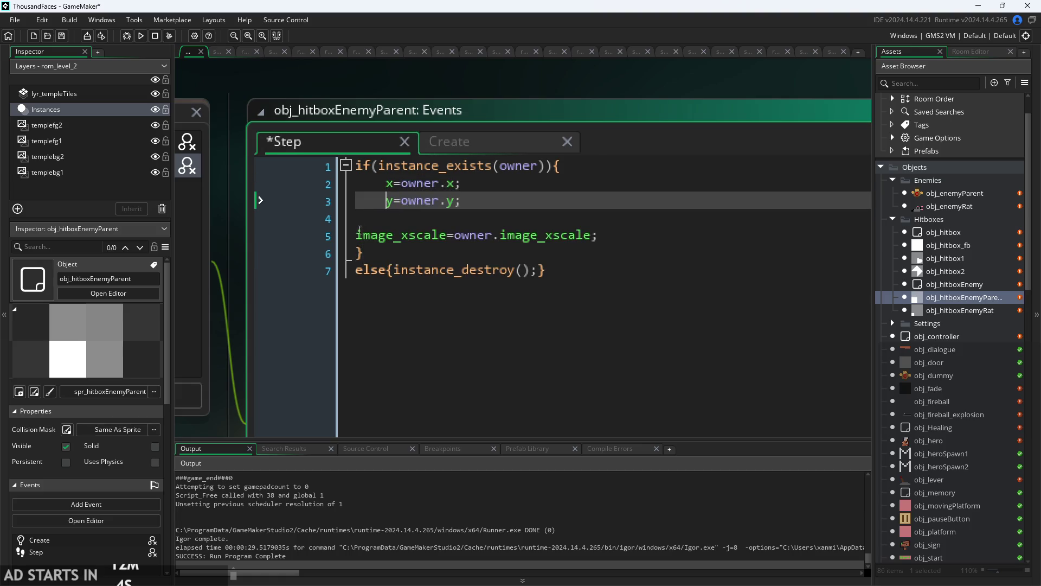
{"action": "left_click", "coordinate": [356, 235]}
{"action": "key", "text": "Tab"}
{"action": "left_click", "coordinate": [367, 221]}
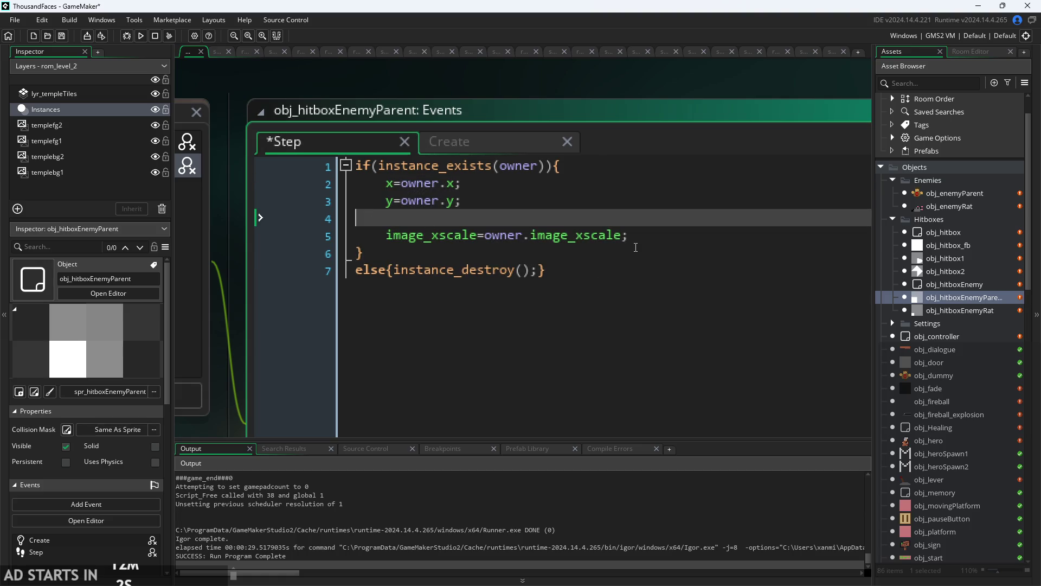
{"action": "scroll", "coordinate": [547, 221], "scroll_direction": "up", "scroll_amount": 1}
{"action": "key", "text": "Up"}
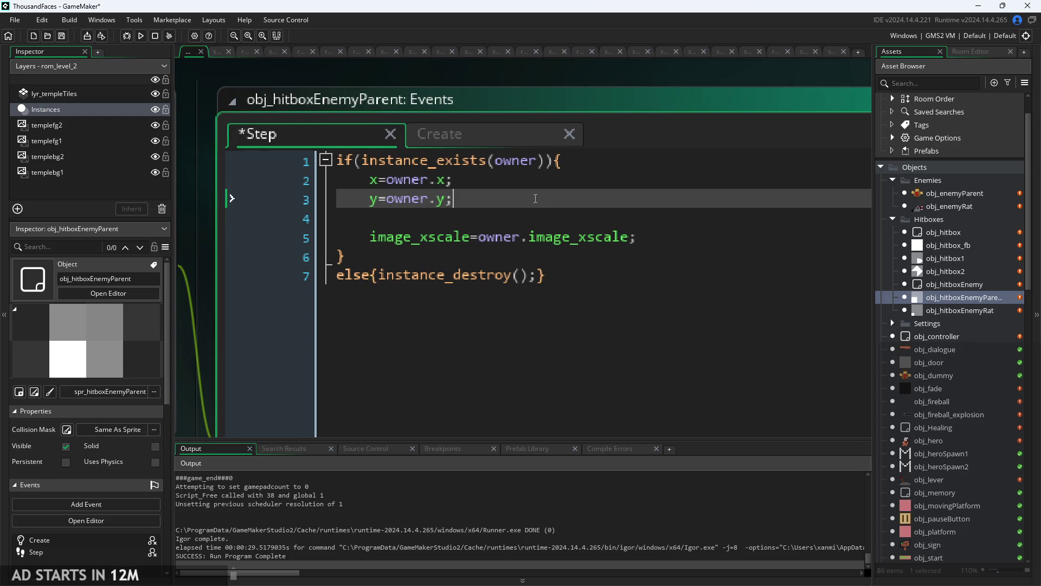
{"action": "scroll", "coordinate": [547, 221], "scroll_direction": "down", "scroll_amount": 1}
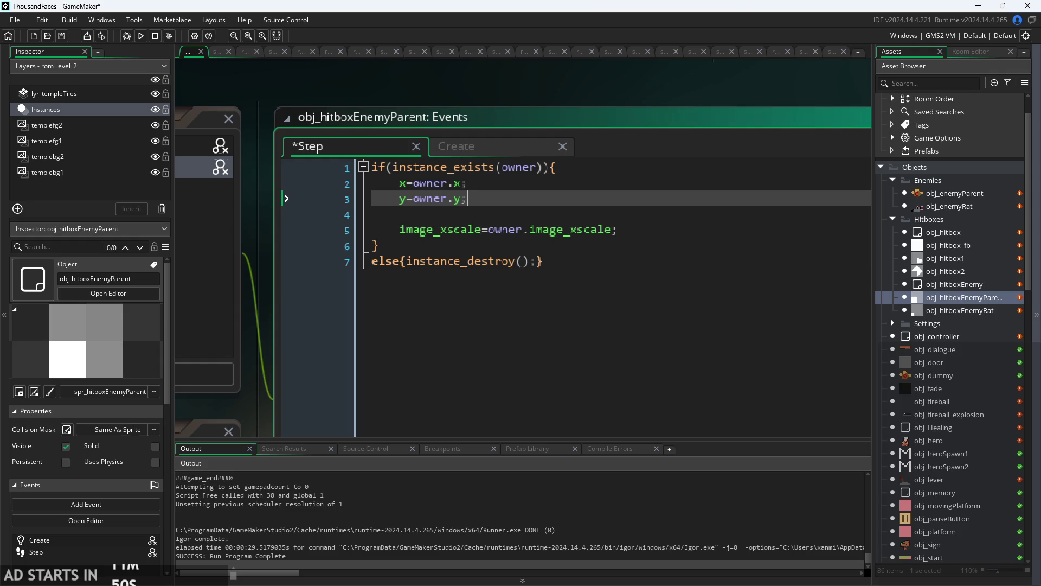
- Delete the blank line 4 before the image_xscale line
{"action": "left_click", "coordinate": [675, 380]}
{"action": "scroll", "coordinate": [584, 327], "scroll_direction": "up", "scroll_amount": 1, "text": "ctrl"}
{"action": "key", "text": "Up"}
{"action": "key", "text": "Down"}
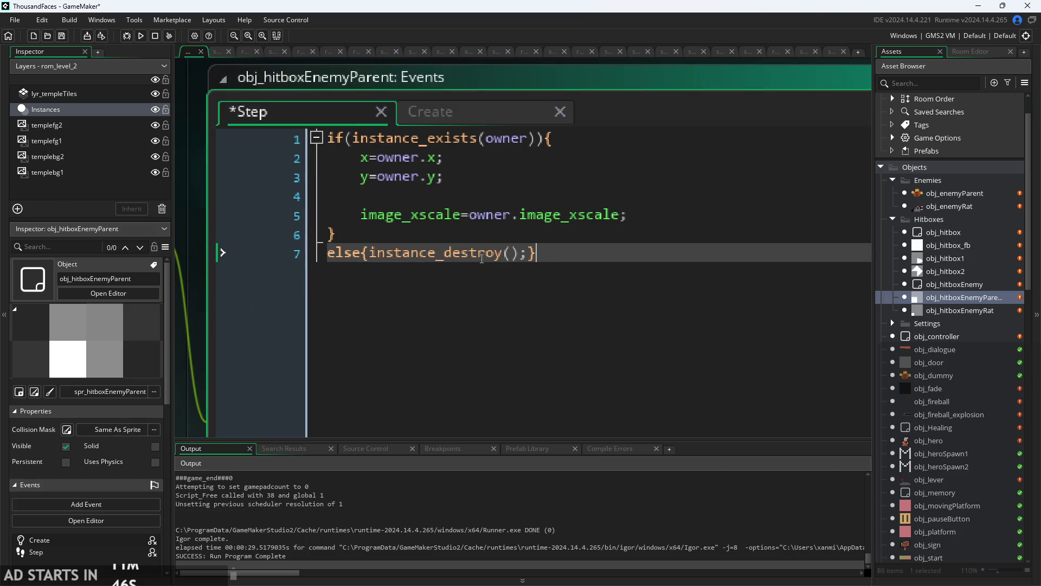
{"action": "left_click", "coordinate": [428, 194]}
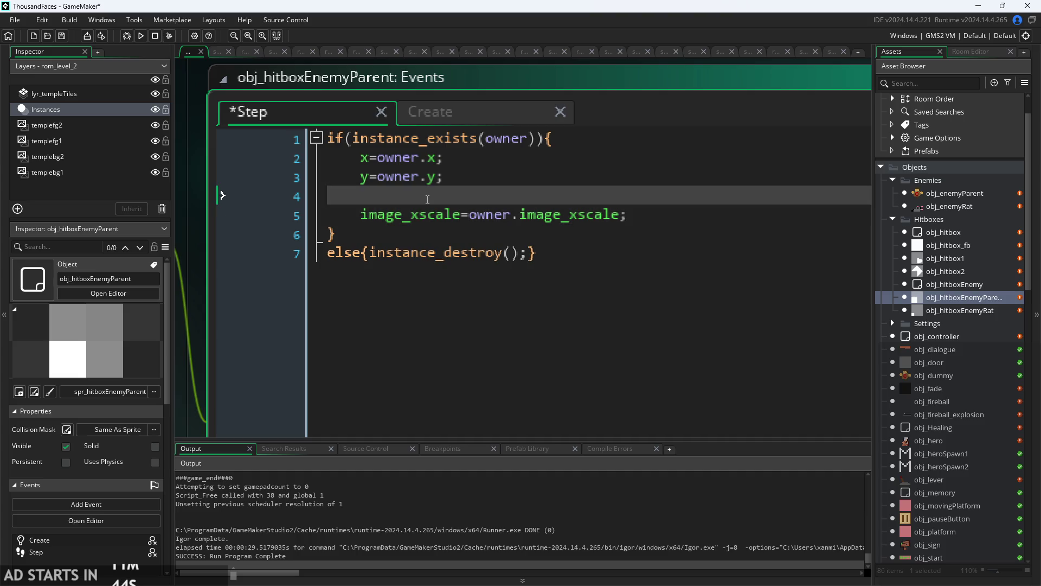
{"action": "key", "text": "BackSpace"}
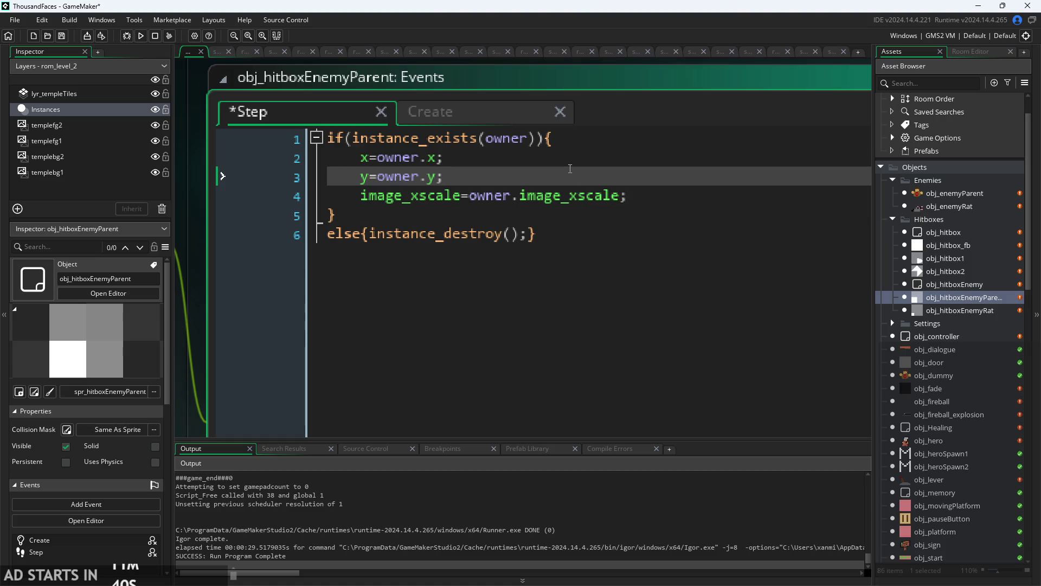
- Check that the x, y and image_xscale lines are aligned inside the owner check
{"action": "key", "text": "Up"}
{"action": "key", "text": "Down"}
{"action": "key", "text": "Up"}
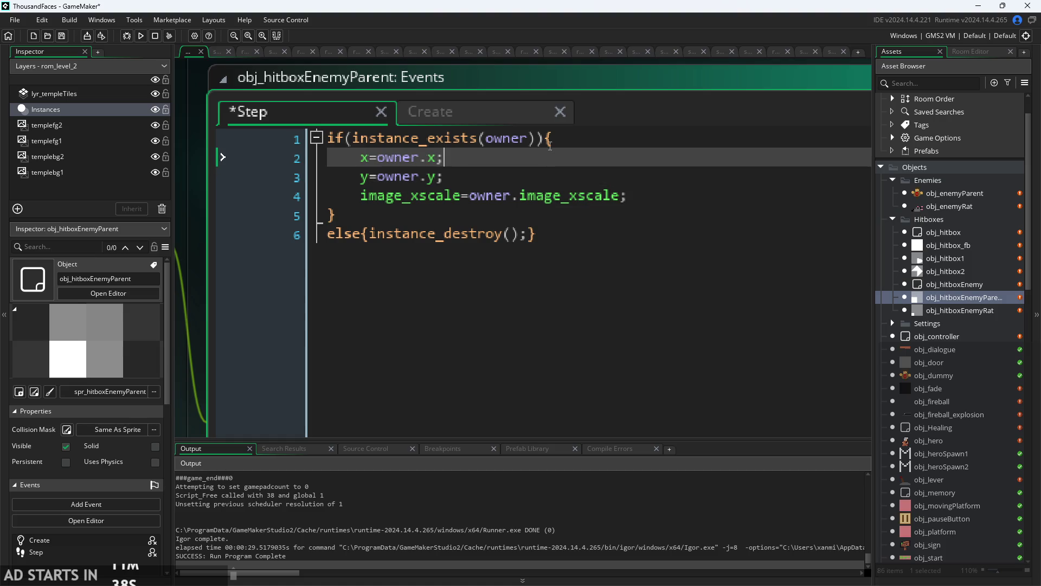
{"action": "left_click", "coordinate": [550, 147]}
{"action": "left_click", "coordinate": [491, 164]}
{"action": "key", "text": "Home"}
{"action": "key", "text": "Down"}
{"action": "key", "text": "Down"}
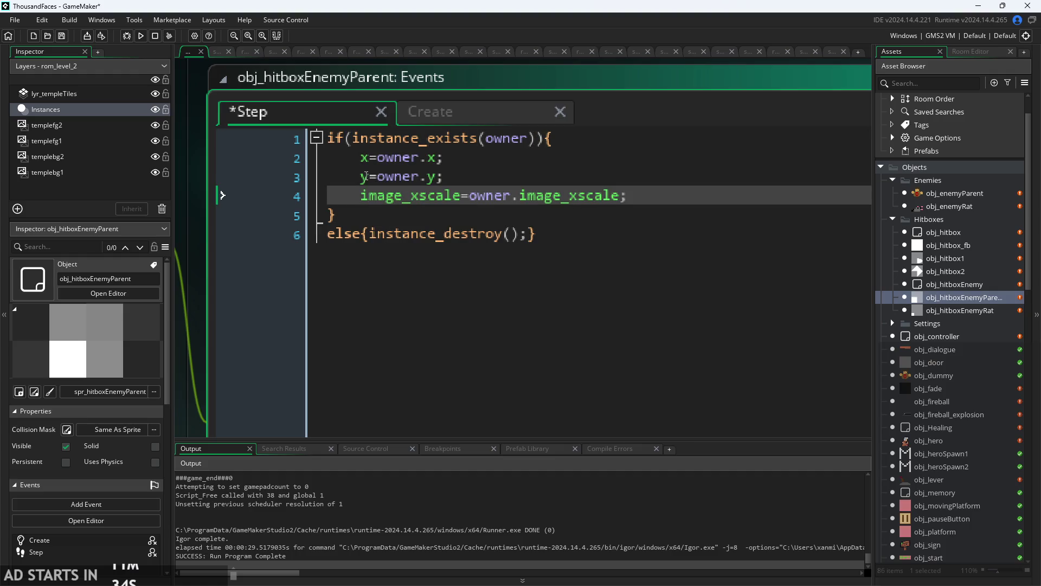
{"action": "key", "text": "Up"}
{"action": "key", "text": "Down"}
{"action": "key", "text": "Up"}
{"action": "key", "text": "Up"}
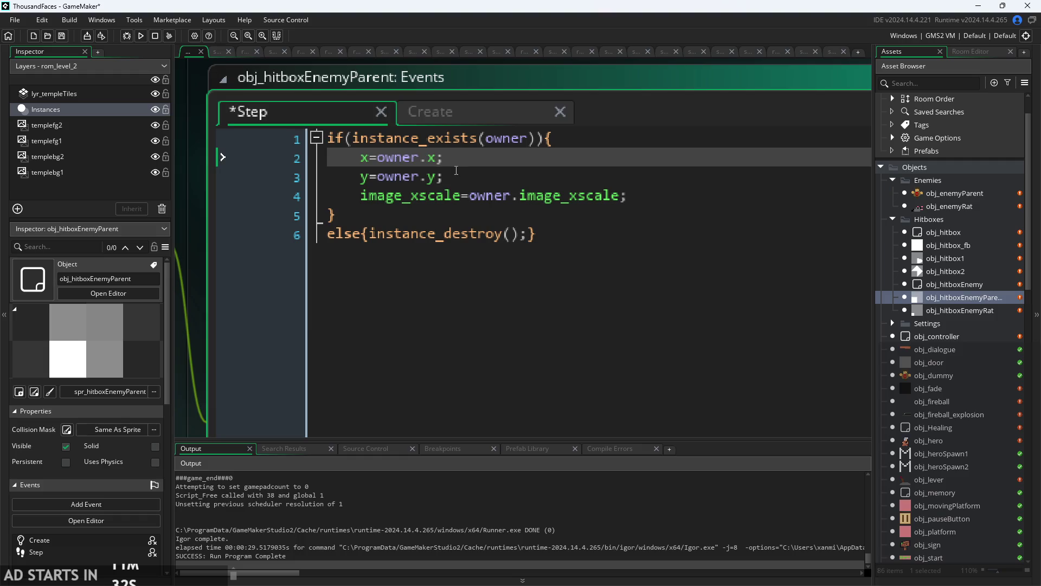
{"action": "key", "text": "Down"}
{"action": "key", "text": "Up"}
{"action": "scroll", "coordinate": [433, 163], "scroll_direction": "down", "scroll_amount": 2}
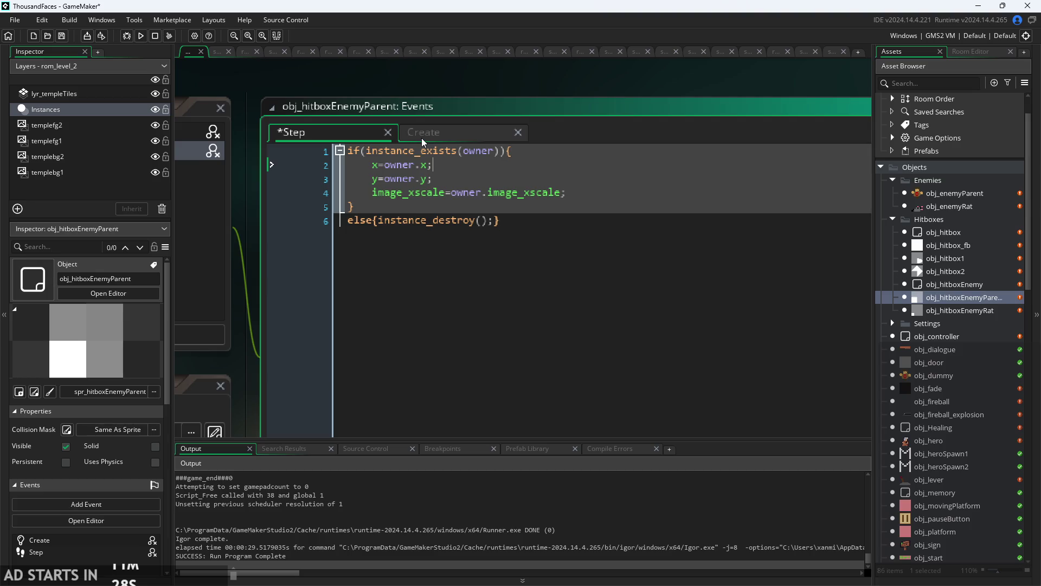
- Wrap the x, y and image_xscale lines in an indented if(owner.moving){ … } block
{"action": "left_click", "coordinate": [530, 156]}
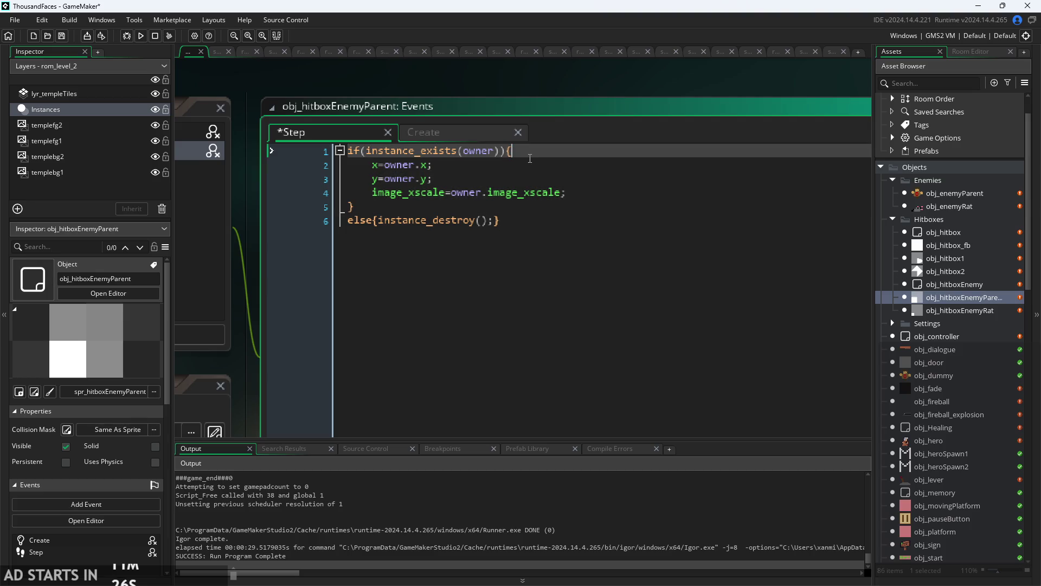
{"action": "key", "text": "Return"}
{"action": "type", "text": "if("}
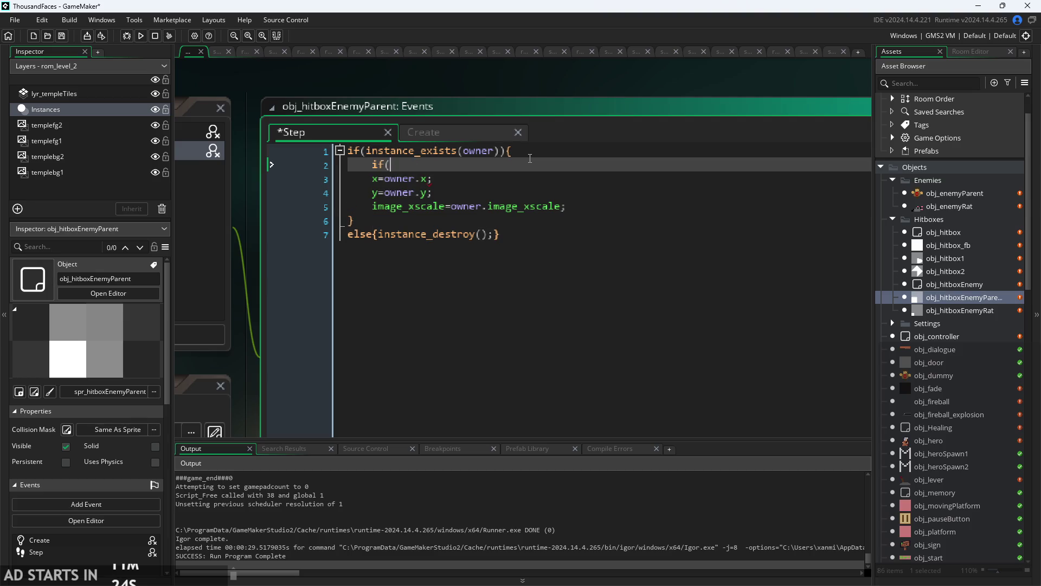
{"action": "type", "text": "owner.moving"}
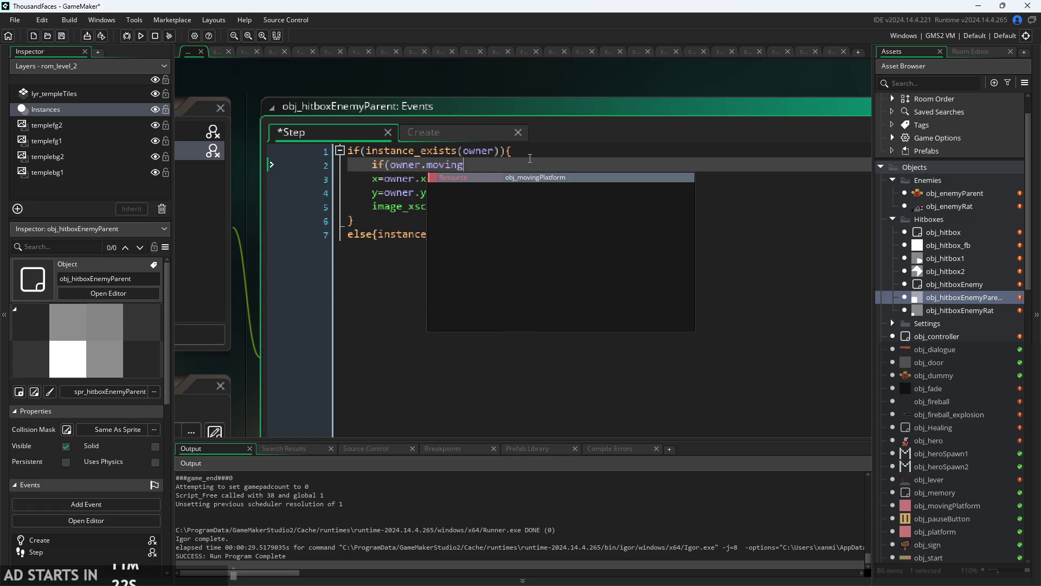
{"action": "type", "text": "){"}
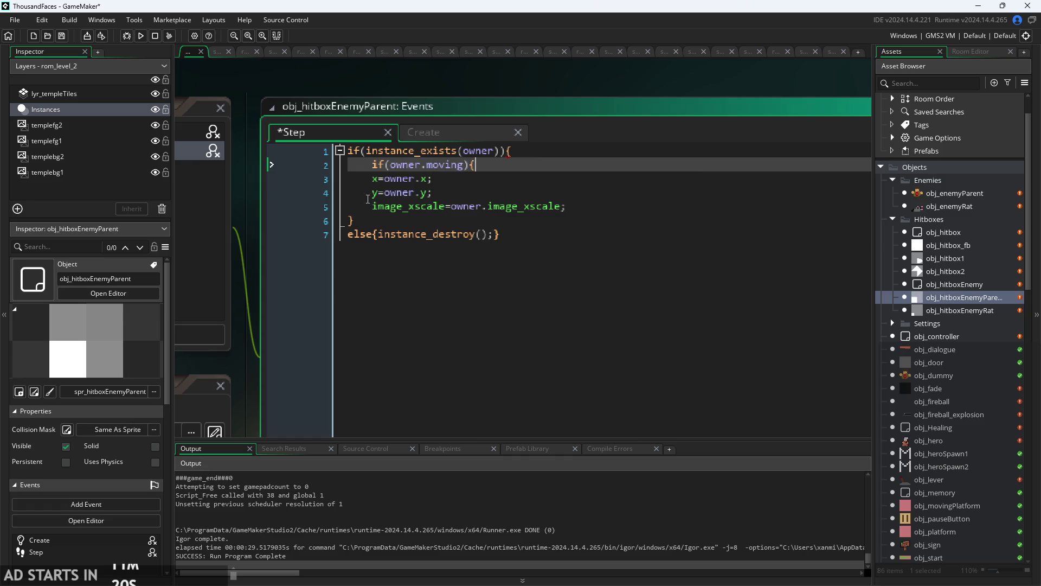
{"action": "left_click_drag", "start_coordinate": [372, 179], "coordinate": [606, 212]}
{"action": "key", "text": "Tab"}
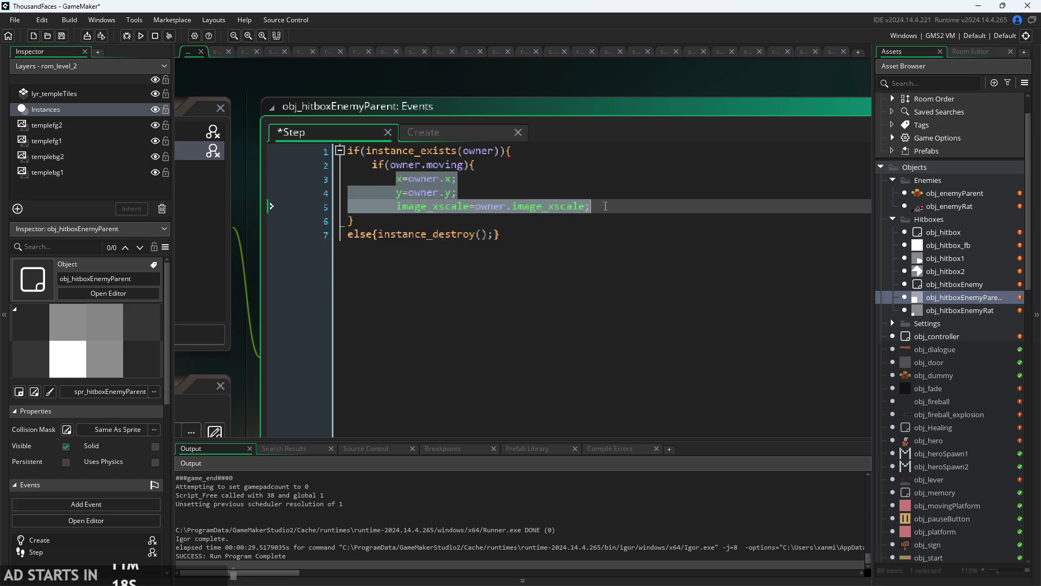
{"action": "left_click", "coordinate": [607, 205]}
{"action": "key", "text": "Return"}
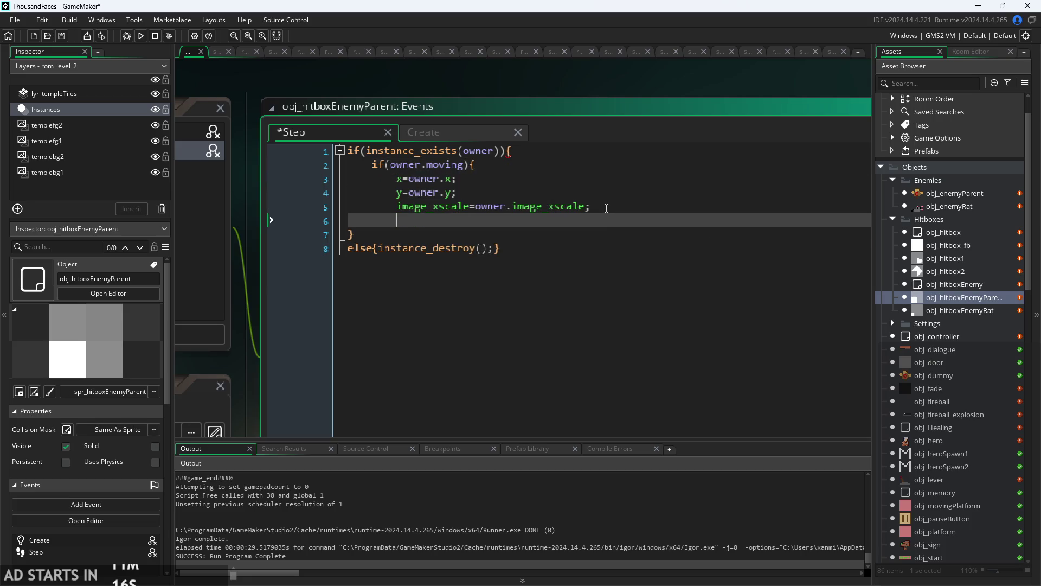
{"action": "type", "text": "}"}
- Look over the owner.moving line, then open obj_hitboxEnemyRat for editing
{"action": "left_click", "coordinate": [571, 160]}
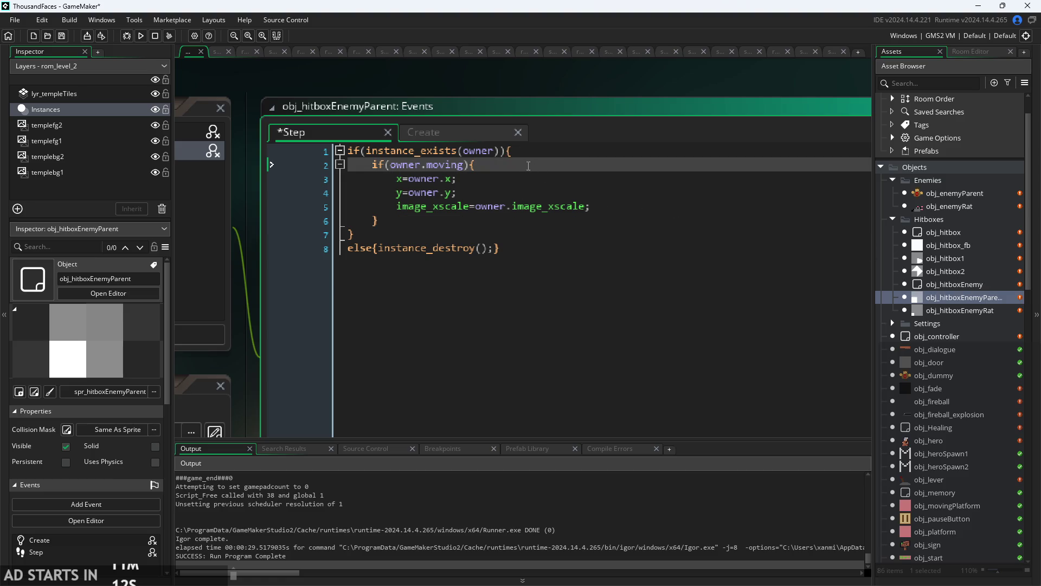
{"action": "left_click_drag", "start_coordinate": [476, 165], "coordinate": [360, 165]}
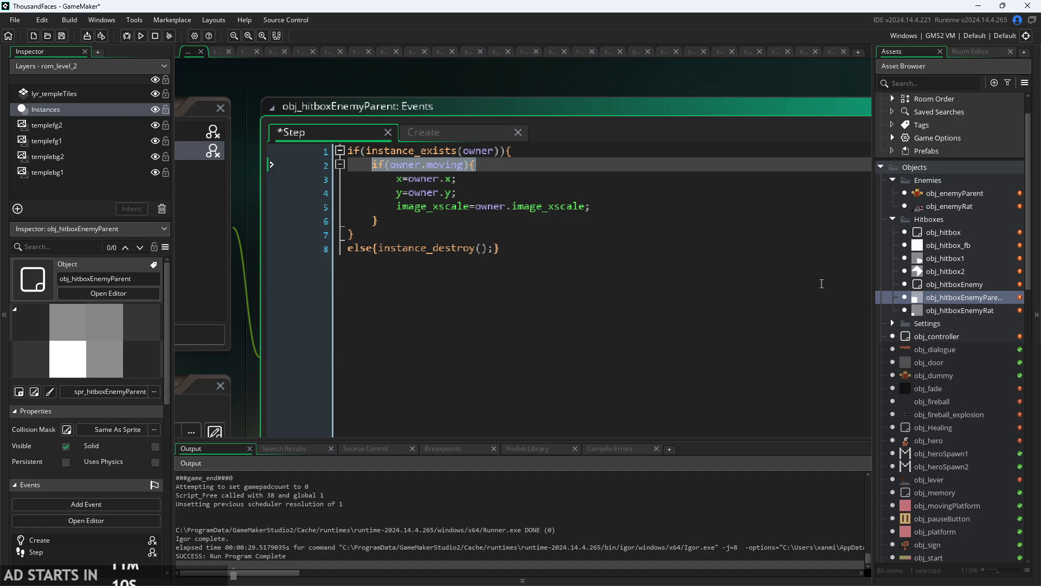
{"action": "double_click", "coordinate": [985, 311]}
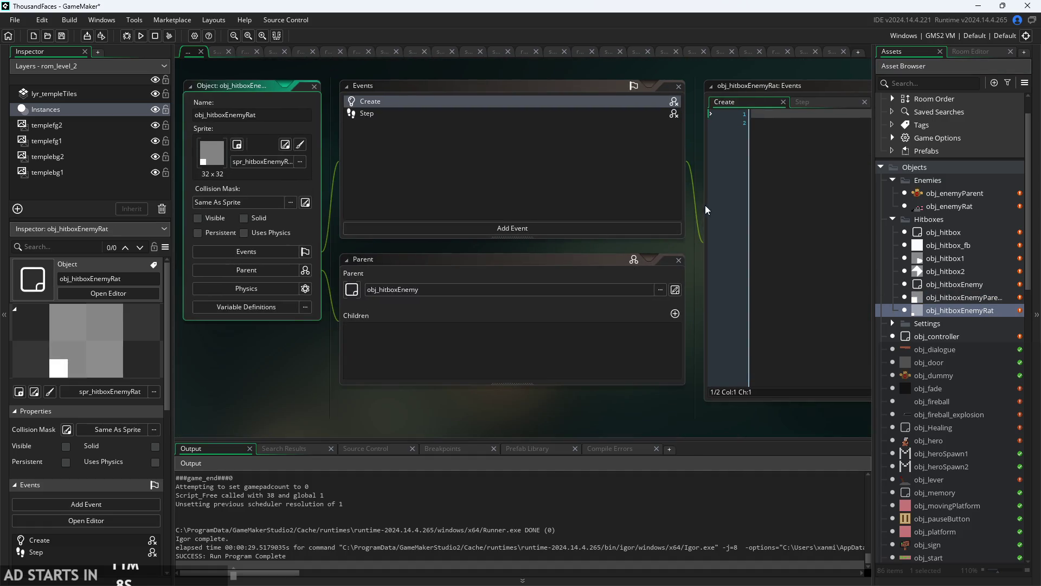
- In obj_hitboxEnemyRat's Step code, insert if(owner.moving){ after line 1 and add its closing brace
{"action": "left_click_drag", "start_coordinate": [705, 210], "coordinate": [565, 212]}
{"action": "left_click", "coordinate": [671, 112]}
{"action": "left_click", "coordinate": [721, 130]}
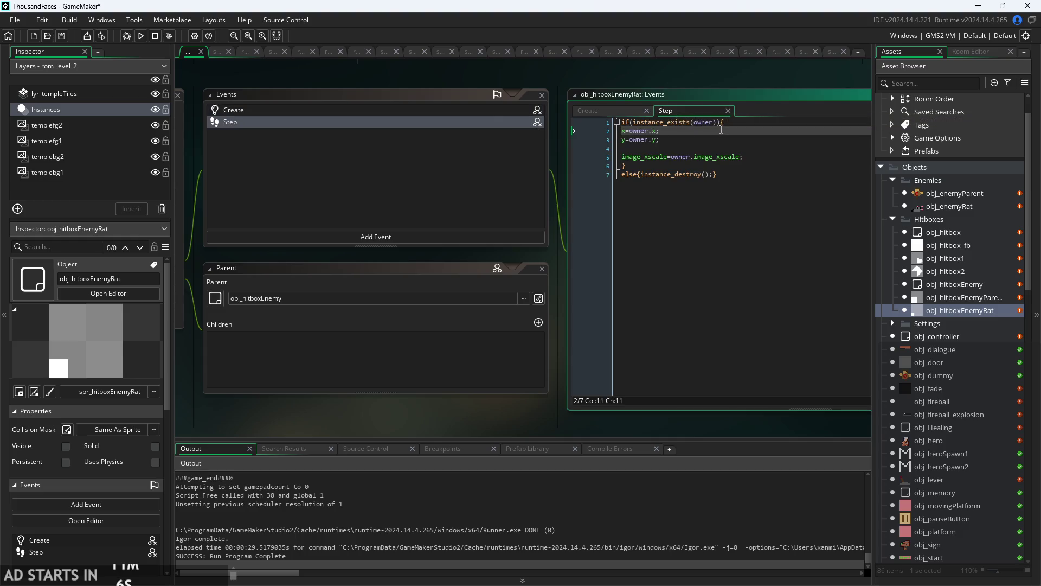
{"action": "scroll", "coordinate": [721, 130], "scroll_direction": "up", "scroll_amount": 1, "text": "ctrl"}
{"action": "left_click", "coordinate": [743, 160]}
{"action": "key", "text": "Return"}
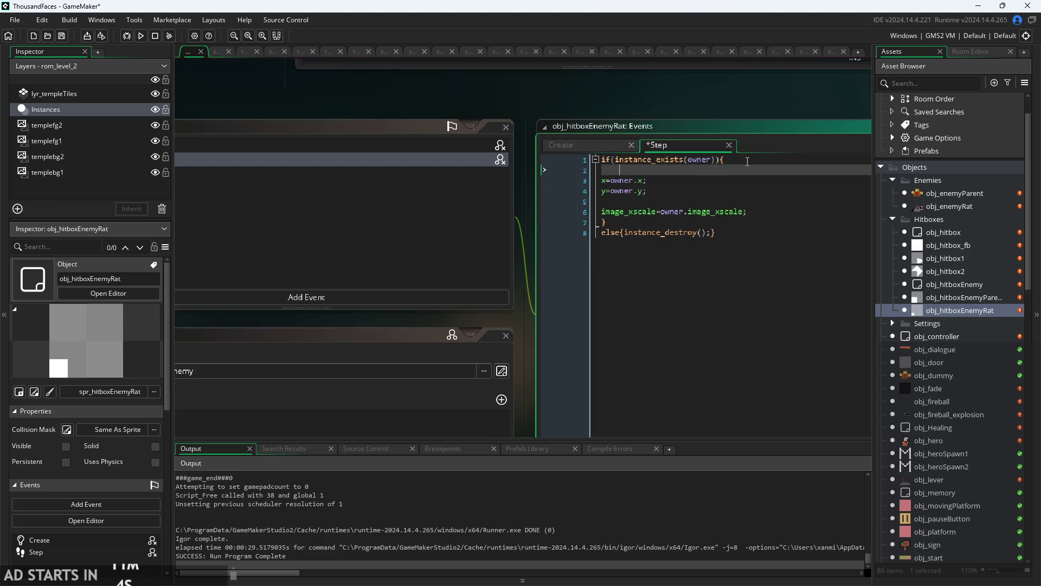
{"action": "type", "text": "if(owner.moving){"}
{"action": "key", "text": "Down"}
{"action": "key", "text": "Down"}
{"action": "key", "text": "Down"}
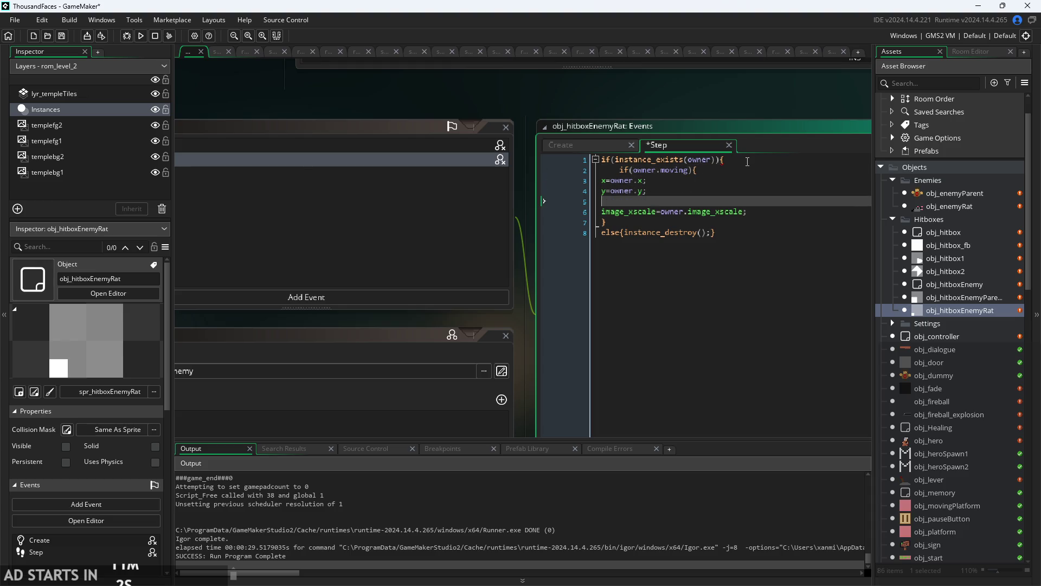
{"action": "key", "text": "Home"}
{"action": "key", "text": "Return"}
{"action": "key", "text": "Up"}
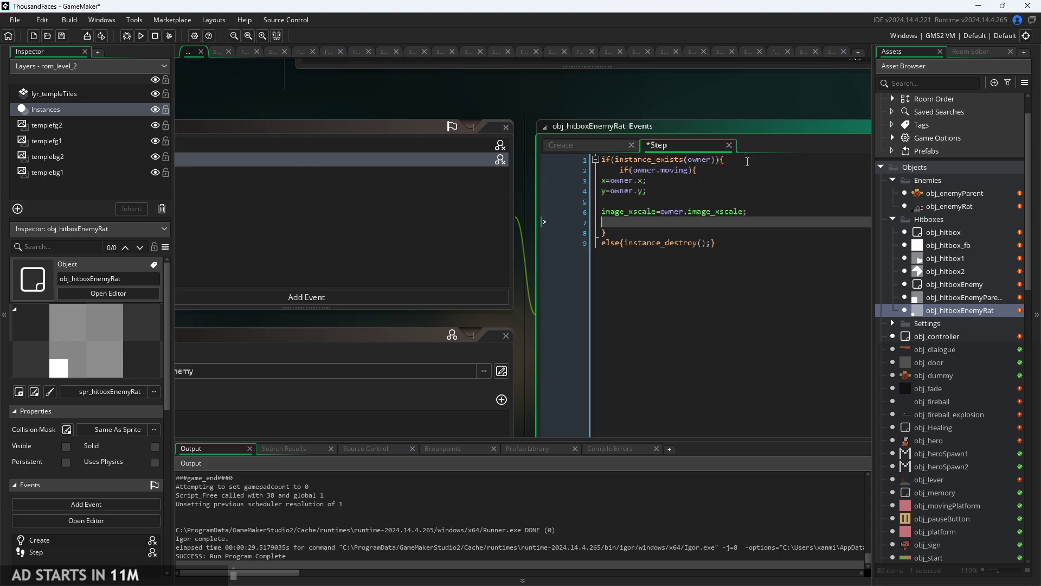
{"action": "type", "text": "}"}
- Indent the x, y and image_xscale lines inside the owner.moving block
{"action": "key", "text": "Up"}
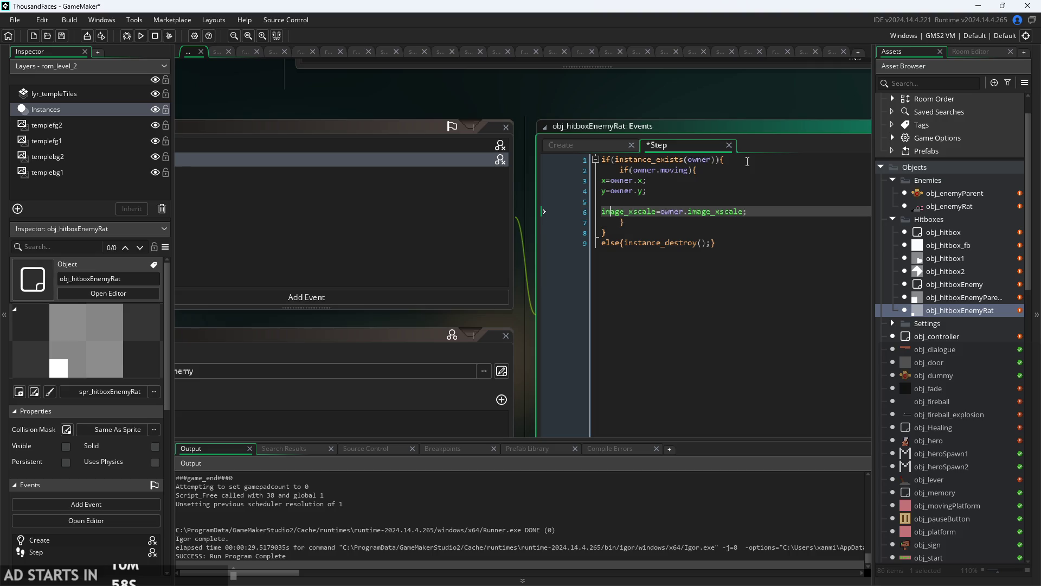
{"action": "key", "text": "shift+Up"}
{"action": "key", "text": "shift+Up"}
{"action": "key", "text": "shift+Up"}
{"action": "key", "text": "Tab"}
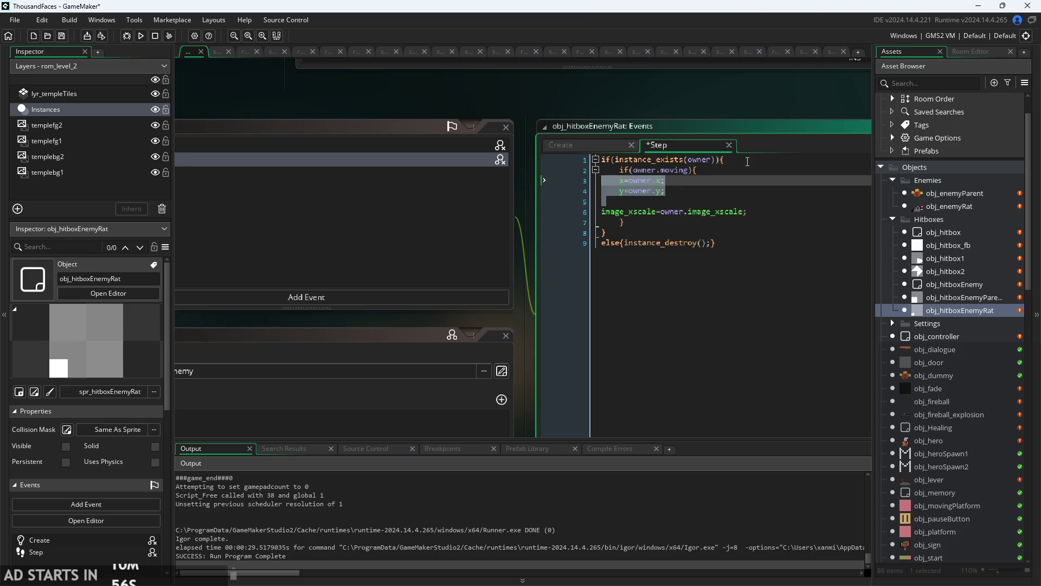
{"action": "key", "text": "Up"}
{"action": "key", "text": "Down"}
{"action": "key", "text": "Tab"}
{"action": "key", "text": "Tab"}
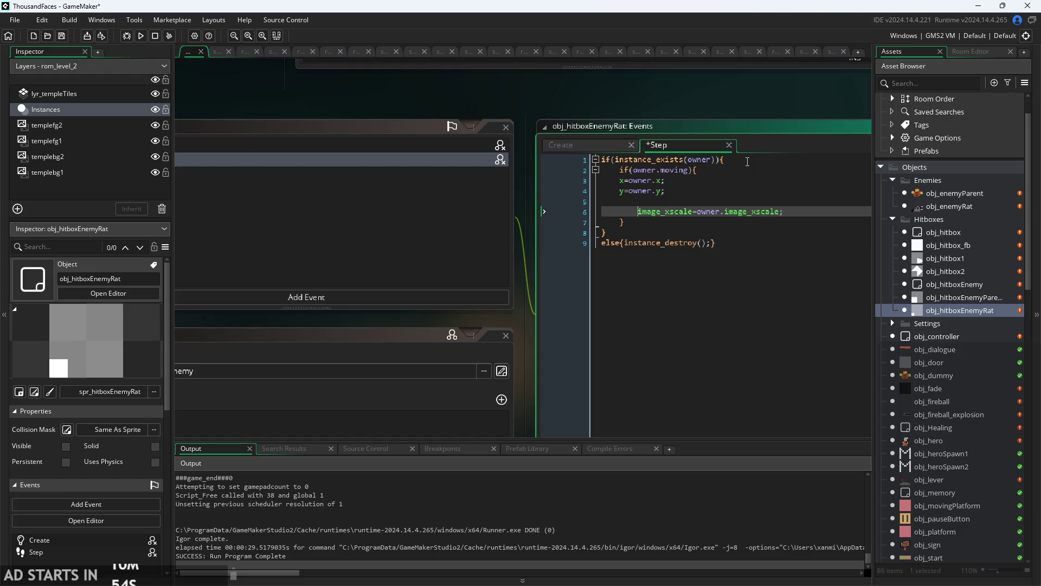
{"action": "key", "text": "Up"}
{"action": "key", "text": "shift+Up"}
{"action": "key", "text": "shift+Up"}
{"action": "key", "text": "Tab"}
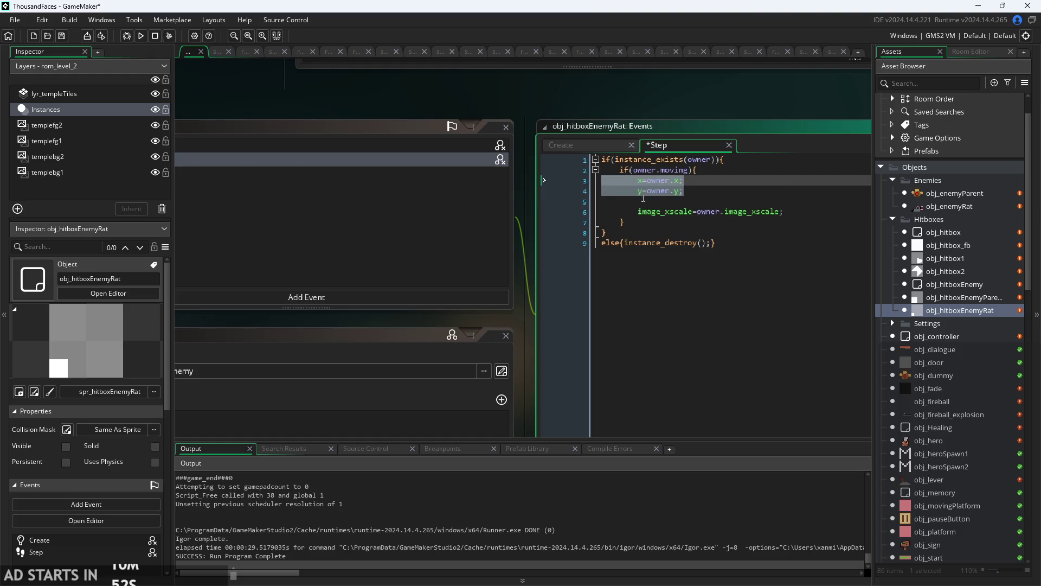
{"action": "left_click", "coordinate": [646, 193]}
{"action": "left_click", "coordinate": [645, 211]}
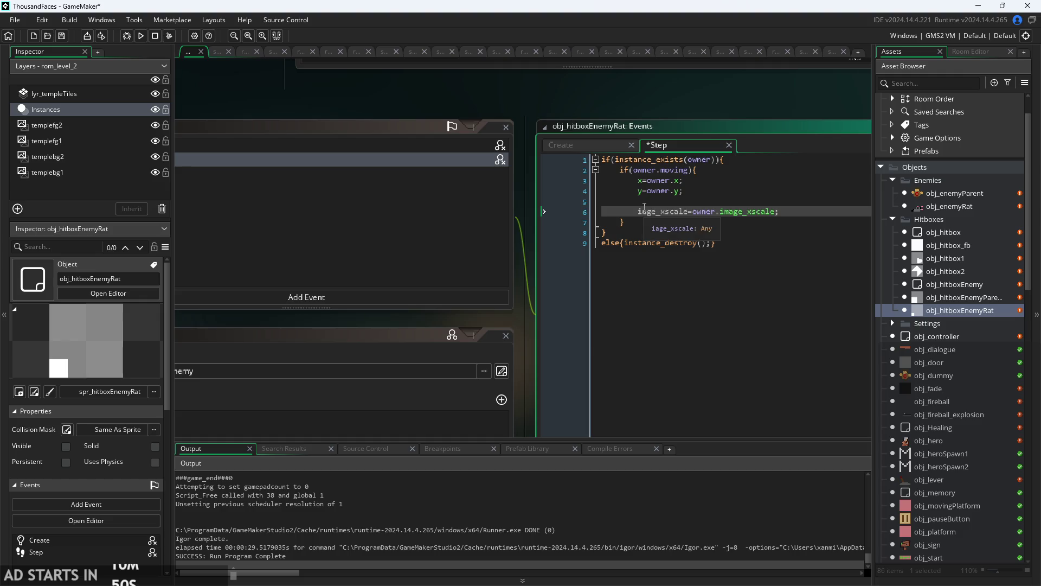
{"action": "left_click", "coordinate": [685, 211]}
{"action": "scroll", "coordinate": [620, 129], "scroll_direction": "up", "scroll_amount": 3}
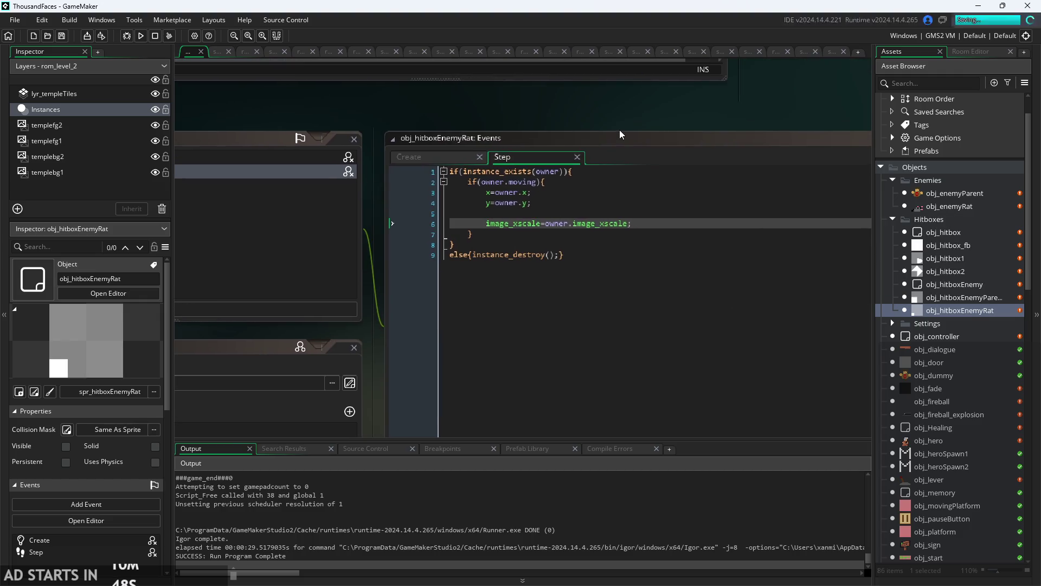
{"action": "scroll", "coordinate": [601, 115], "scroll_direction": "down", "scroll_amount": 2}
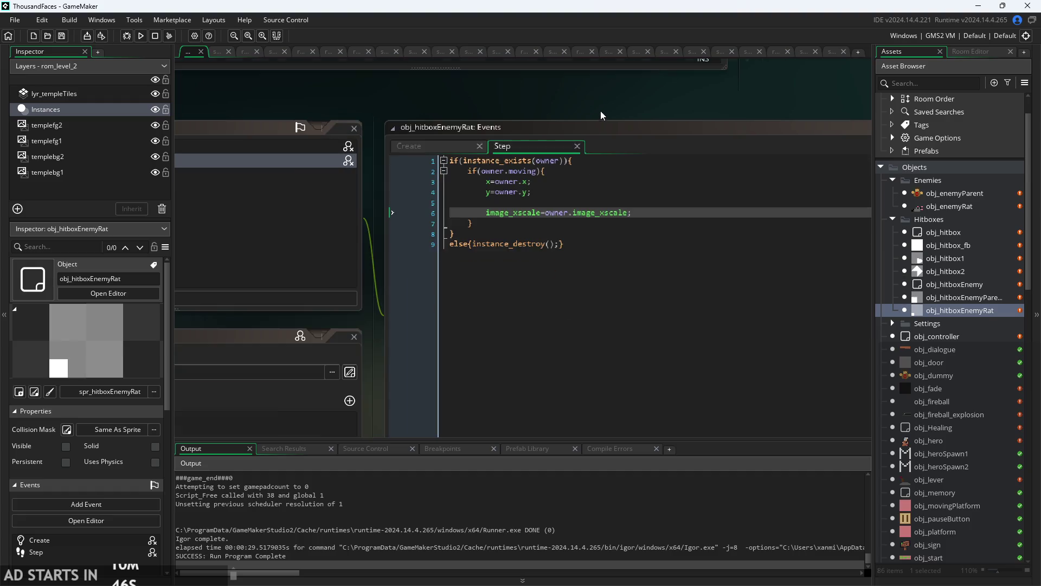
- Inspect obj_hitboxEnemy, obj_hitbox2 and obj_hitbox1, then open obj_hitbox_fb's Step code
{"action": "double_click", "coordinate": [951, 284]}
{"action": "double_click", "coordinate": [951, 269]}
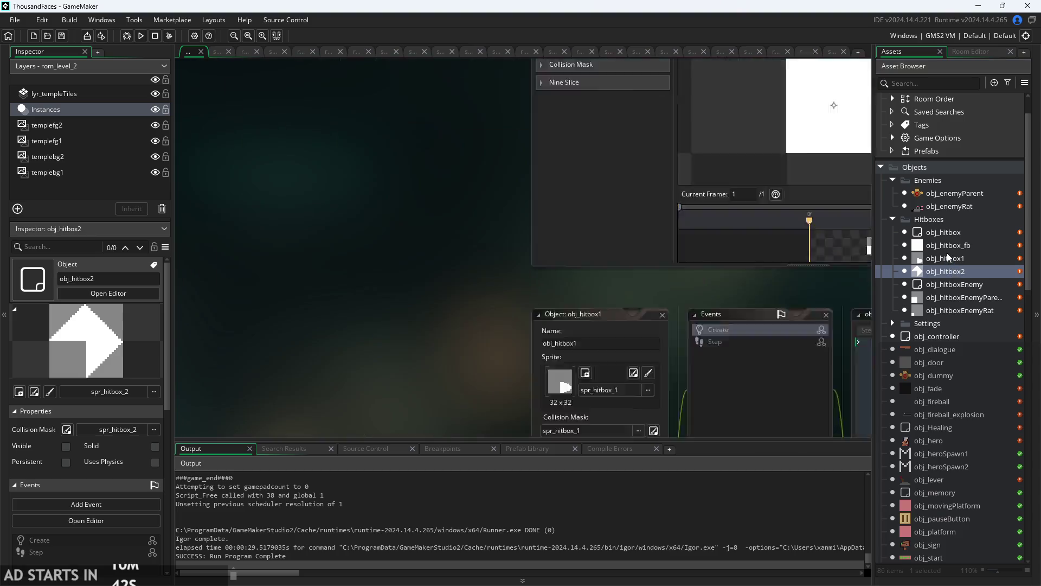
{"action": "left_click", "coordinate": [945, 258]}
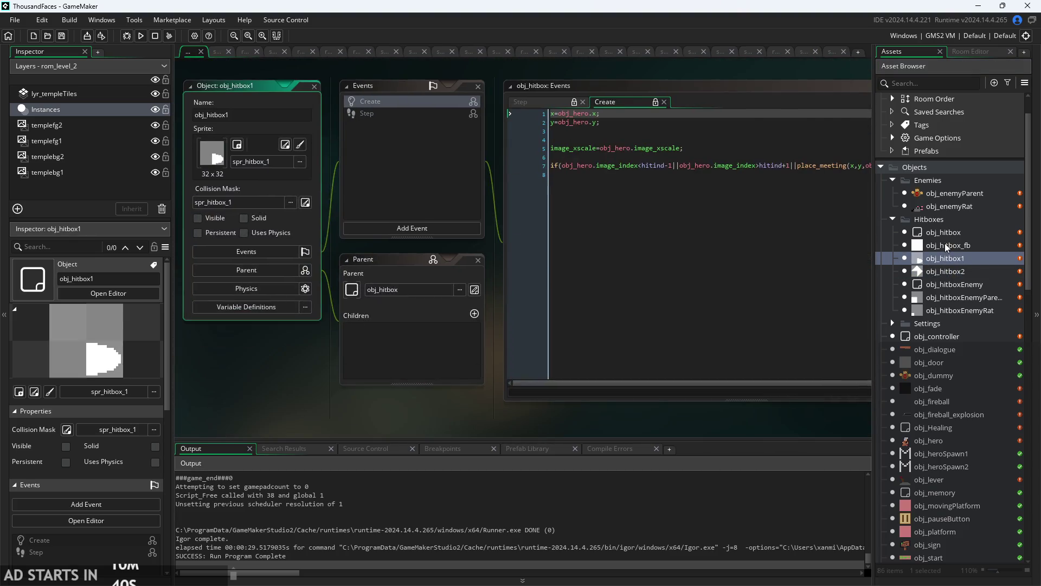
{"action": "double_click", "coordinate": [944, 245]}
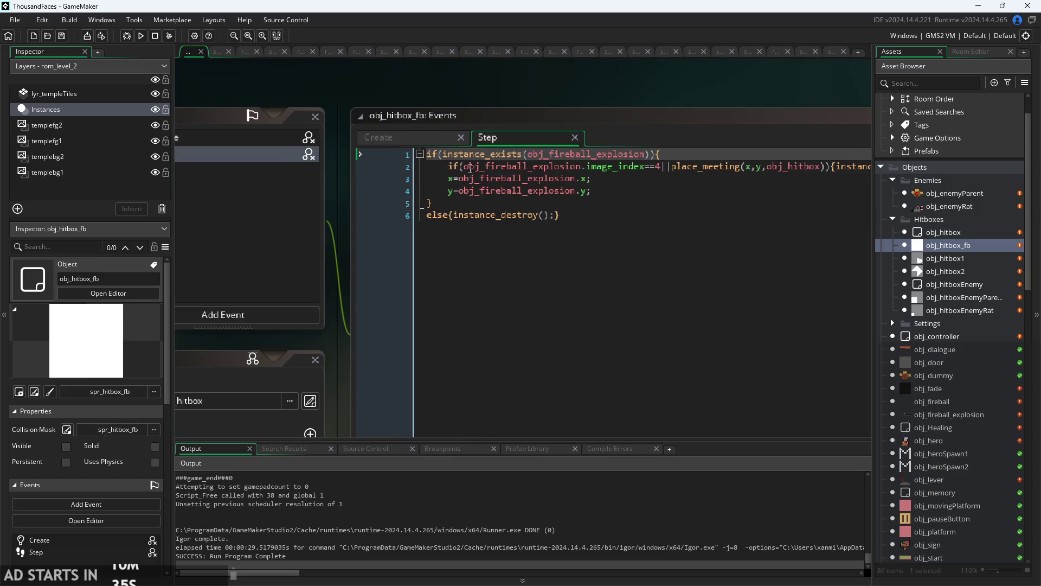
- Indent the x and y lines in obj_hitbox_fb's Step code and save
{"action": "left_click", "coordinate": [448, 178]}
{"action": "key", "text": "Tab"}
{"action": "left_click", "coordinate": [450, 191]}
{"action": "key", "text": "Tab"}
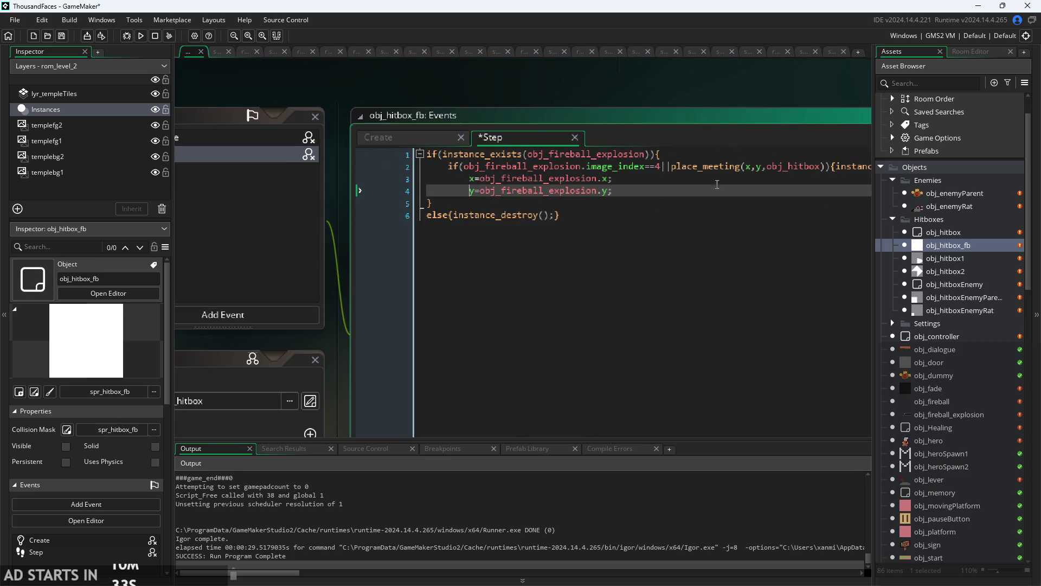
{"action": "left_click_drag", "start_coordinate": [747, 88], "coordinate": [556, 84]}
{"action": "key", "text": "ctrl+s"}
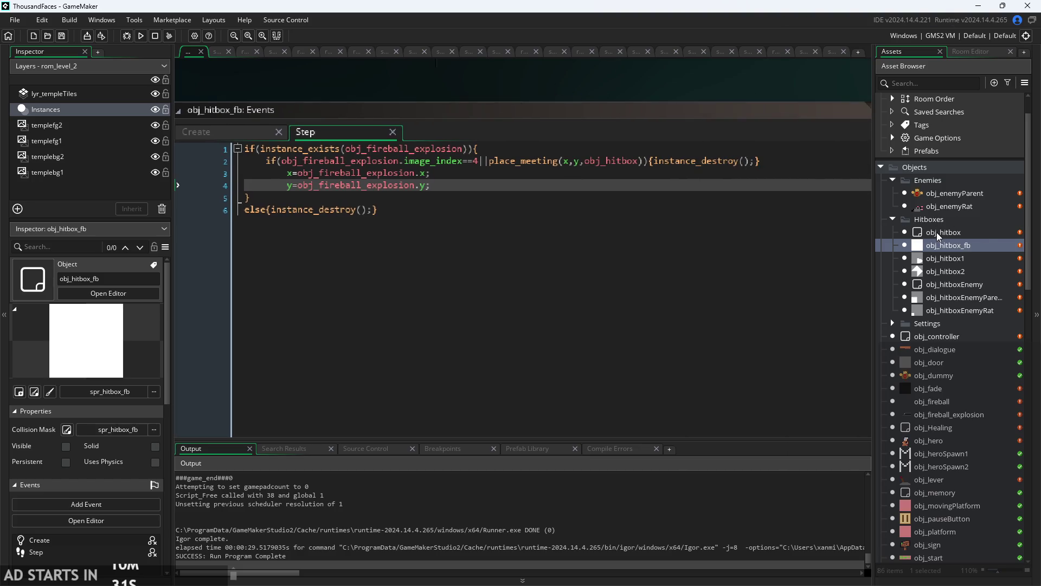
- Check obj_hitbox's children, then remove the extra indent from obj_hitbox_fb's x line
{"action": "double_click", "coordinate": [936, 234]}
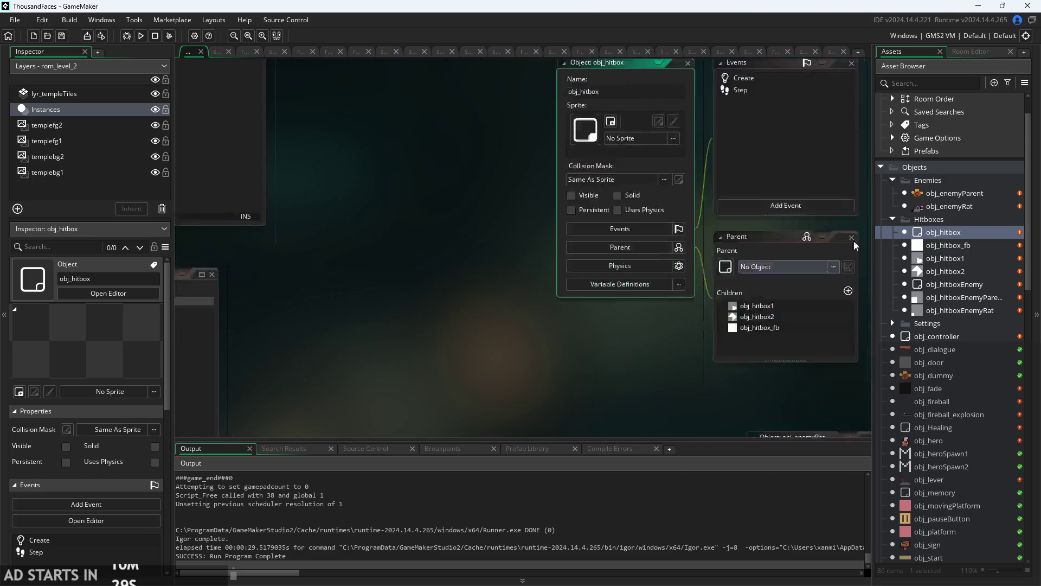
{"action": "left_click", "coordinate": [976, 246]}
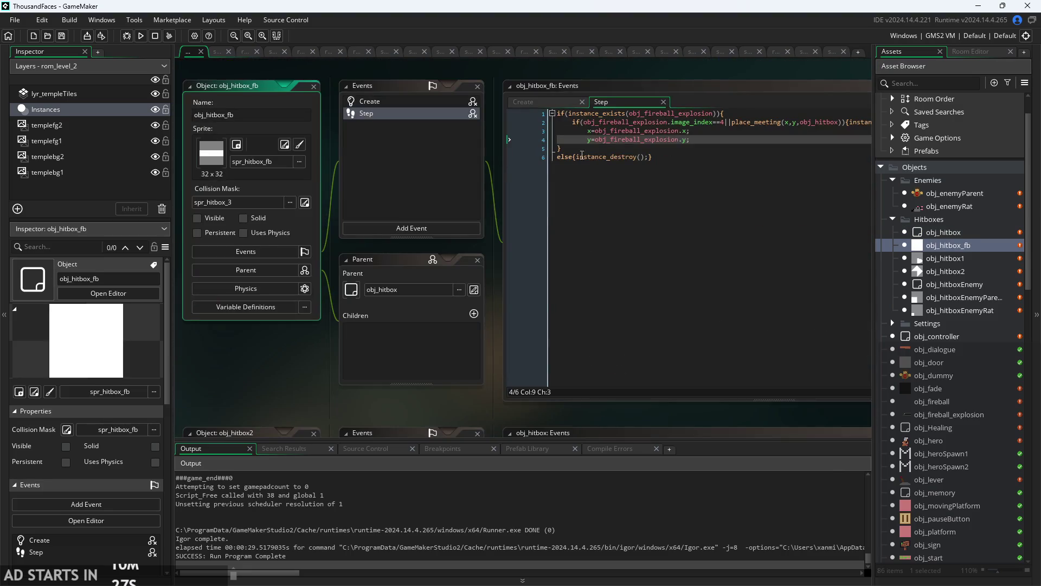
{"action": "left_click", "coordinate": [588, 130]}
{"action": "key", "text": "BackSpace"}
{"action": "key", "text": "BackSpace"}
{"action": "key", "text": "BackSpace"}
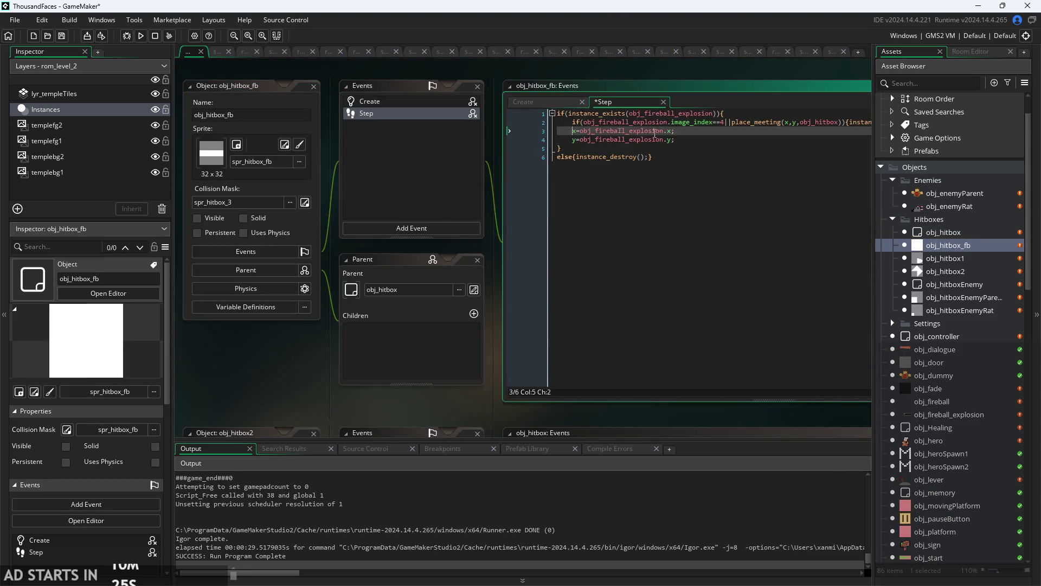
- Reopen obj_hitboxEnemy and review its owner.moving-gated Step event code
{"action": "double_click", "coordinate": [946, 232]}
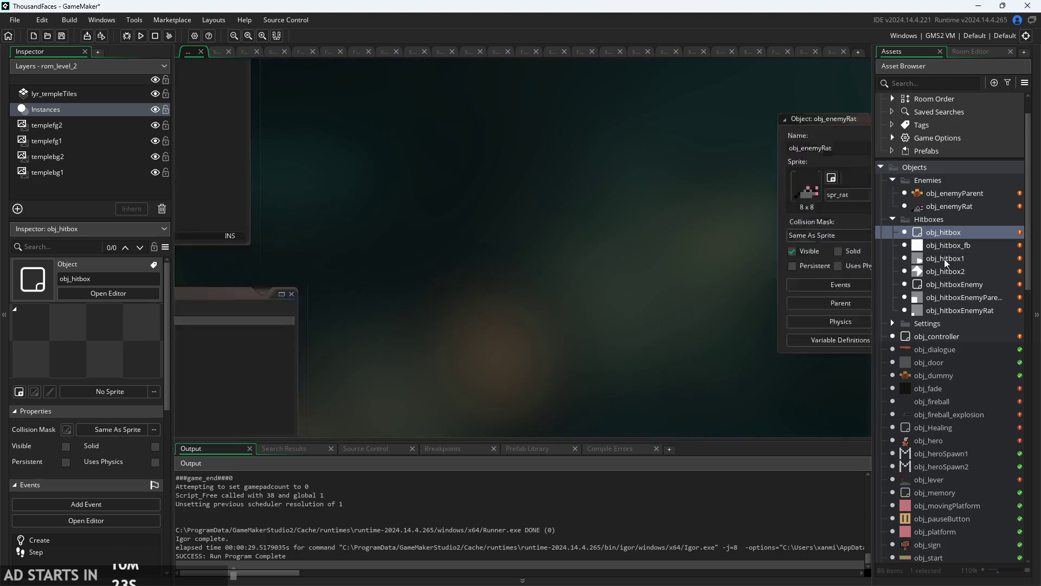
{"action": "left_click", "coordinate": [953, 284]}
{"action": "double_click", "coordinate": [953, 284]}
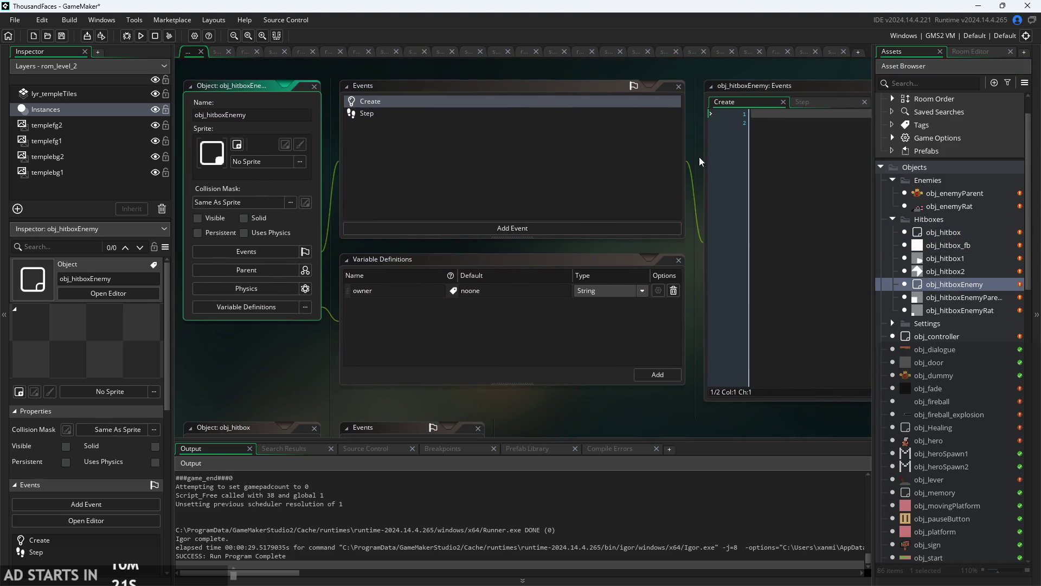
{"action": "left_click", "coordinate": [728, 128]}
{"action": "scroll", "coordinate": [621, 93], "scroll_direction": "up", "scroll_amount": 2}
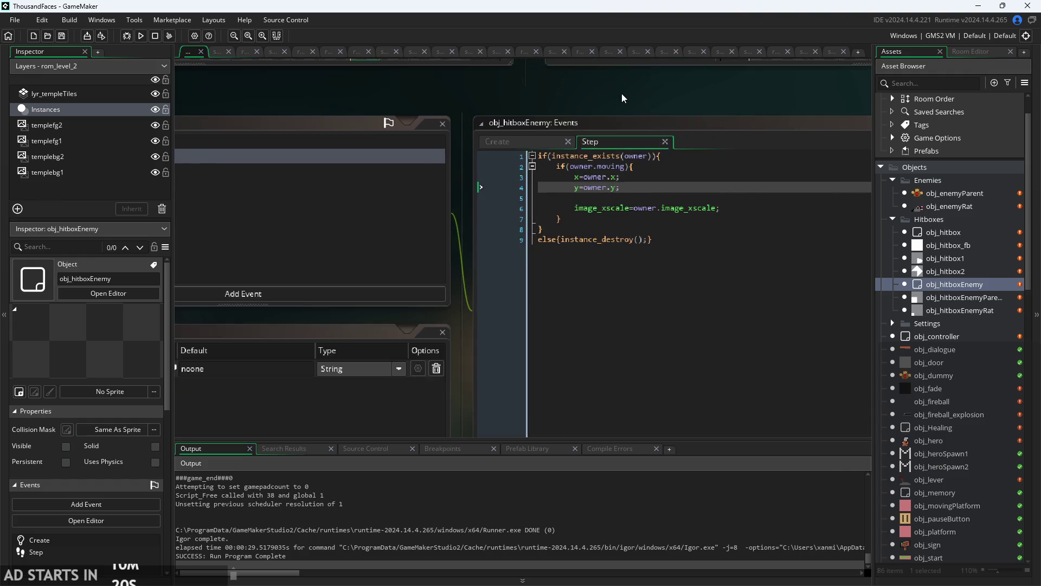
{"action": "scroll", "coordinate": [622, 93], "scroll_direction": "down", "scroll_amount": 2}
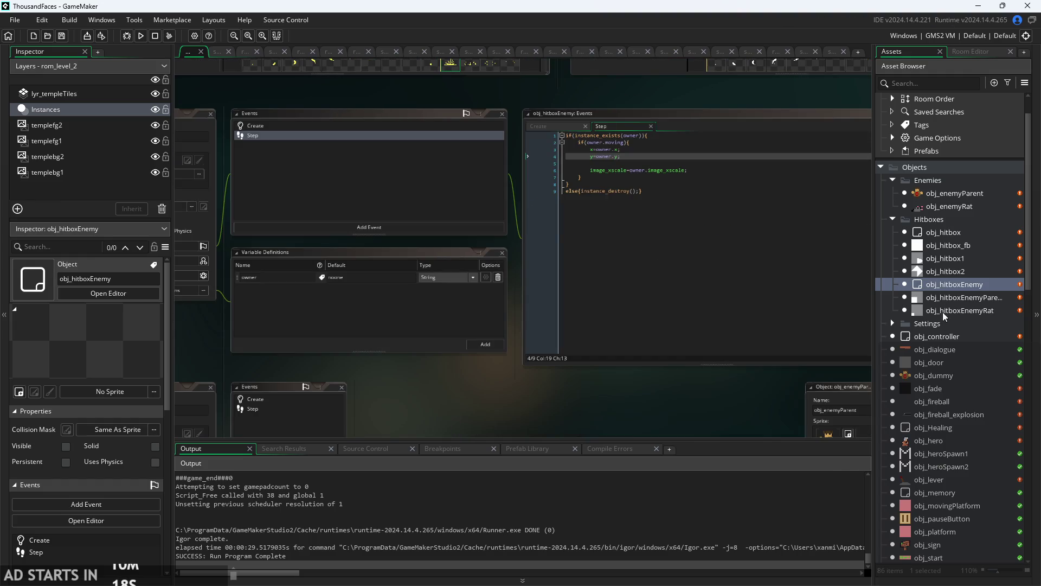
{"action": "scroll", "coordinate": [950, 387], "scroll_direction": "up", "scroll_amount": 2}
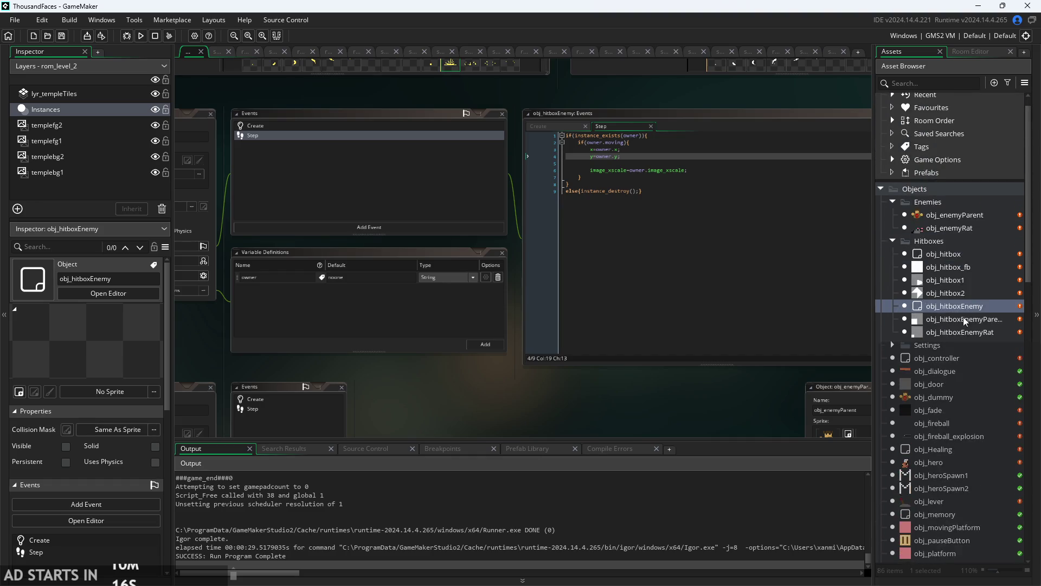
- Duplicate obj_enemyParent as obj_enemySpike and open it in the object editor
{"action": "right_click", "coordinate": [957, 217]}
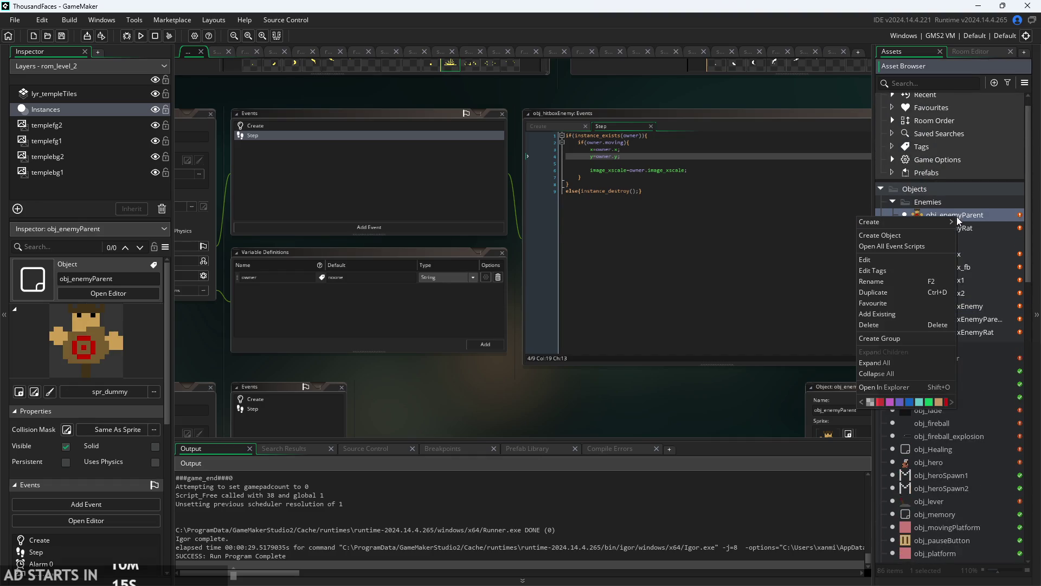
{"action": "left_click", "coordinate": [916, 292]}
{"action": "type", "text": "obj_enemySpik"}
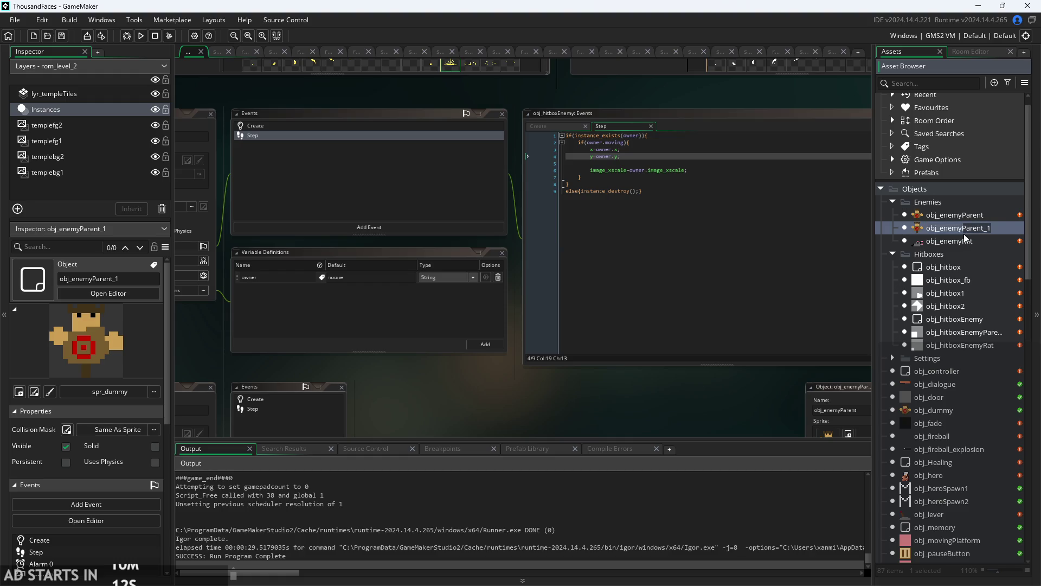
{"action": "type", "text": "e"}
{"action": "key", "text": "Return"}
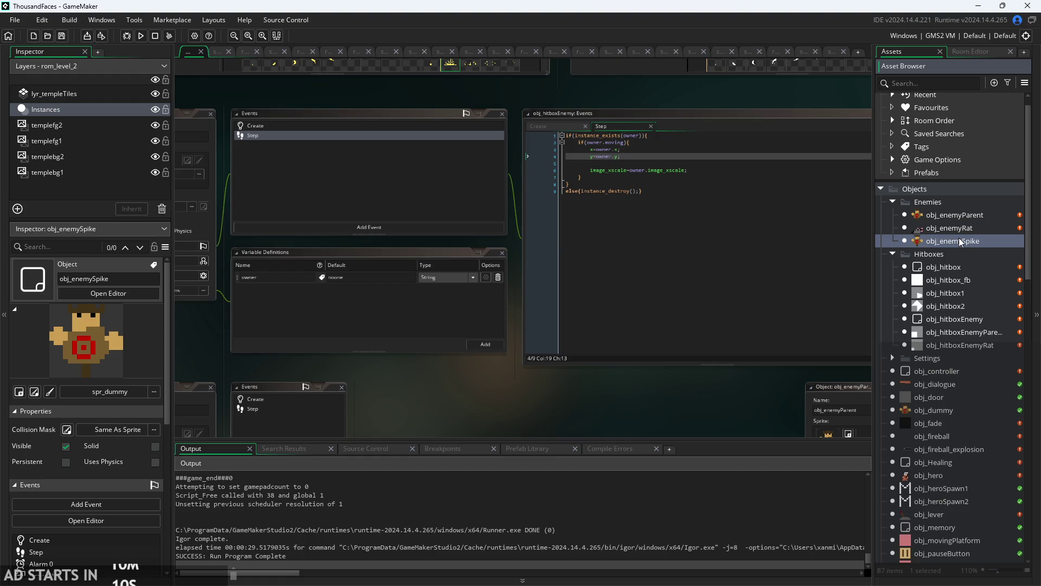
{"action": "double_click", "coordinate": [950, 242]}
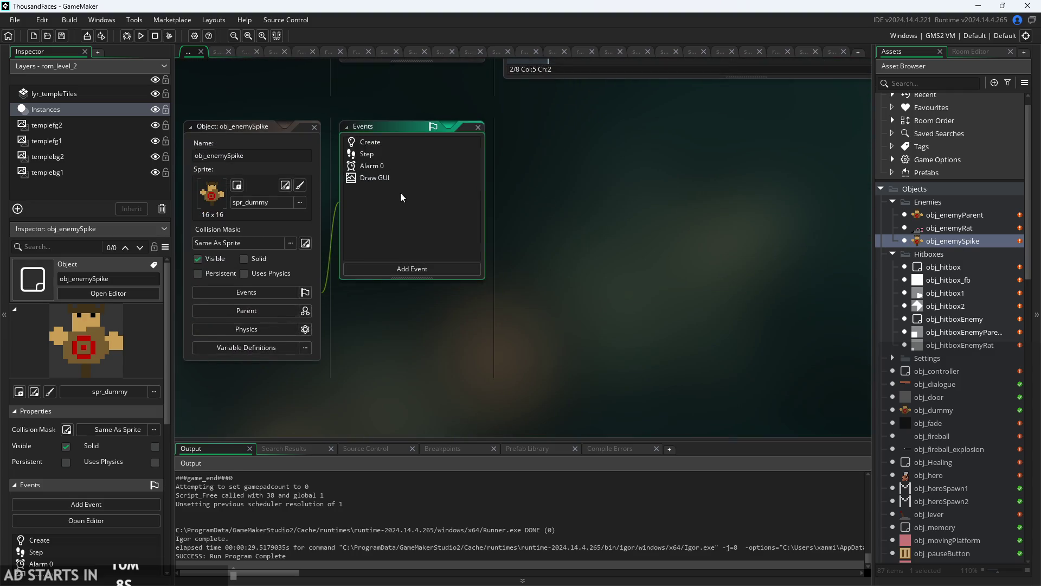
- Set obj_enemySpike's parent to obj_enemyParent from the Enemies folder
{"action": "left_click", "coordinate": [328, 319]}
{"action": "left_click", "coordinate": [441, 338]}
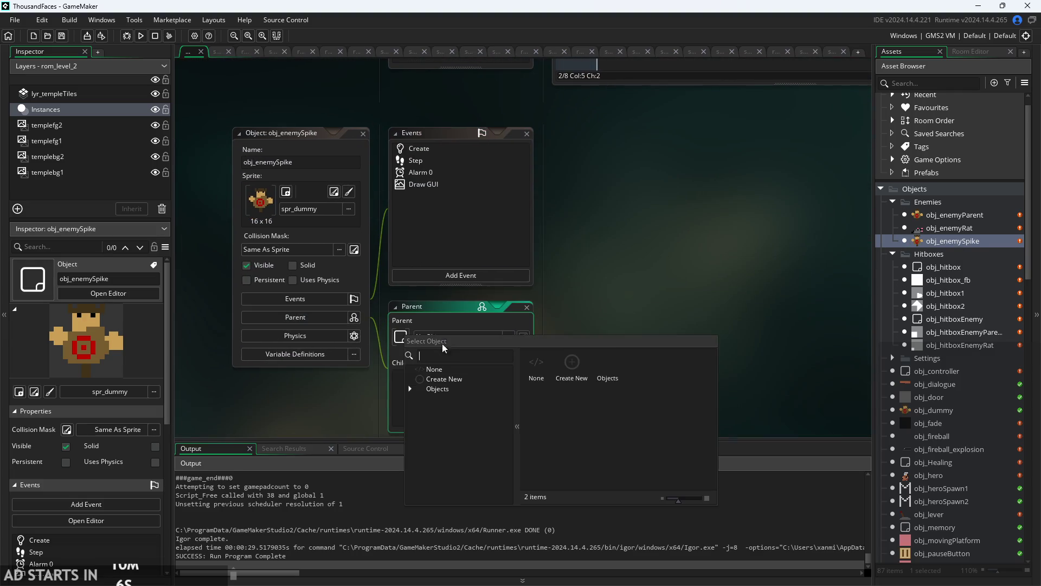
{"action": "double_click", "coordinate": [461, 389]}
{"action": "scroll", "coordinate": [458, 461], "scroll_direction": "down", "scroll_amount": 5}
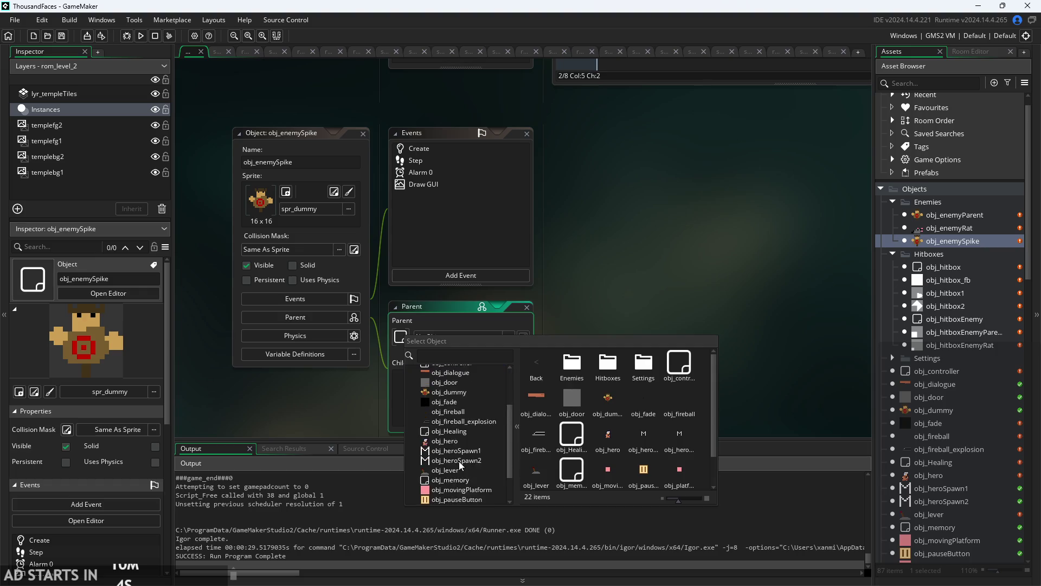
{"action": "scroll", "coordinate": [458, 477], "scroll_direction": "up", "scroll_amount": 5}
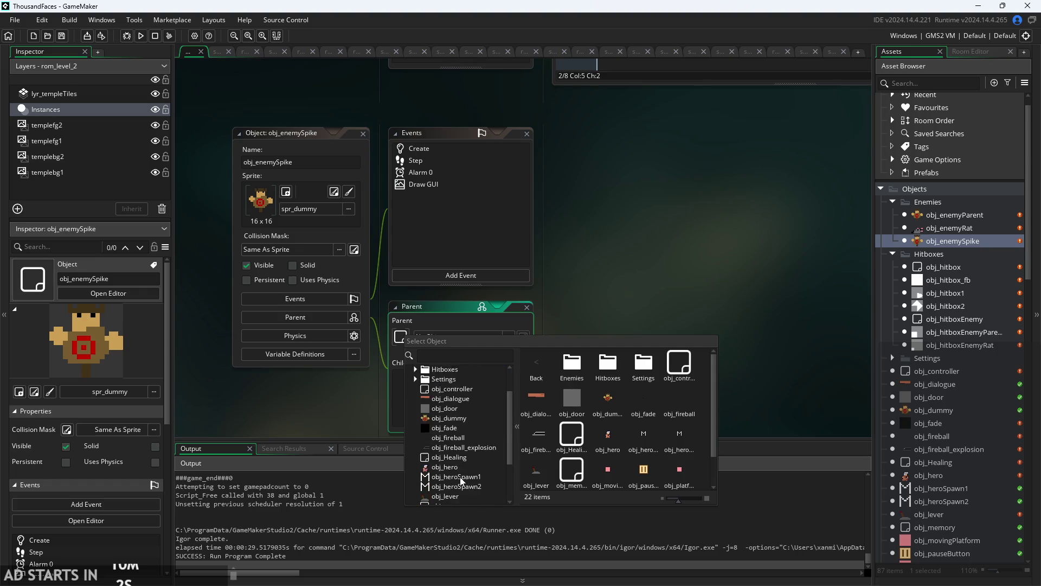
{"action": "scroll", "coordinate": [477, 433], "scroll_direction": "down", "scroll_amount": 5}
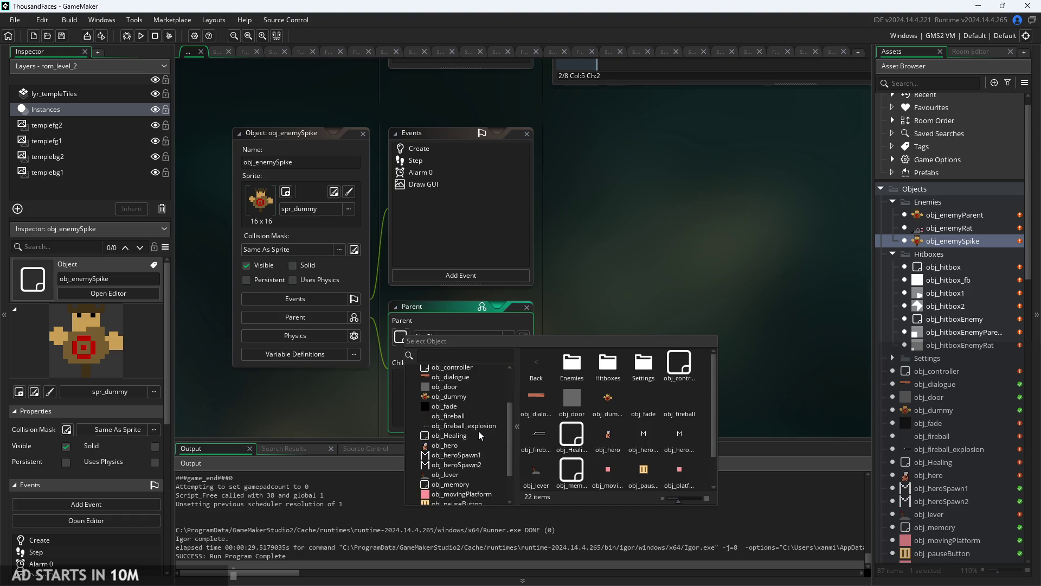
{"action": "scroll", "coordinate": [464, 474], "scroll_direction": "up", "scroll_amount": 5}
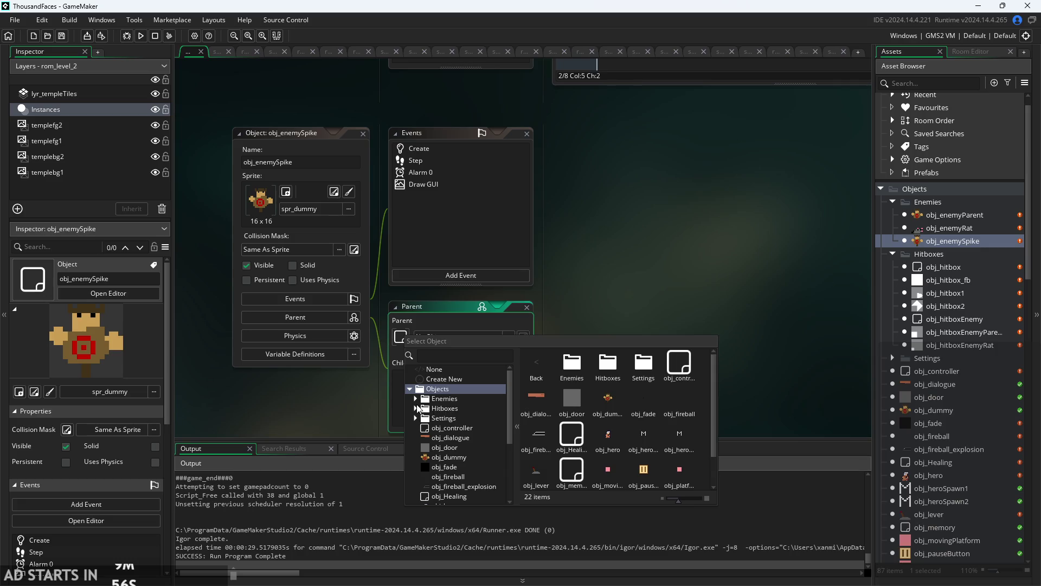
{"action": "left_click", "coordinate": [416, 400]}
{"action": "left_click", "coordinate": [456, 411]}
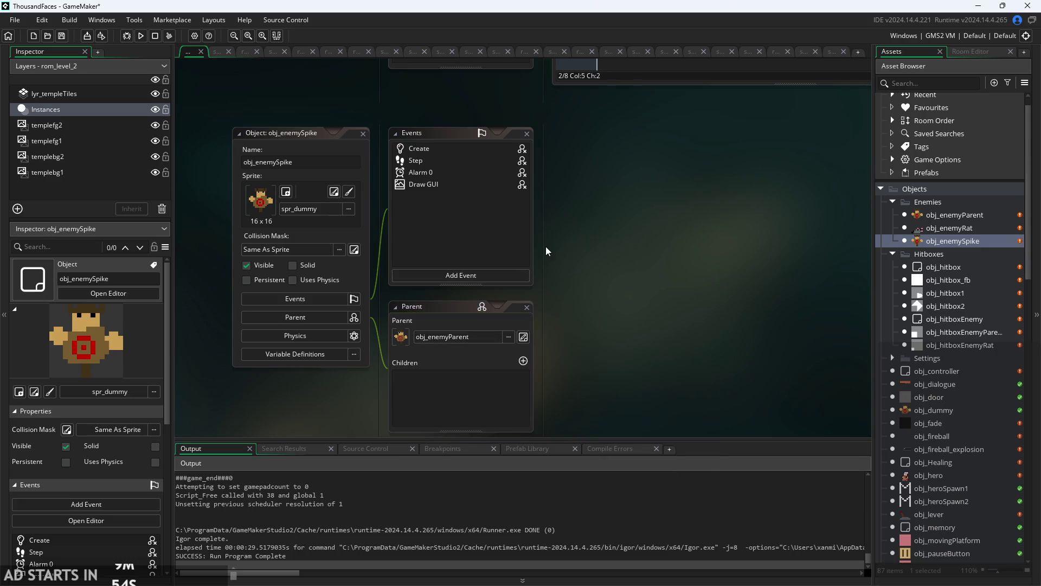
{"action": "scroll", "coordinate": [546, 247], "scroll_direction": "up", "scroll_amount": 2}
- Open obj_enemySpike's Create, Step, Alarm 0 and Draw GUI event code
{"action": "left_click", "coordinate": [406, 111]}
{"action": "left_click", "coordinate": [408, 127]}
{"action": "left_click", "coordinate": [412, 143]}
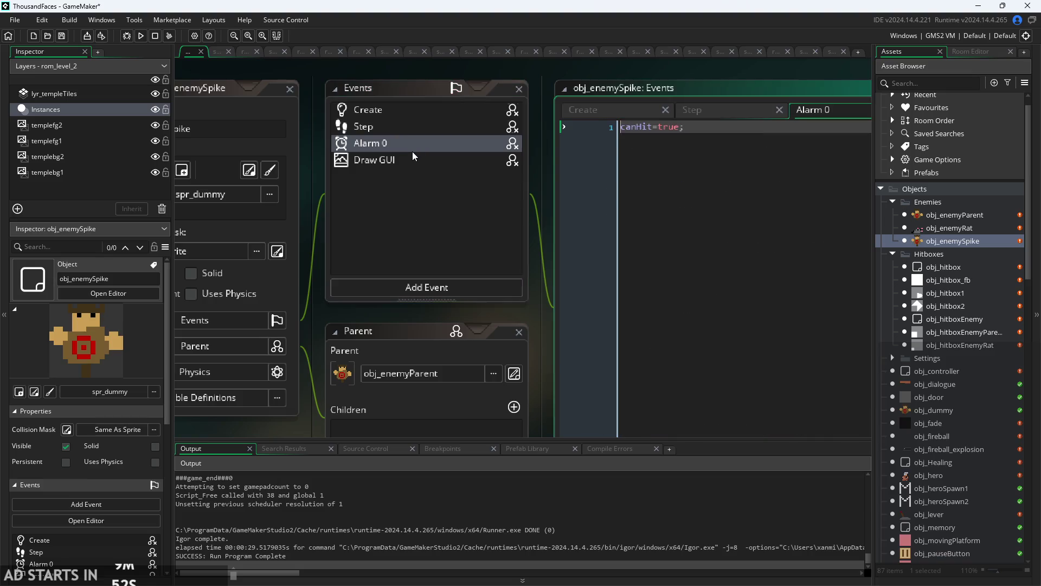
{"action": "left_click", "coordinate": [412, 158]}
{"action": "scroll", "coordinate": [600, 64], "scroll_direction": "down", "scroll_amount": 2}
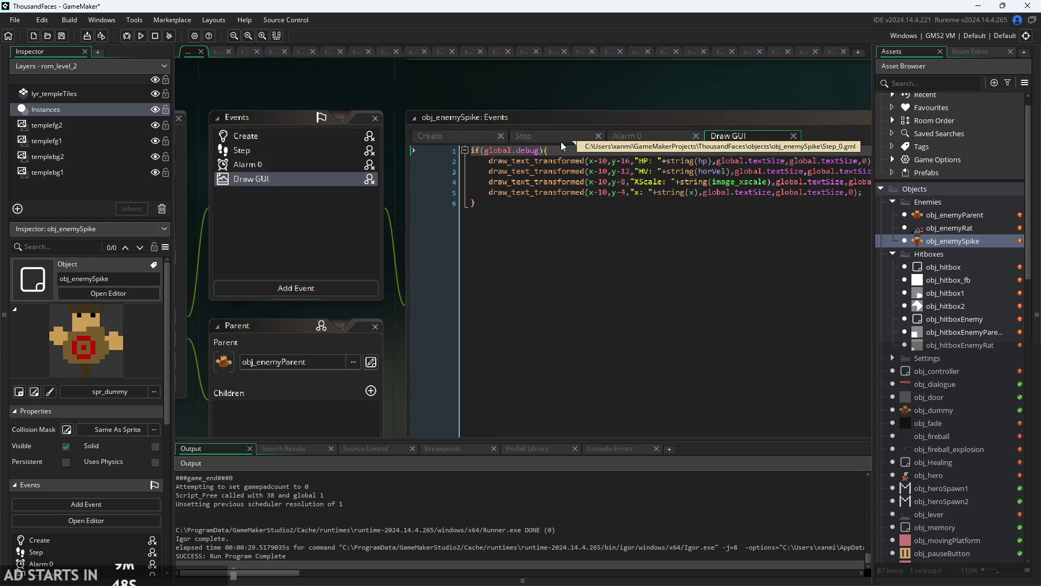
- In the Create code, change hp from 3 to -1 and moving from true to false
{"action": "left_click", "coordinate": [451, 136]}
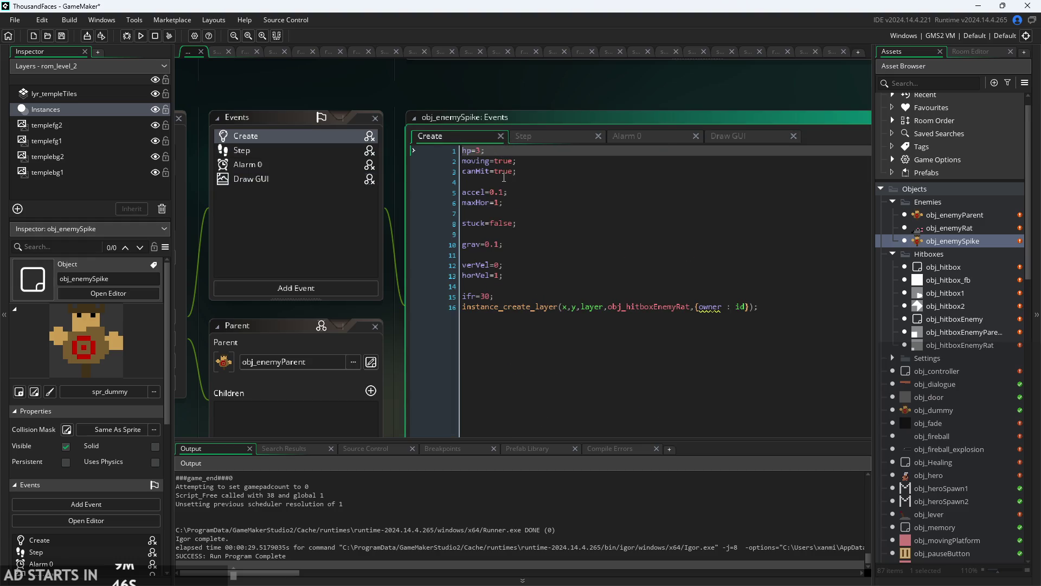
{"action": "key", "text": "BackSpace"}
{"action": "type", "text": "-1"}
{"action": "left_click", "coordinate": [499, 161]}
{"action": "scroll", "coordinate": [499, 162], "scroll_direction": "up", "scroll_amount": 1, "text": "ctrl"}
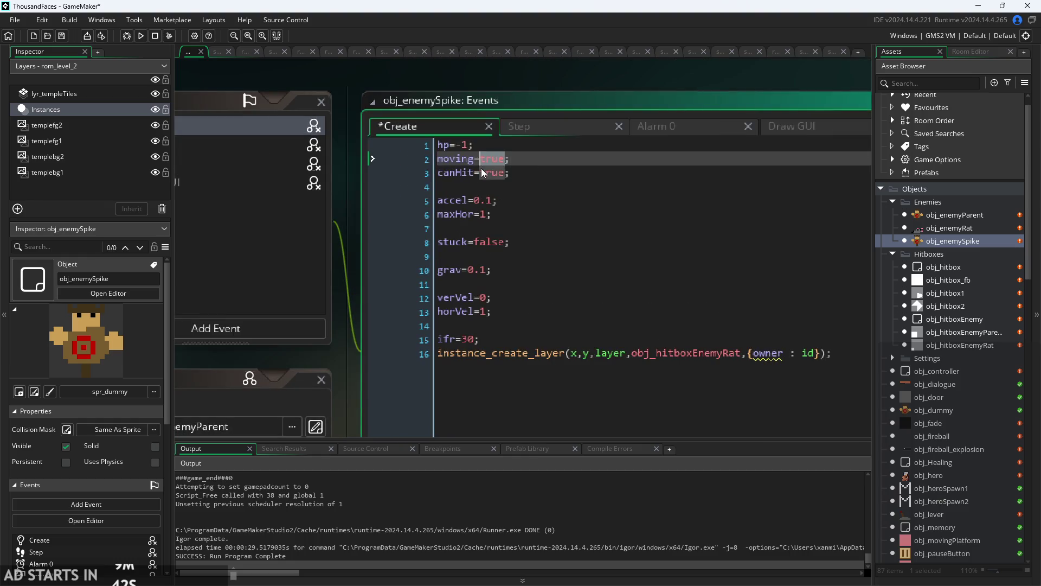
{"action": "key", "text": "BackSpace"}
{"action": "key", "text": "BackSpace"}
{"action": "key", "text": "BackSpace"}
{"action": "type", "text": "fals"}
{"action": "key", "text": "Return"}
- Scroll through obj_enemySpike's Step event code to review it
{"action": "left_click", "coordinate": [543, 128]}
{"action": "scroll", "coordinate": [559, 214], "scroll_direction": "down", "scroll_amount": 1, "text": "ctrl"}
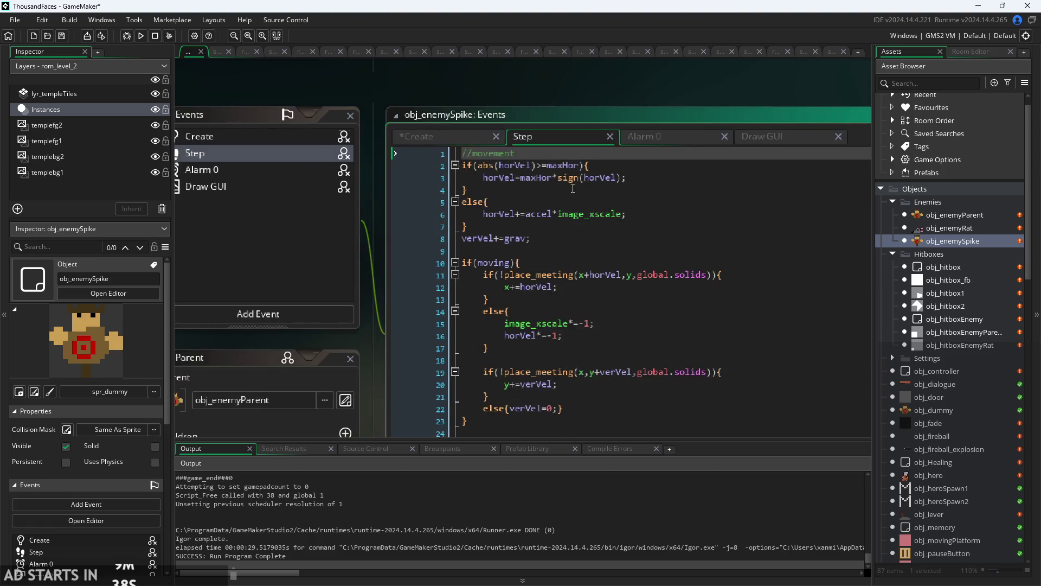
{"action": "scroll", "coordinate": [574, 239], "scroll_direction": "down", "scroll_amount": 2}
{"action": "scroll", "coordinate": [574, 239], "scroll_direction": "down", "scroll_amount": 1}
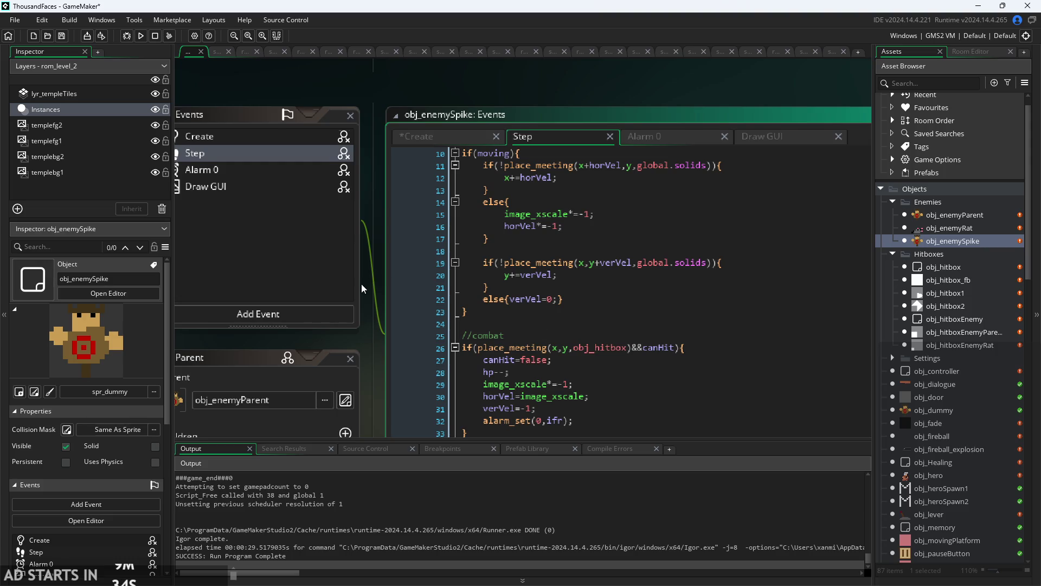
{"action": "scroll", "coordinate": [361, 288], "scroll_direction": "down", "scroll_amount": 1}
- Review the Create variables (canHit, accel) and the obj_hitboxEnemyRat creation line
{"action": "left_click", "coordinate": [452, 104]}
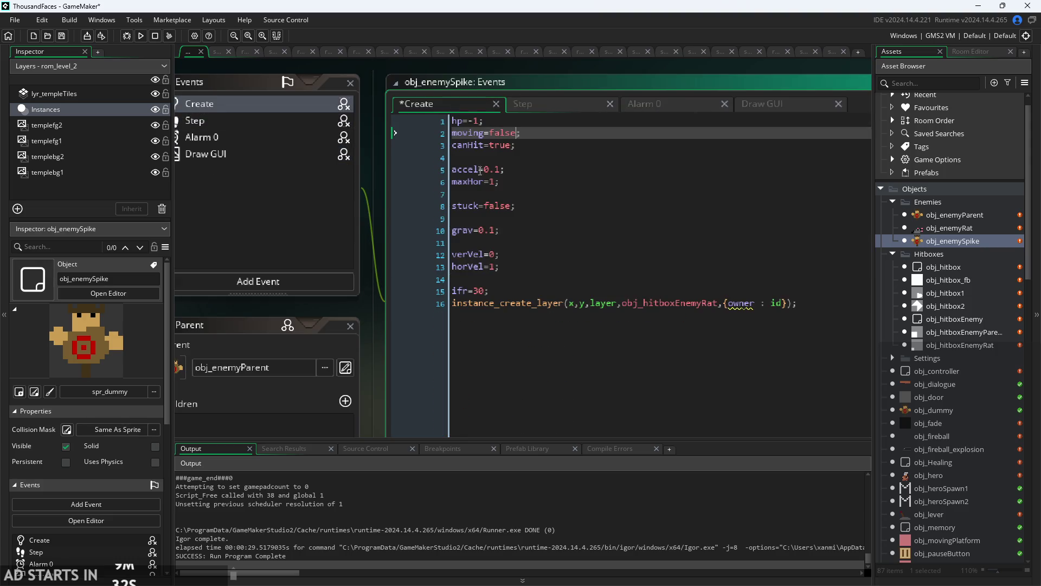
{"action": "left_click", "coordinate": [480, 170]}
{"action": "key", "text": "Up"}
{"action": "key", "text": "Up"}
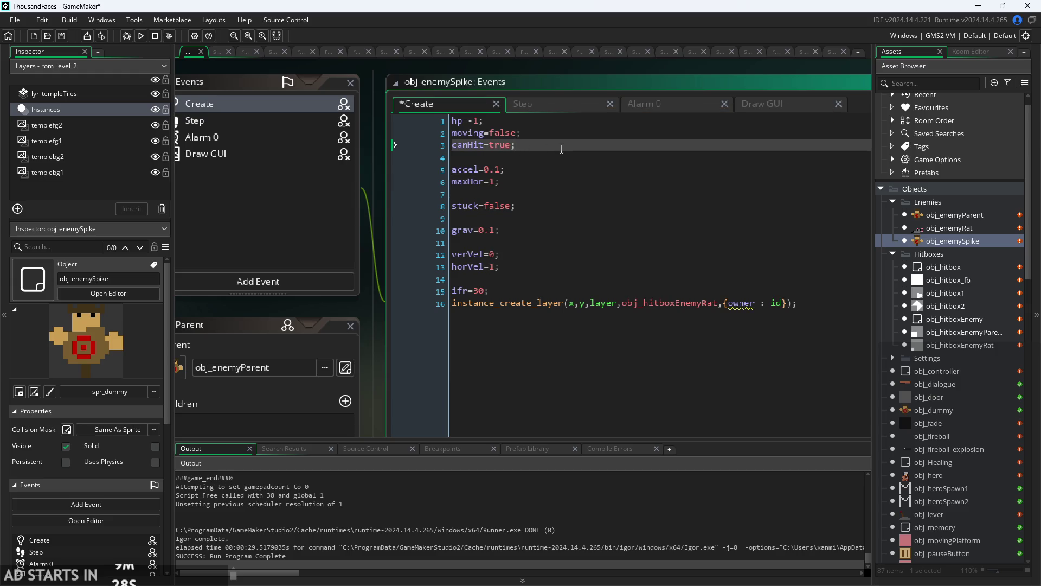
{"action": "left_click", "coordinate": [521, 170]}
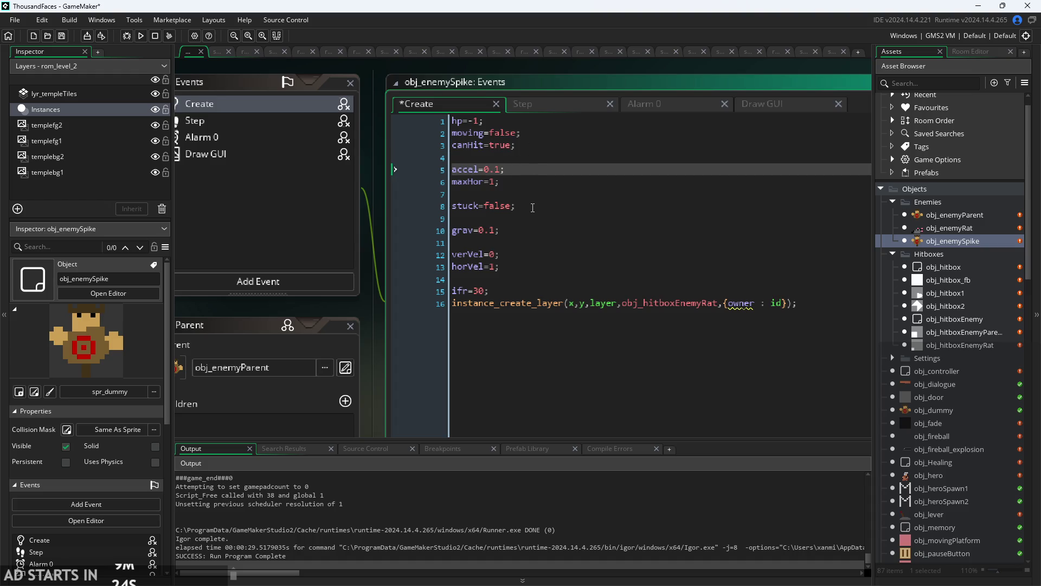
{"action": "key", "text": "Down"}
{"action": "key", "text": "Down"}
{"action": "key", "text": "Down"}
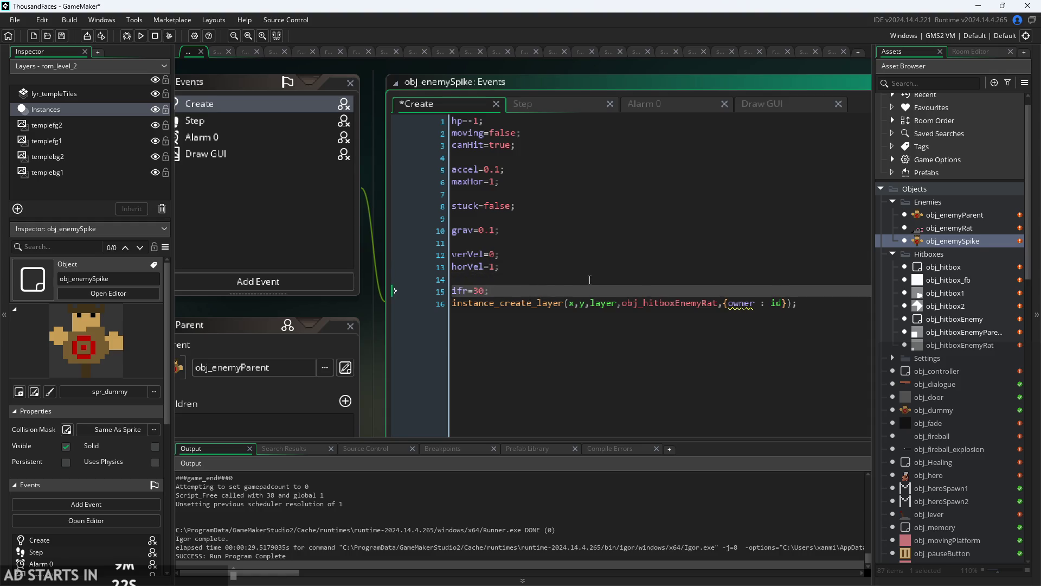
{"action": "left_click", "coordinate": [785, 307]}
{"action": "mouse_move", "coordinate": [720, 306]}
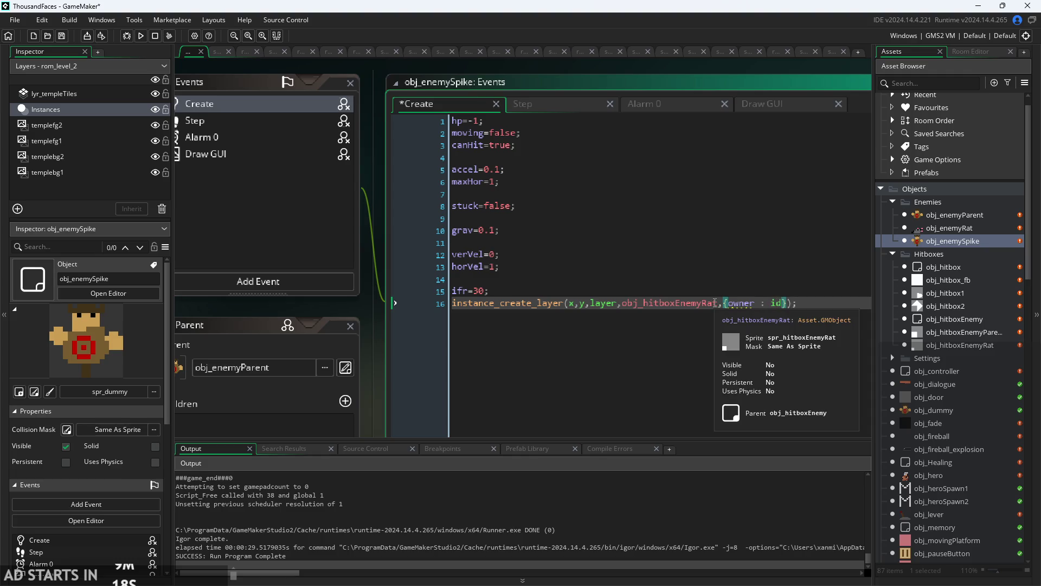
{"action": "scroll", "coordinate": [618, 230], "scroll_direction": "down", "scroll_amount": 2}
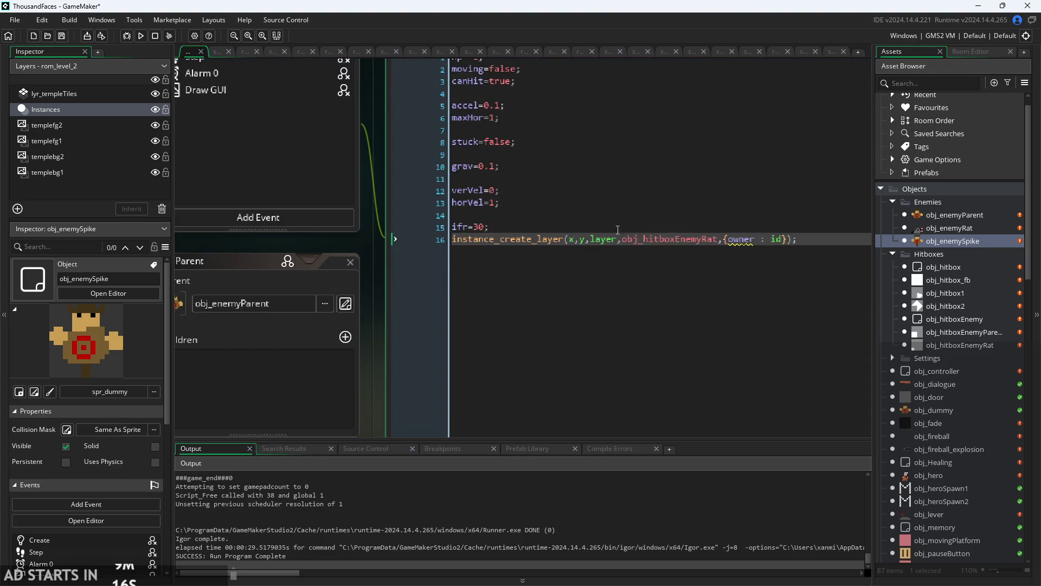
{"action": "scroll", "coordinate": [378, 297], "scroll_direction": "down", "scroll_amount": 3, "text": "ctrl"}
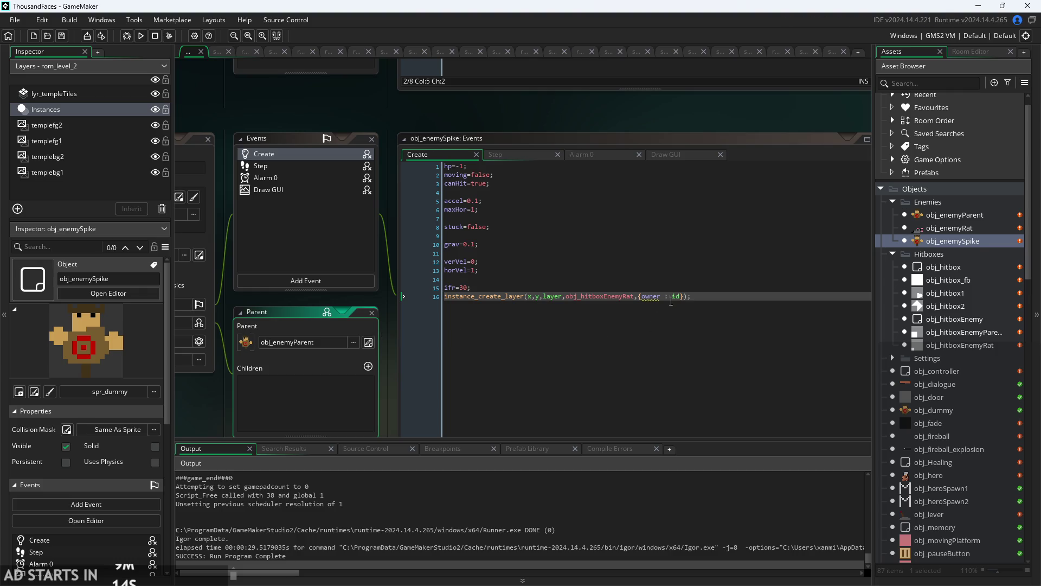
- Change obj_enemyParent's Create hitbox line to spawn obj_hitboxEnemyParent with owner id
{"action": "double_click", "coordinate": [975, 217]}
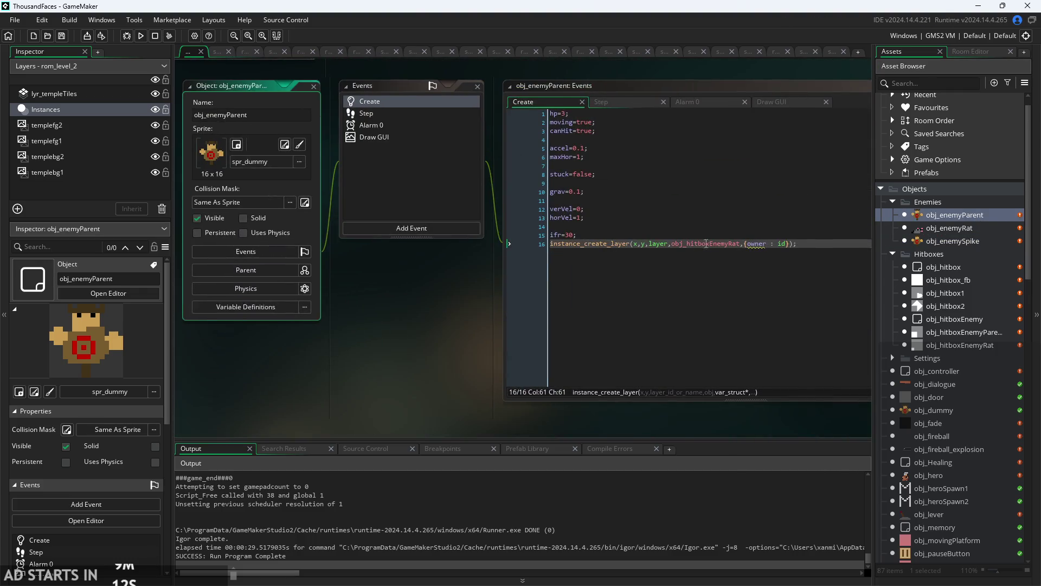
{"action": "scroll", "coordinate": [706, 243], "scroll_direction": "up", "scroll_amount": 2, "text": "ctrl"}
{"action": "left_click_drag", "start_coordinate": [739, 244], "coordinate": [696, 250]}
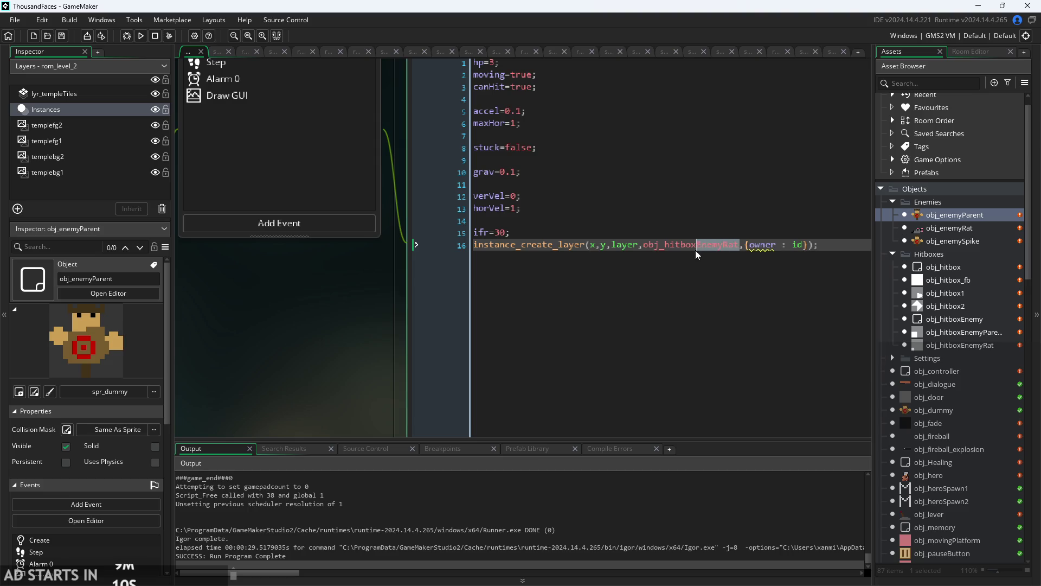
{"action": "key", "text": "BackSpace"}
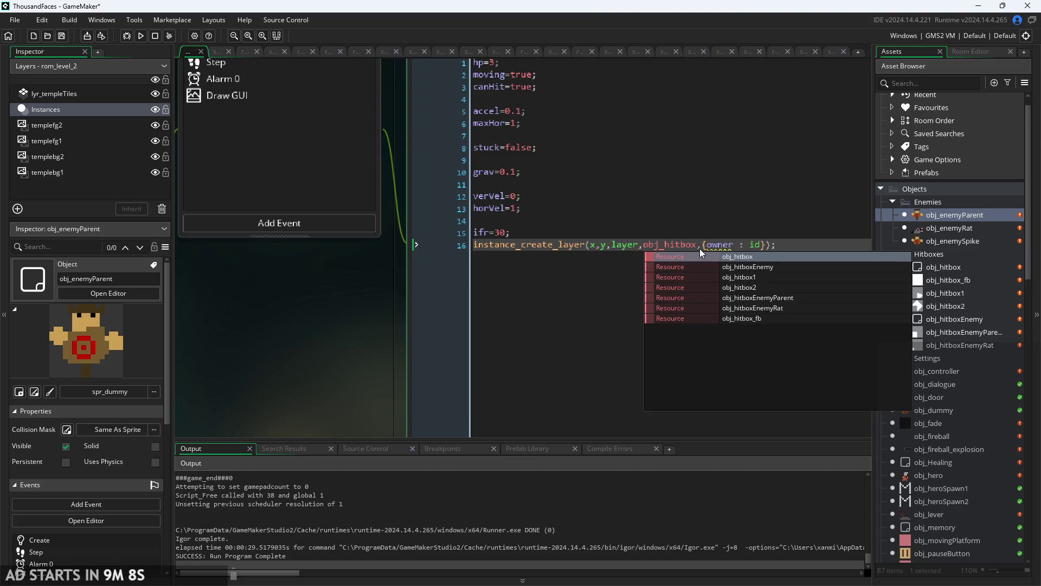
{"action": "left_click", "coordinate": [758, 297]}
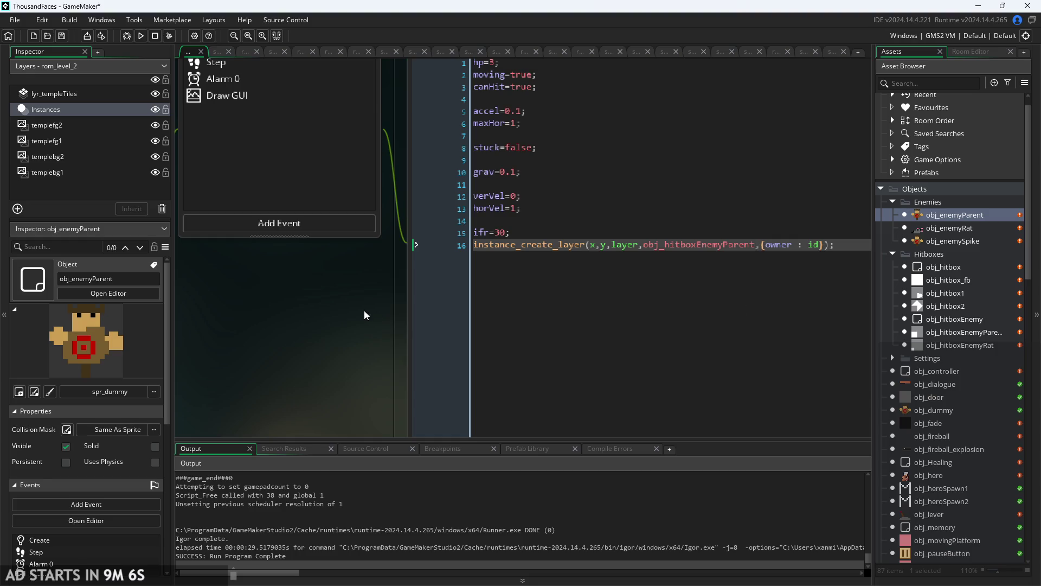
{"action": "scroll", "coordinate": [364, 315], "scroll_direction": "down", "scroll_amount": 3, "text": "ctrl"}
- Open obj_enemyRat, obj_enemySpike and obj_enemyParent editors in turn, then scroll the Asset Browser toward Rooms
{"action": "double_click", "coordinate": [962, 230]}
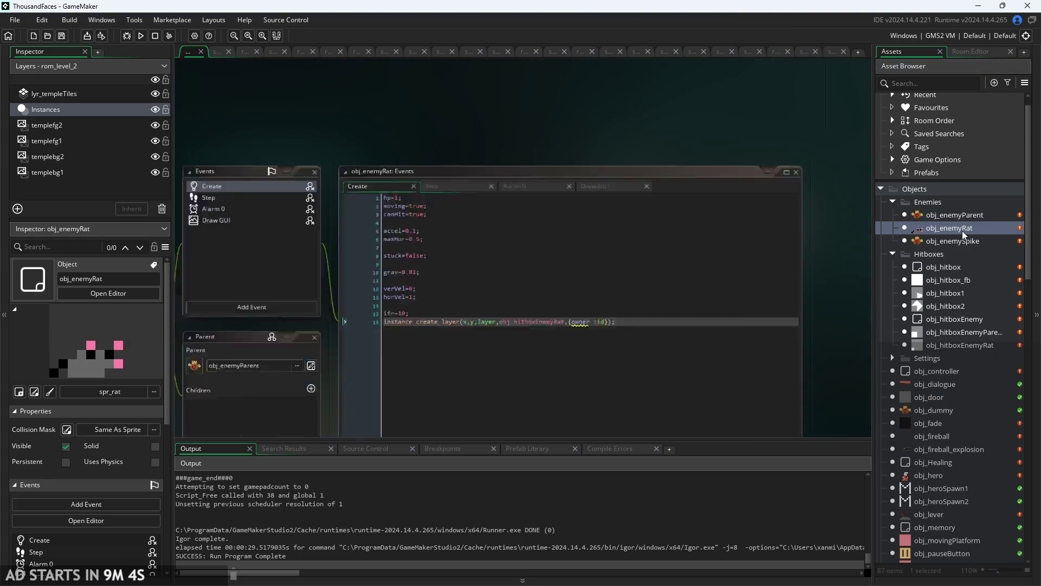
{"action": "double_click", "coordinate": [921, 241]}
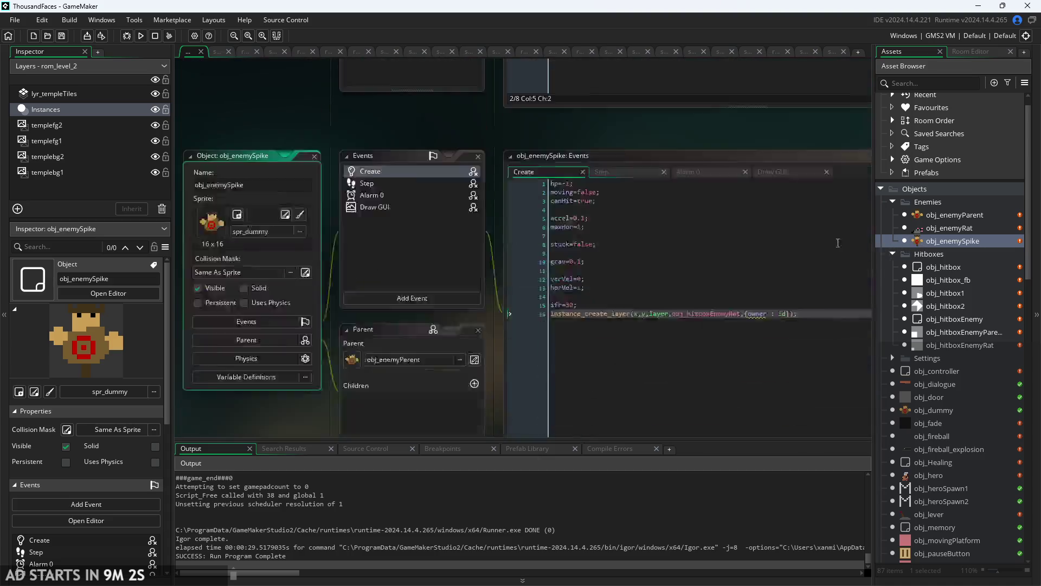
{"action": "double_click", "coordinate": [943, 215]}
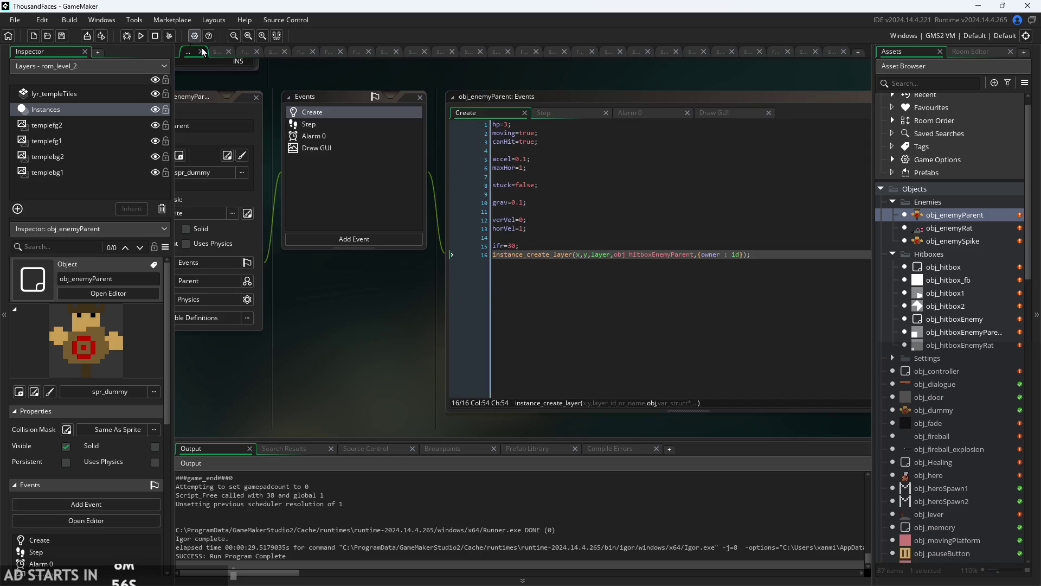
{"action": "scroll", "coordinate": [953, 398], "scroll_direction": "down", "scroll_amount": 3}
{"action": "scroll", "coordinate": [954, 398], "scroll_direction": "down", "scroll_amount": 2}
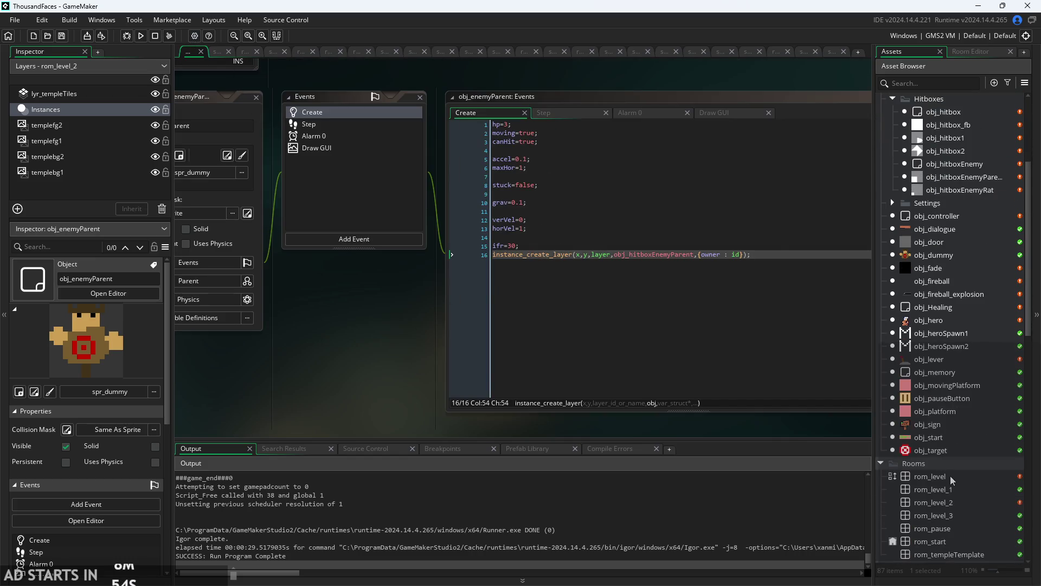
- Open rom_level, return to the Assets list, and reopen obj_enemySpike from the Enemies folder
{"action": "double_click", "coordinate": [951, 480]}
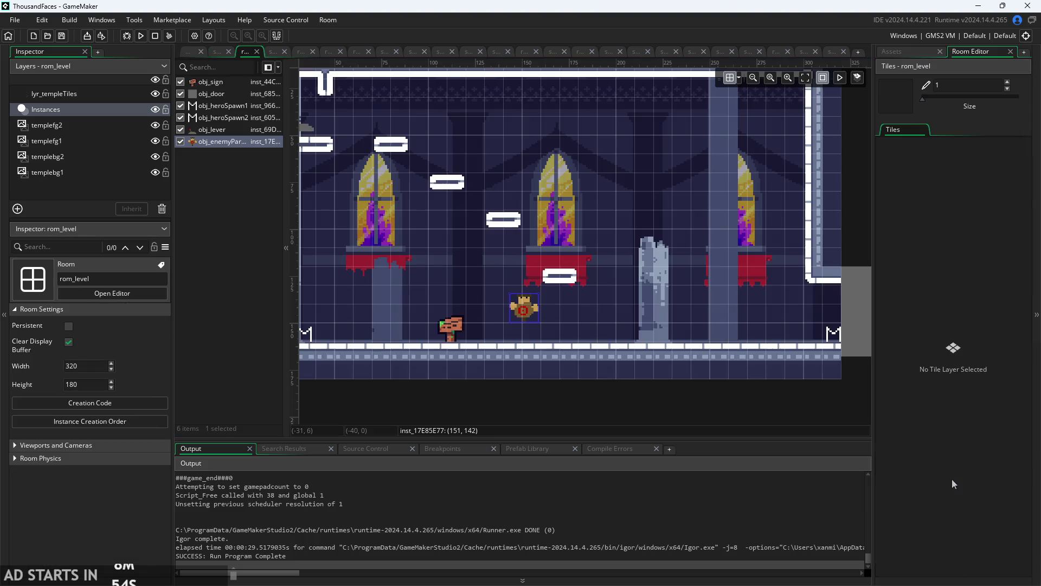
{"action": "left_click", "coordinate": [902, 52]}
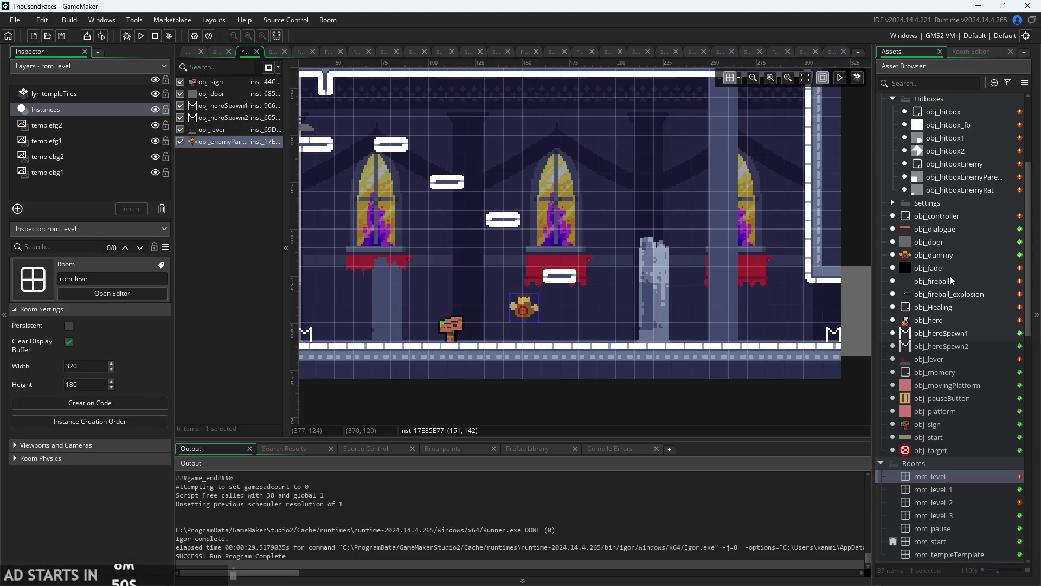
{"action": "scroll", "coordinate": [970, 335], "scroll_direction": "down", "scroll_amount": 2}
{"action": "scroll", "coordinate": [967, 350], "scroll_direction": "up", "scroll_amount": 8}
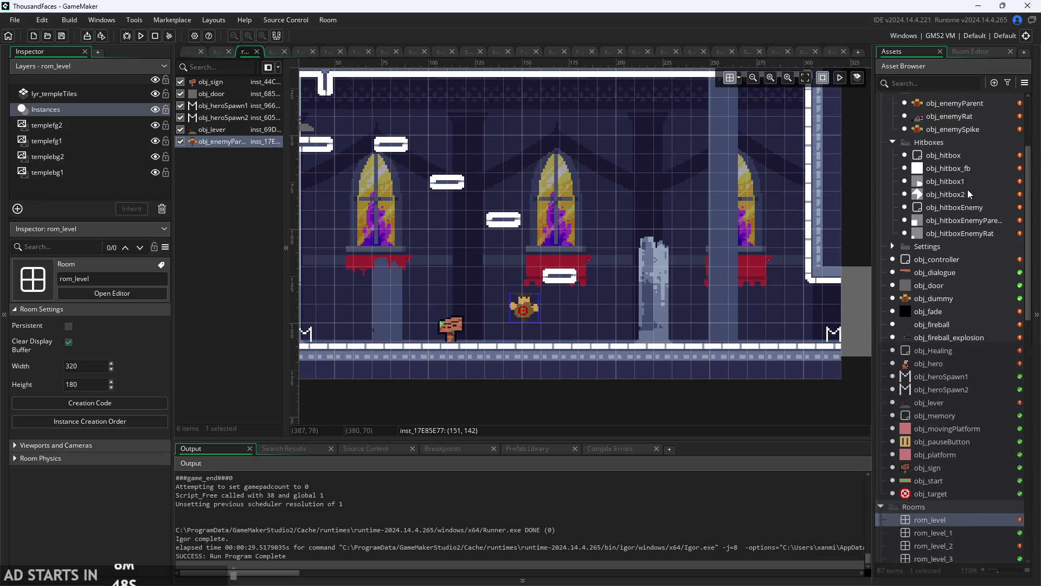
{"action": "double_click", "coordinate": [938, 239]}
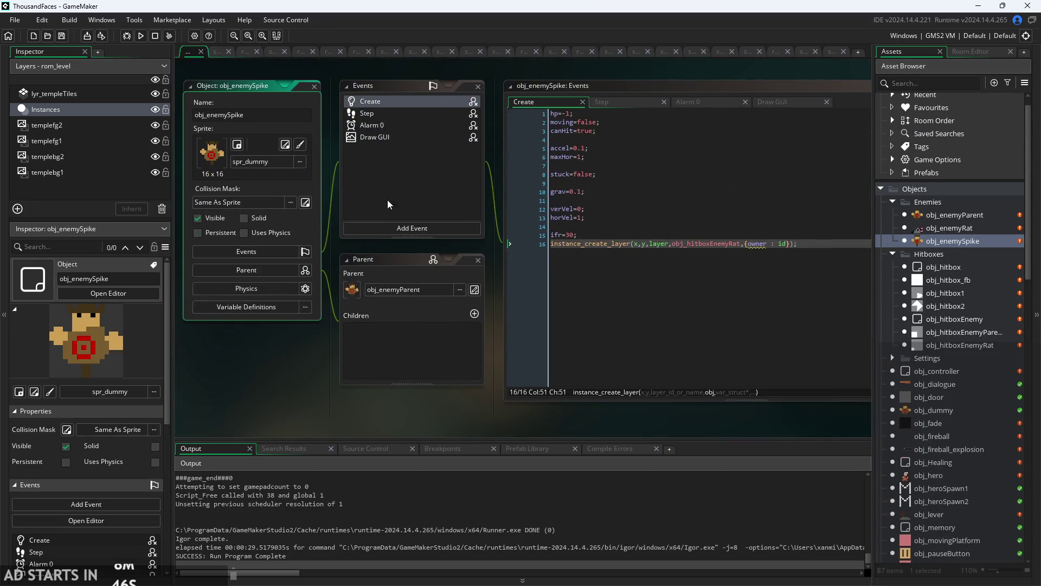
- Replace obj_enemySpike's spr_dummy sprite with the 8 x 8 spr_spike sprite
{"action": "left_click", "coordinate": [256, 164]}
{"action": "scroll", "coordinate": [288, 267], "scroll_direction": "down", "scroll_amount": 5}
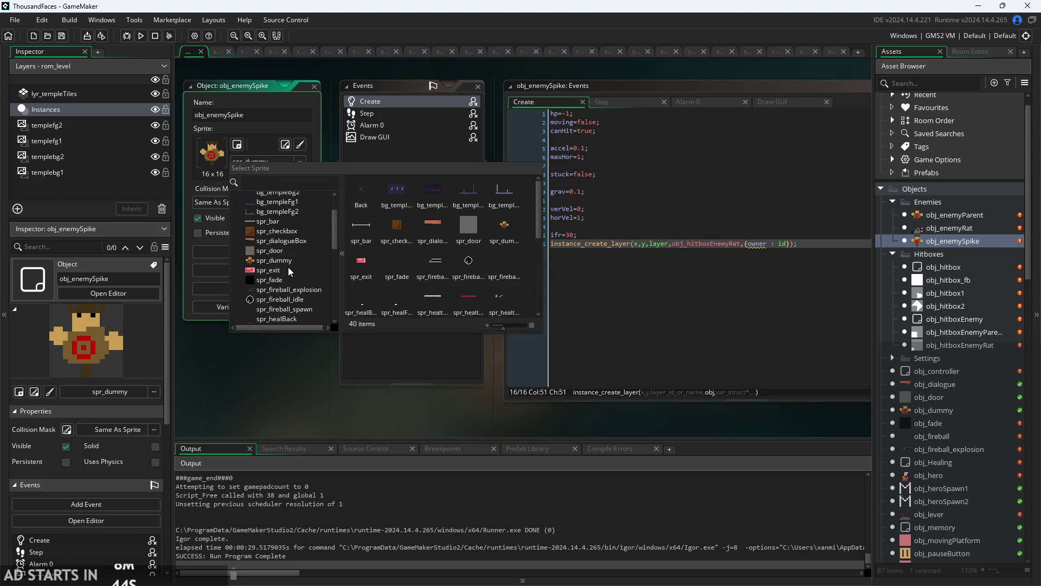
{"action": "scroll", "coordinate": [288, 268], "scroll_direction": "down", "scroll_amount": 5}
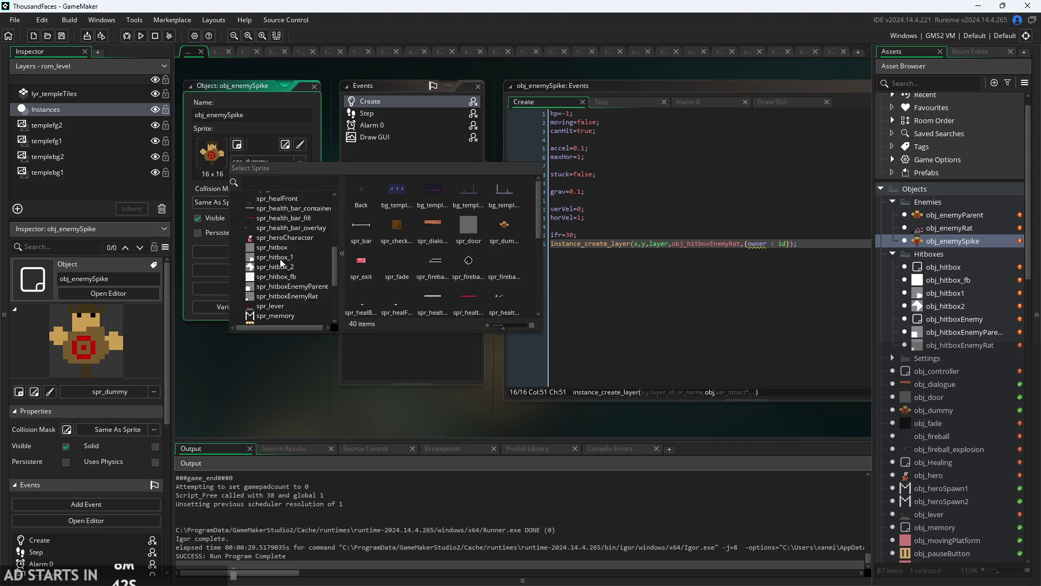
{"action": "scroll", "coordinate": [281, 263], "scroll_direction": "down", "scroll_amount": 2}
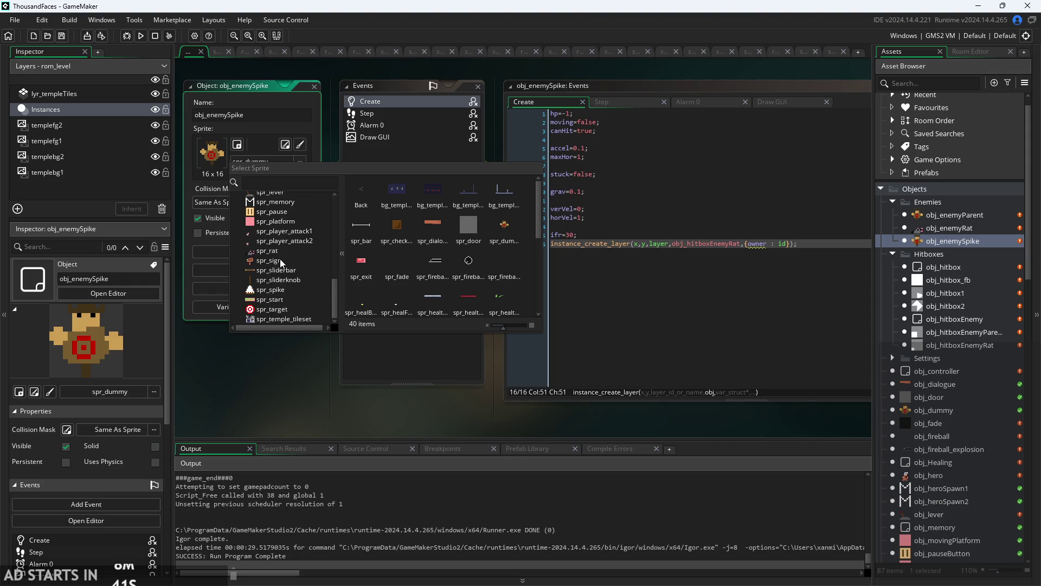
{"action": "left_click", "coordinate": [269, 291]}
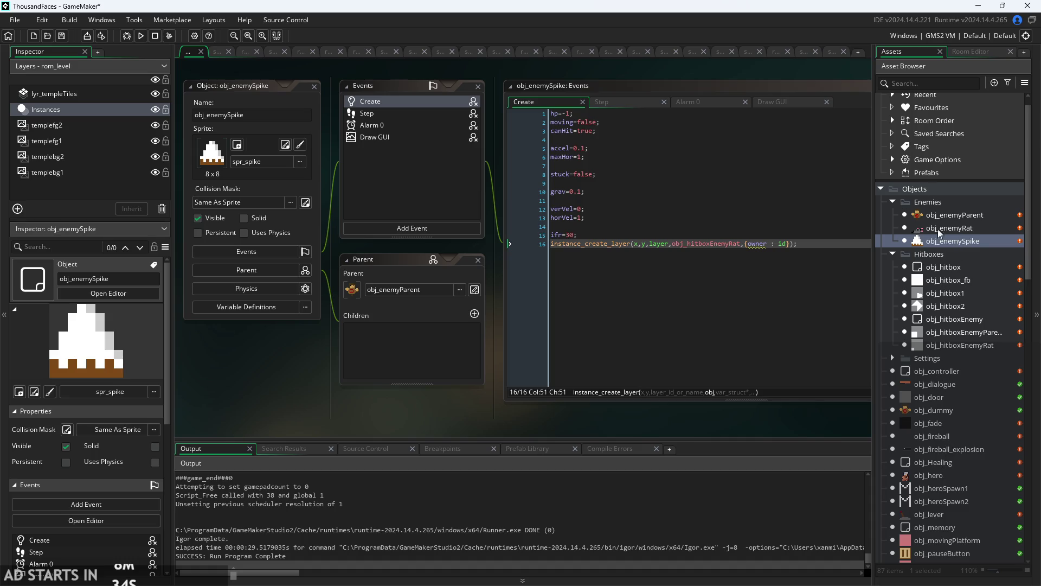
{"action": "scroll", "coordinate": [927, 369], "scroll_direction": "down", "scroll_amount": 3}
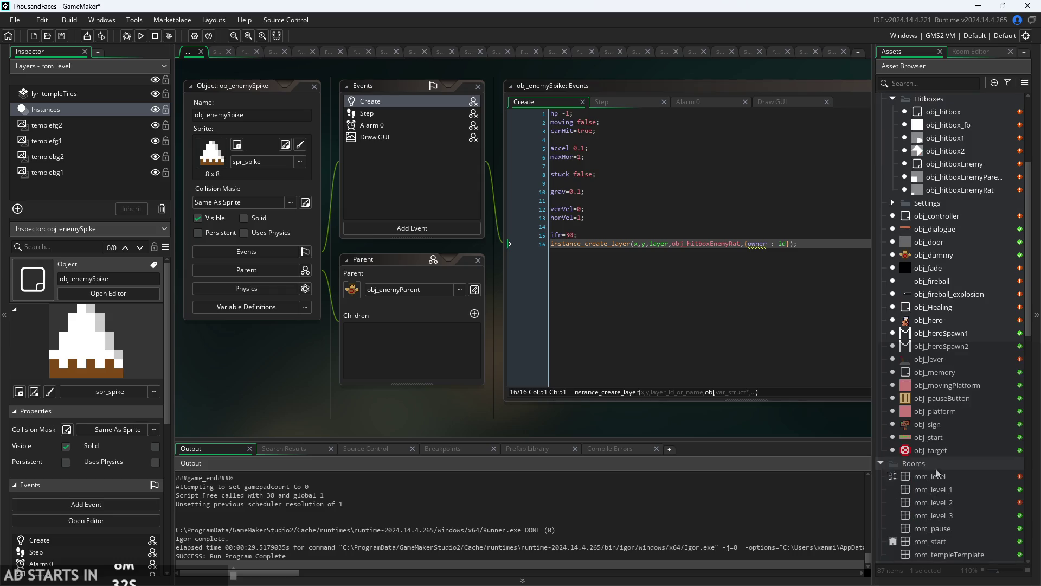
{"action": "scroll", "coordinate": [942, 417], "scroll_direction": "up", "scroll_amount": 3}
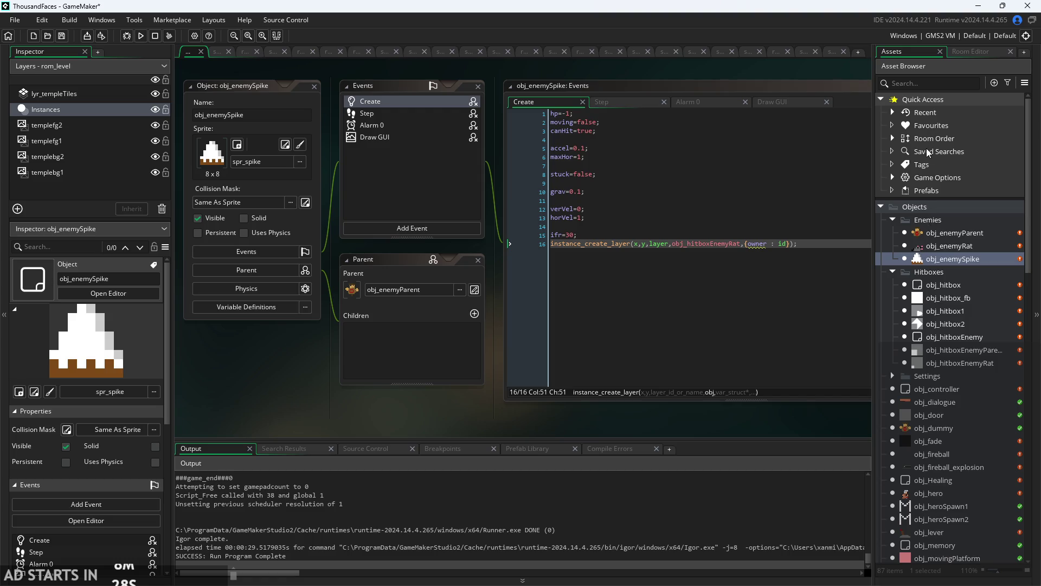
{"action": "scroll", "coordinate": [965, 296], "scroll_direction": "down", "scroll_amount": 5}
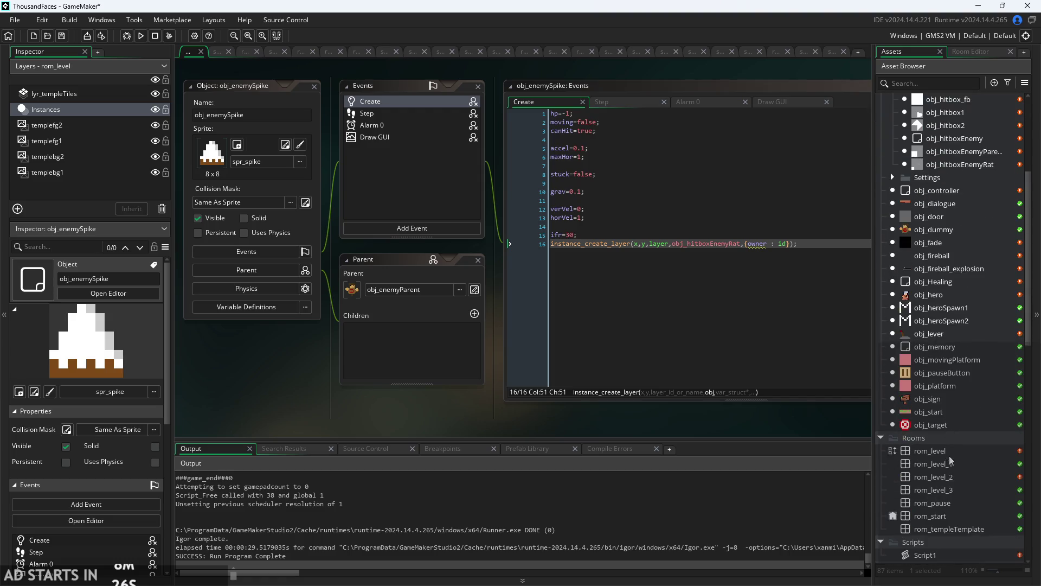
- Open rom_level and drag the first obj_enemySpike instance onto the floor
{"action": "double_click", "coordinate": [949, 453]}
{"action": "left_click", "coordinate": [909, 51]}
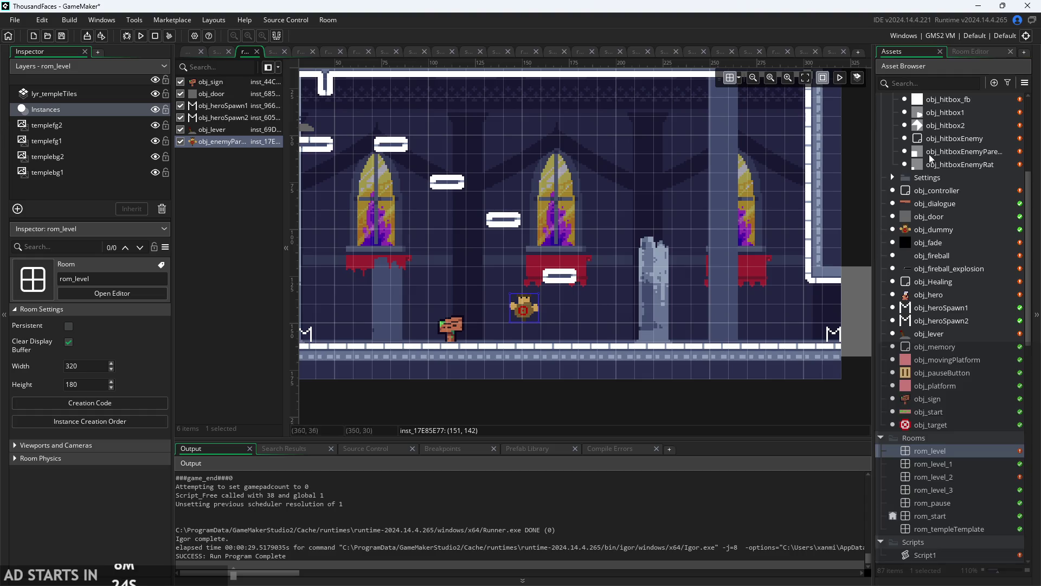
{"action": "scroll", "coordinate": [941, 437], "scroll_direction": "up", "scroll_amount": 2}
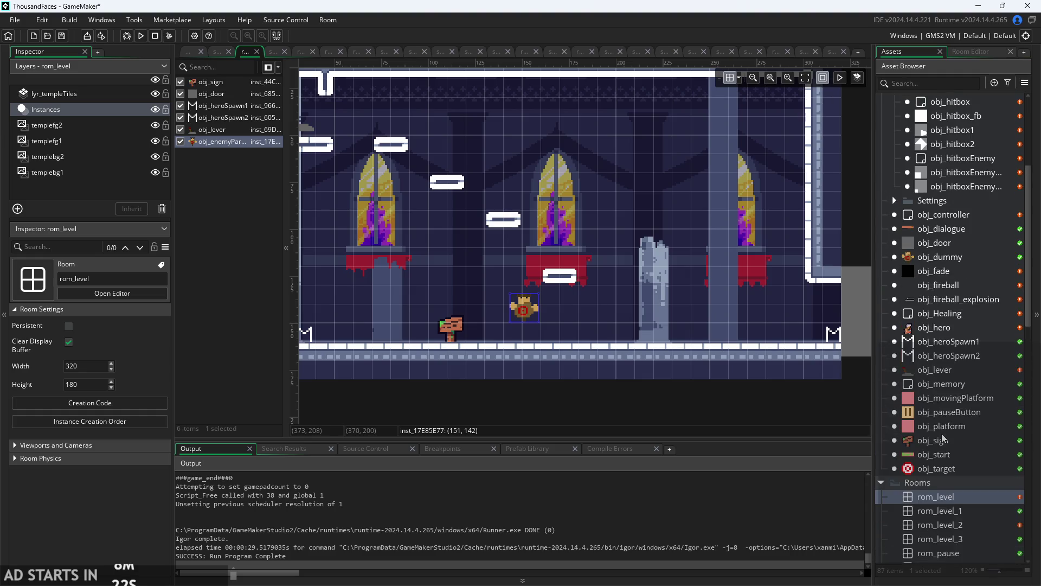
{"action": "scroll", "coordinate": [951, 294], "scroll_direction": "up", "scroll_amount": 3}
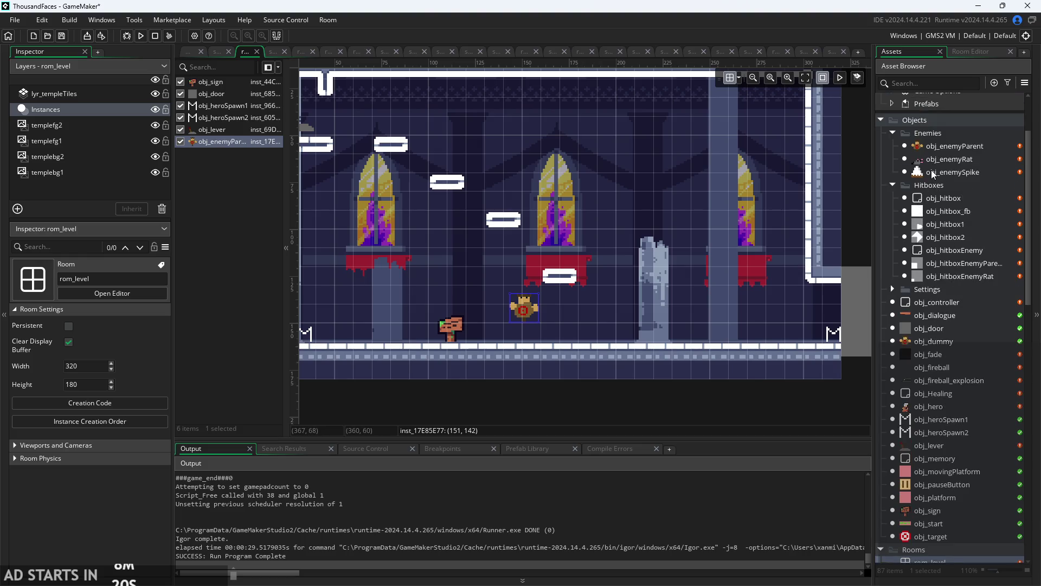
{"action": "mouse_move", "coordinate": [931, 170]}
{"action": "left_mouse_down"}
{"action": "mouse_move", "coordinate": [562, 319]}
{"action": "mouse_move", "coordinate": [592, 335]}
{"action": "mouse_move", "coordinate": [582, 330]}
{"action": "left_mouse_up"}
- Add a second spike beside the first, then copy-paste both to make four in a row
{"action": "scroll", "coordinate": [591, 328], "scroll_direction": "up", "scroll_amount": 5}
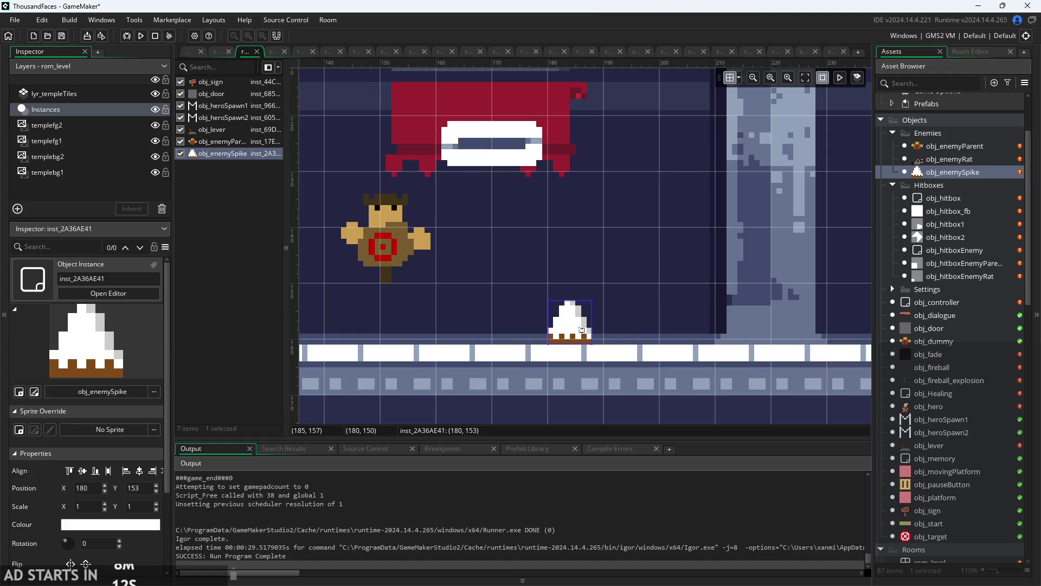
{"action": "left_click", "coordinate": [625, 157], "text": "alt"}
{"action": "mouse_move", "coordinate": [625, 157]}
{"action": "left_mouse_down"}
{"action": "mouse_move", "coordinate": [618, 330]}
{"action": "mouse_move", "coordinate": [605, 333]}
{"action": "left_mouse_up"}
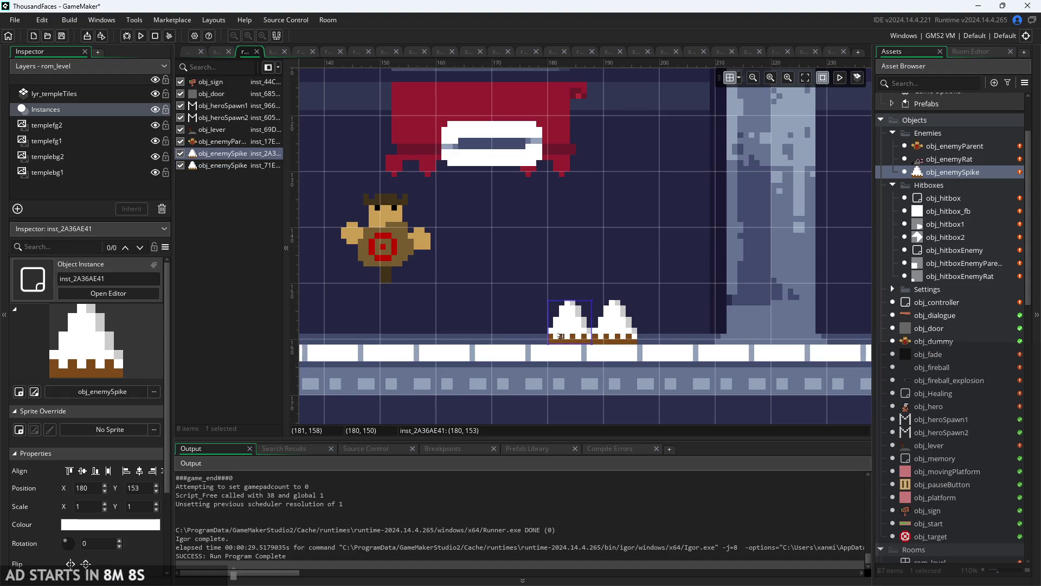
{"action": "left_click", "coordinate": [581, 327], "text": "ctrl"}
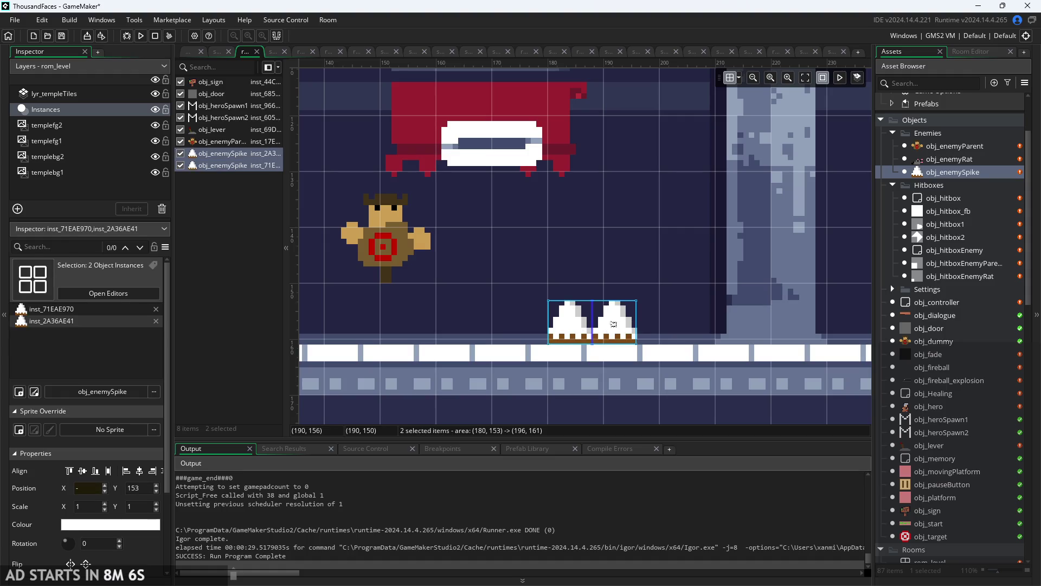
{"action": "key", "text": "ctrl+c"}
{"action": "key", "text": "ctrl+v"}
{"action": "mouse_move", "coordinate": [627, 175]}
{"action": "left_mouse_down"}
{"action": "mouse_move", "coordinate": [663, 260]}
{"action": "mouse_move", "coordinate": [673, 335]}
{"action": "mouse_move", "coordinate": [663, 334]}
{"action": "left_mouse_up"}
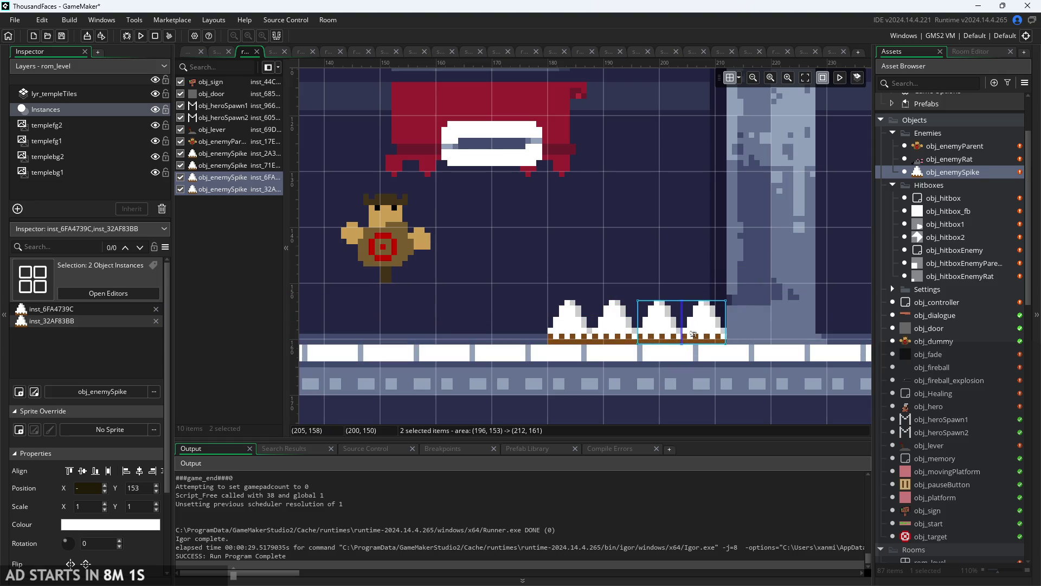
- Copy the rightmost spike to place a fifth at the row's end and line it up
{"action": "left_click", "coordinate": [723, 320]}
{"action": "key", "text": "ctrl+c"}
{"action": "key", "text": "ctrl+v"}
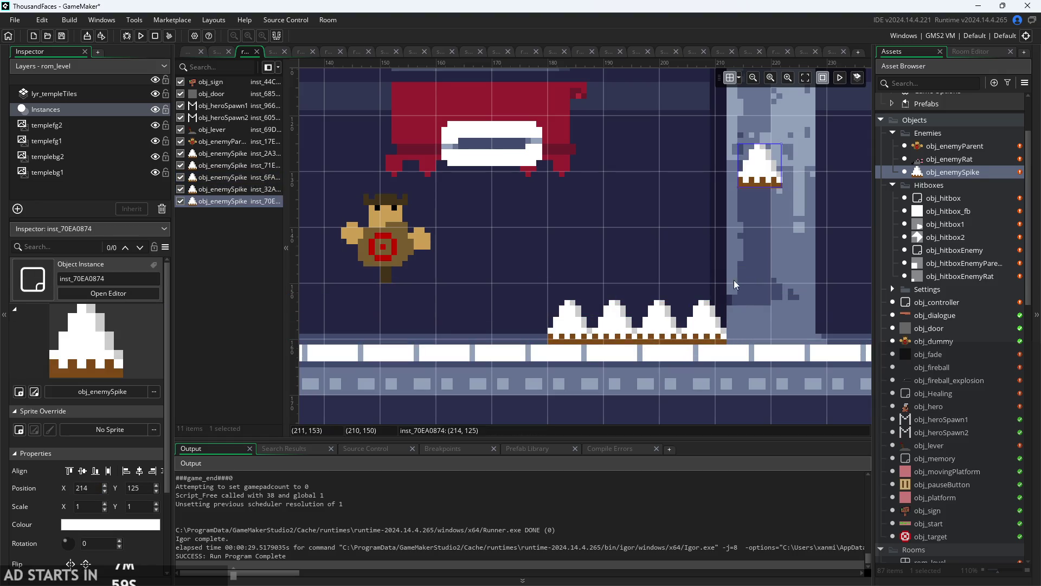
{"action": "left_click_drag", "start_coordinate": [759, 165], "coordinate": [748, 320]}
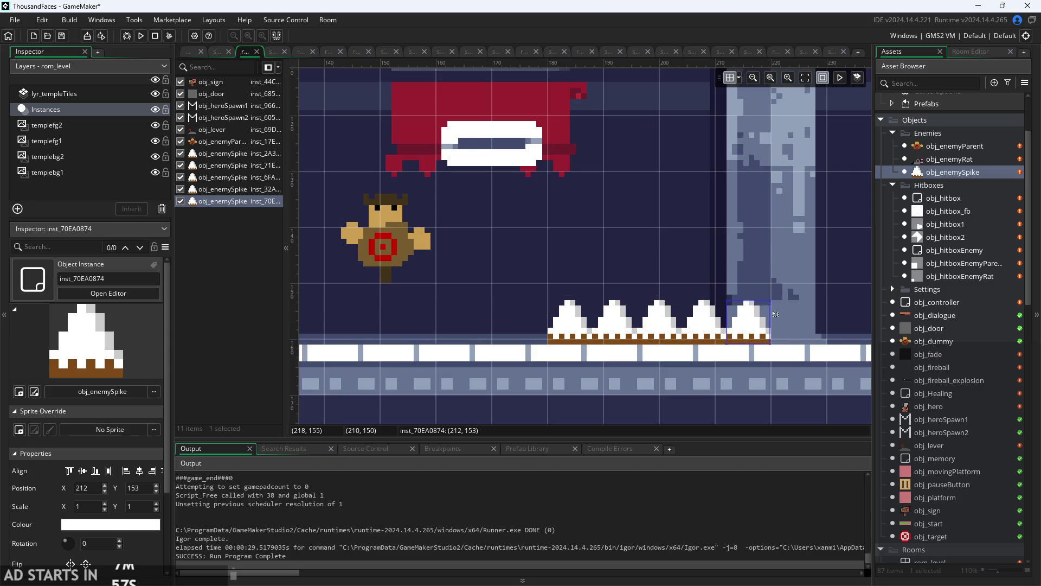
{"action": "left_click", "coordinate": [790, 307]}
{"action": "scroll", "coordinate": [790, 307], "scroll_direction": "down", "scroll_amount": 2}
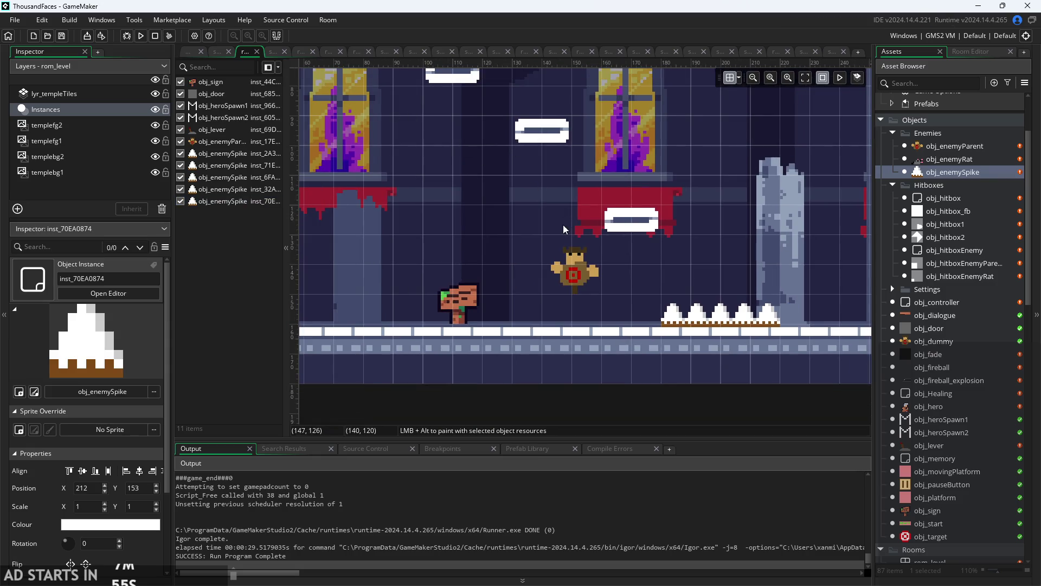
{"action": "scroll", "coordinate": [562, 224], "scroll_direction": "down", "scroll_amount": 2}
- Run the game and see the build fail at line 6 of obj_controller's Step event
{"action": "left_click", "coordinate": [140, 36]}
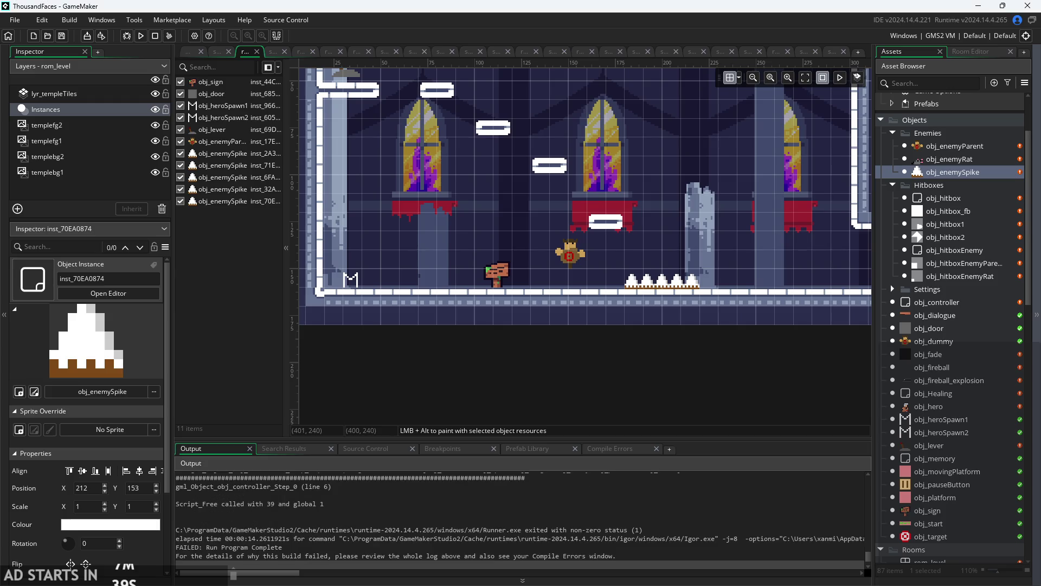
- In obj_controller's Step event, replace obj_spike on line 6 with obj_enemySpike
{"action": "double_click", "coordinate": [964, 302]}
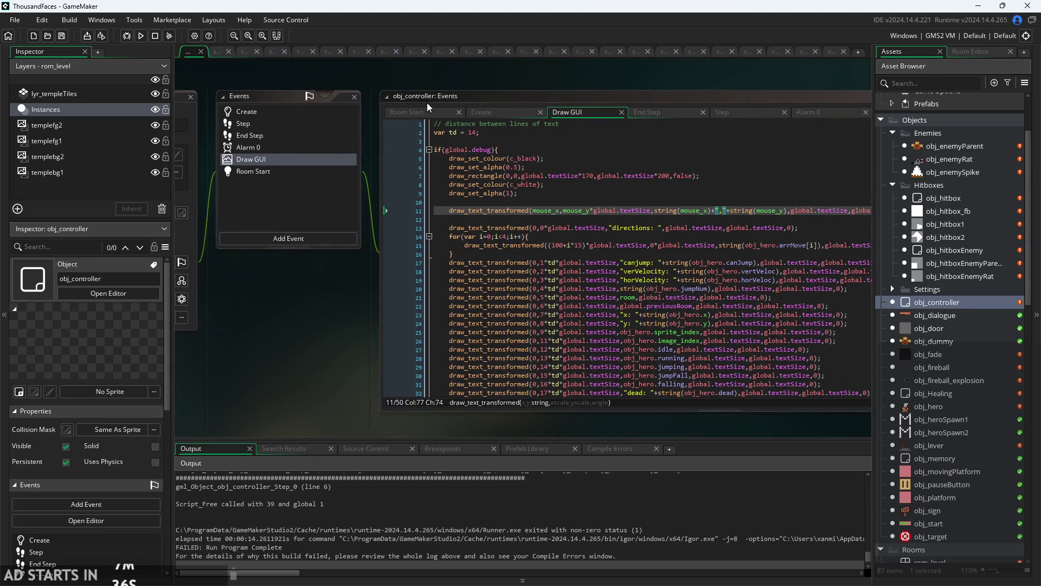
{"action": "left_click", "coordinate": [483, 112]}
{"action": "left_click", "coordinate": [735, 114]}
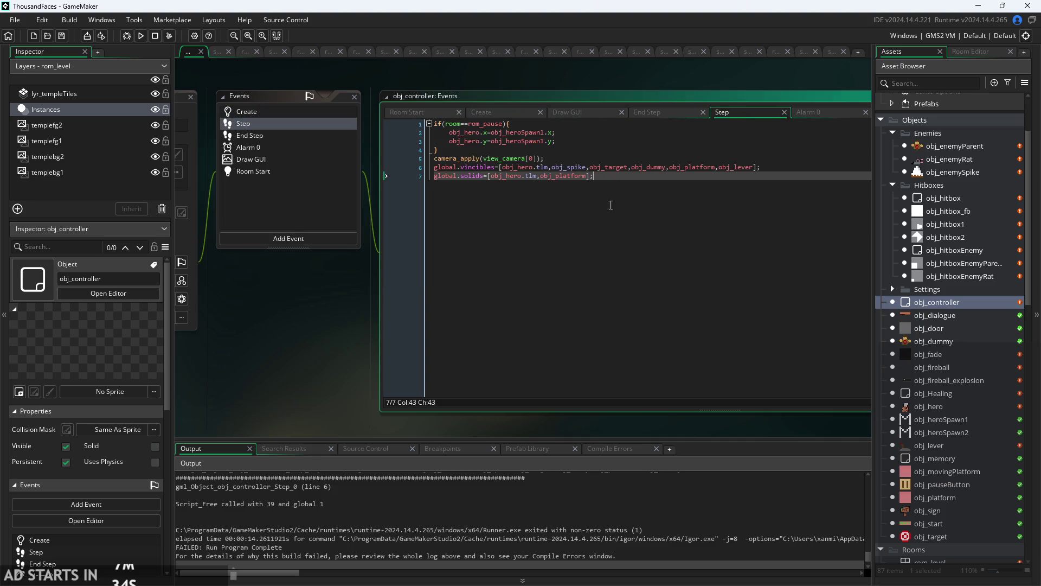
{"action": "scroll", "coordinate": [632, 178], "scroll_direction": "up", "scroll_amount": 3}
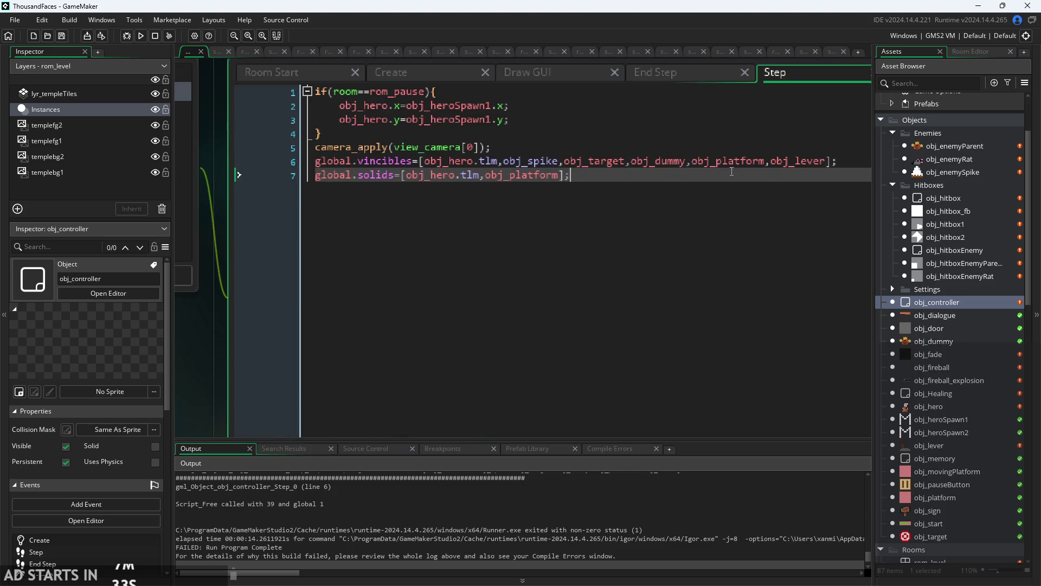
{"action": "left_click", "coordinate": [560, 163]}
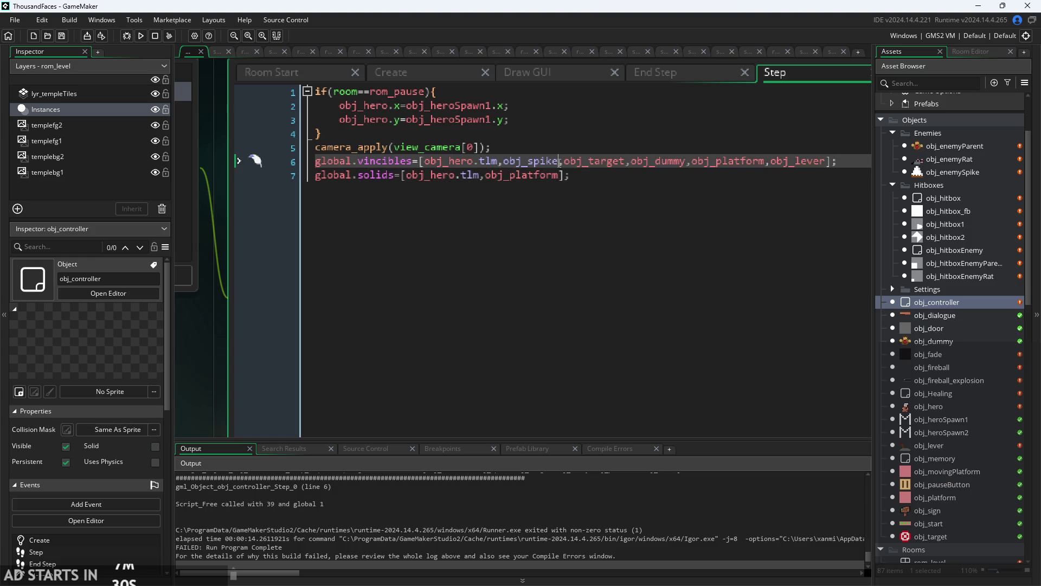
{"action": "key", "text": "BackSpace"}
{"action": "key", "text": "BackSpace"}
{"action": "key", "text": "BackSpace"}
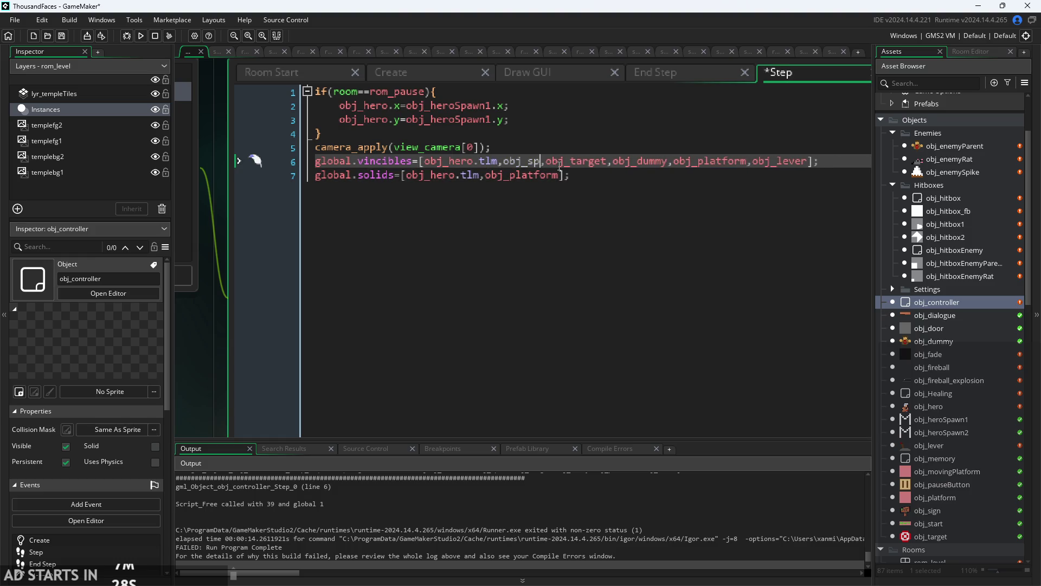
{"action": "type", "text": "enemyS"}
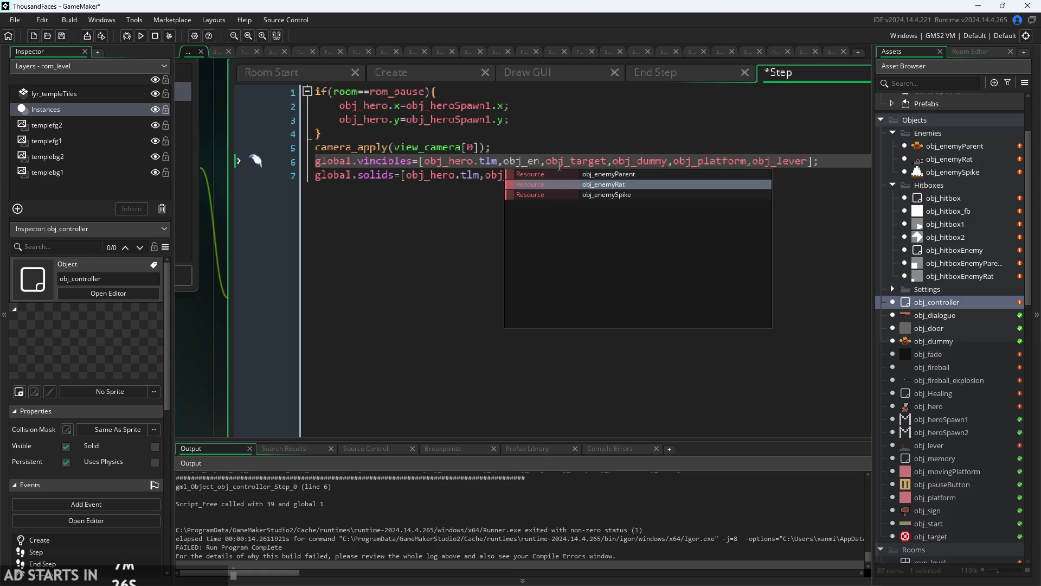
{"action": "key", "text": "Return"}
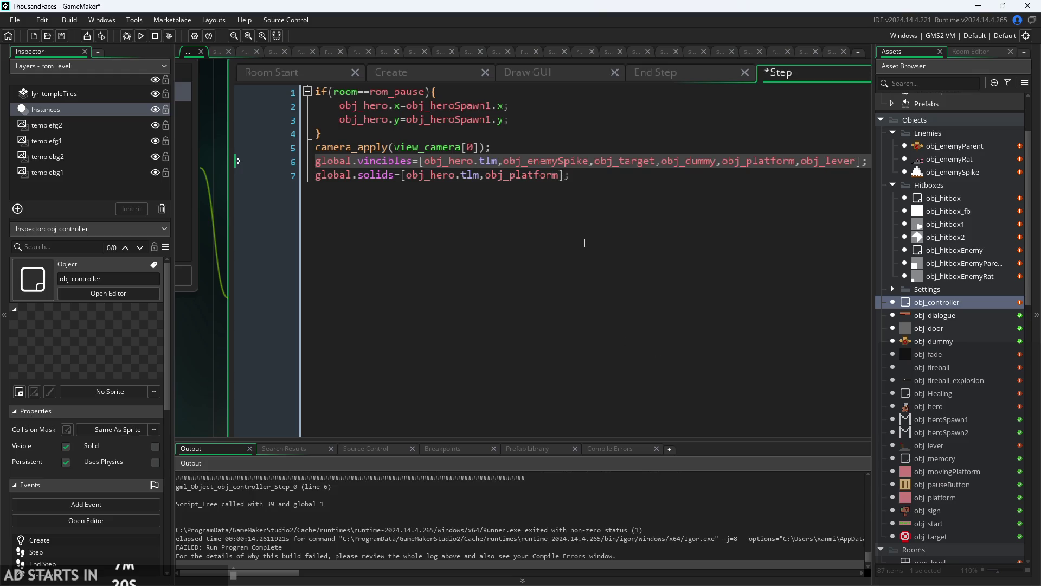
{"action": "key", "text": "ctrl+Return"}
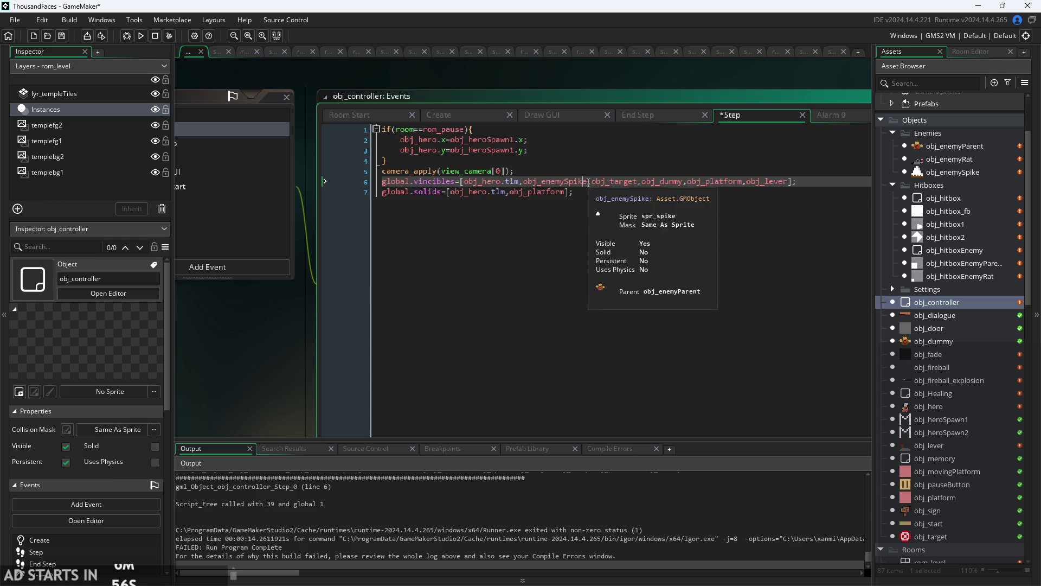
- Change the line 6 entry to obj_enemyParent and run the game again
{"action": "scroll", "coordinate": [612, 212], "scroll_direction": "up", "scroll_amount": 1, "text": "ctrl"}
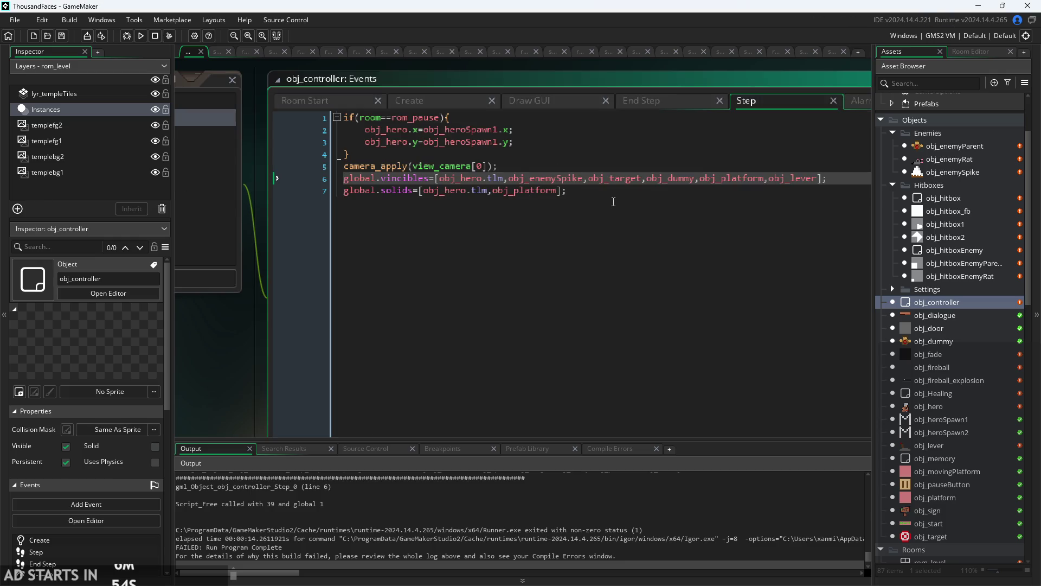
{"action": "scroll", "coordinate": [649, 184], "scroll_direction": "up", "scroll_amount": 1}
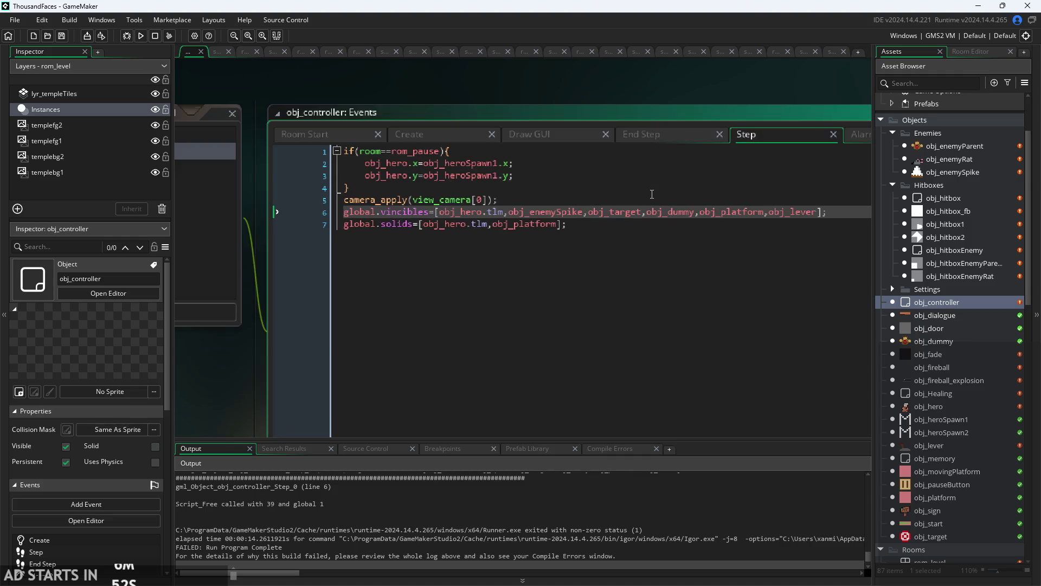
{"action": "scroll", "coordinate": [631, 219], "scroll_direction": "up", "scroll_amount": 1, "text": "ctrl"}
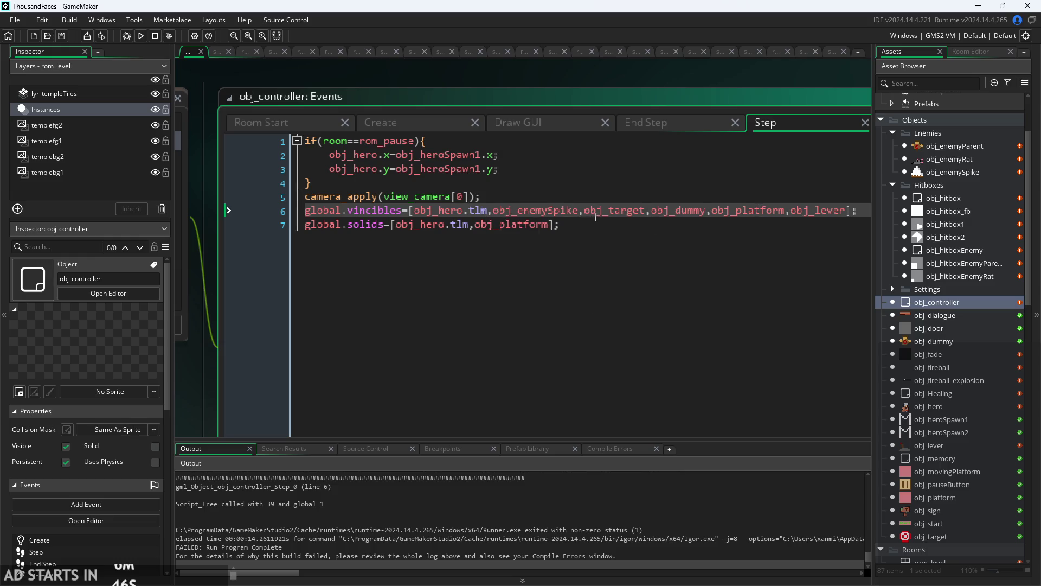
{"action": "key", "text": "BackSpace"}
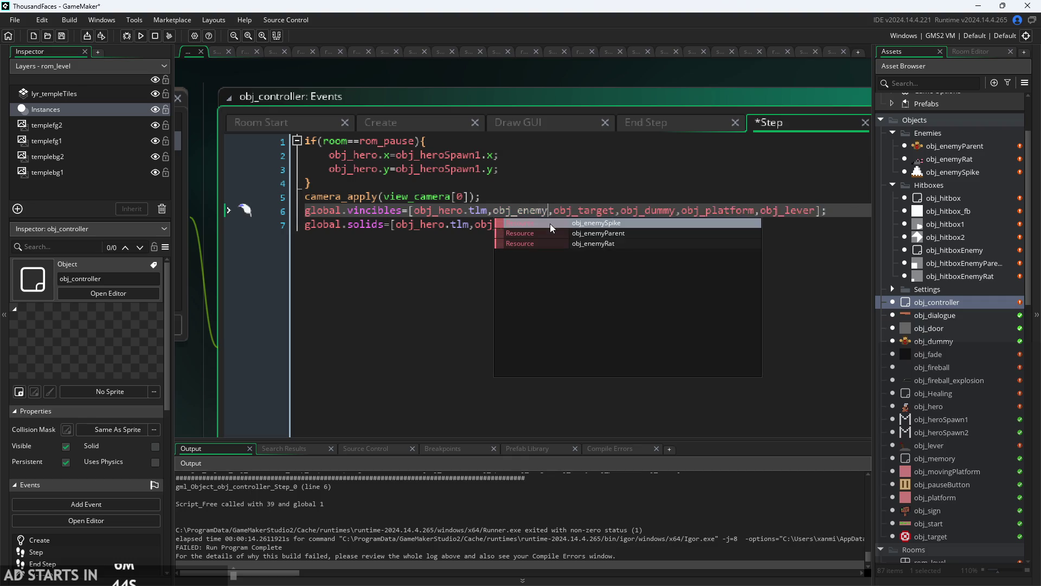
{"action": "left_click", "coordinate": [569, 232]}
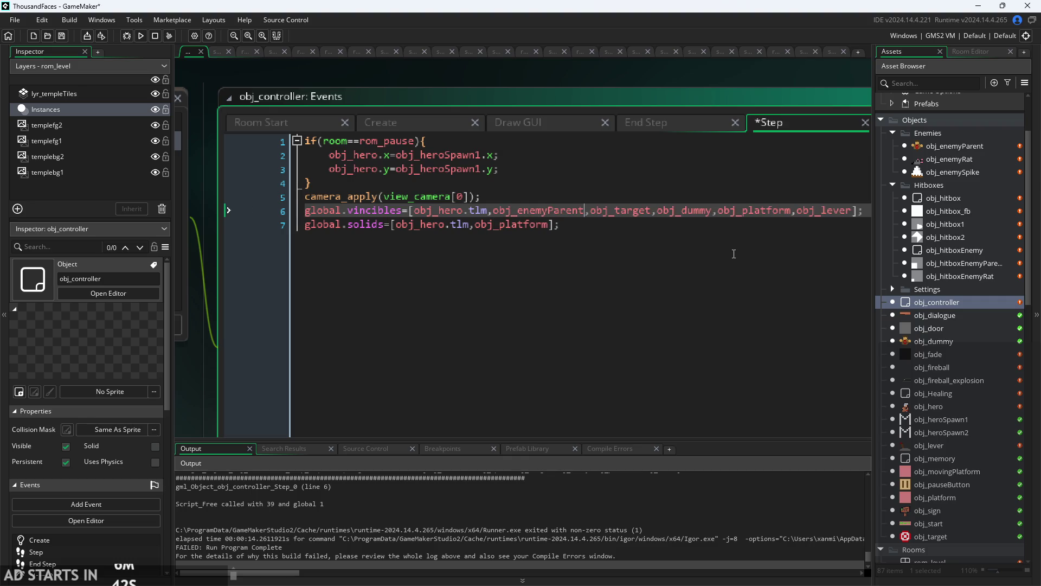
{"action": "scroll", "coordinate": [734, 253], "scroll_direction": "down", "scroll_amount": 1, "text": "ctrl"}
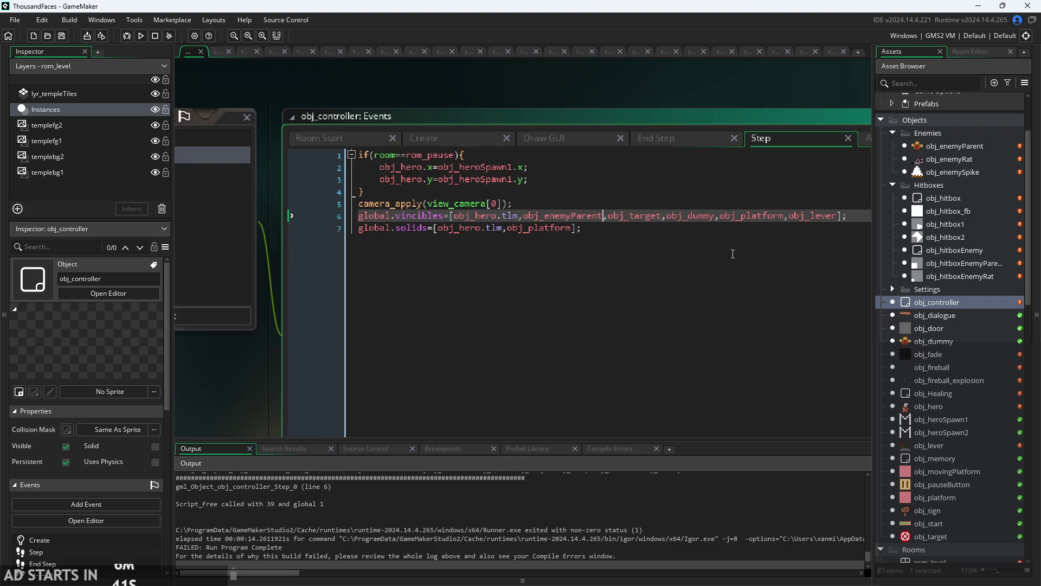
{"action": "left_click", "coordinate": [141, 36]}
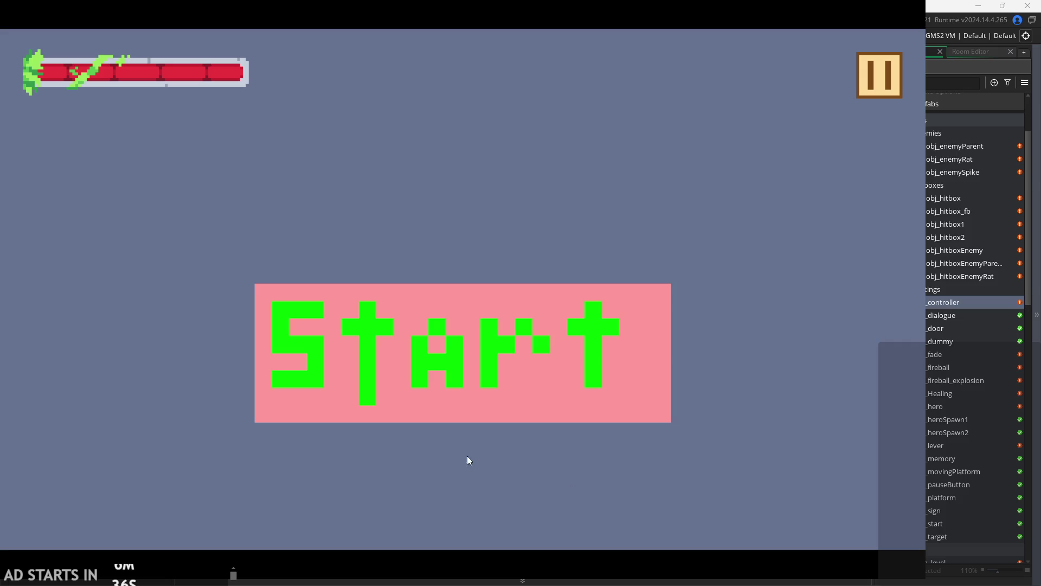
- Start the game and move the hero right, jumping and dashing, into the spikes
{"action": "left_click", "coordinate": [488, 412]}
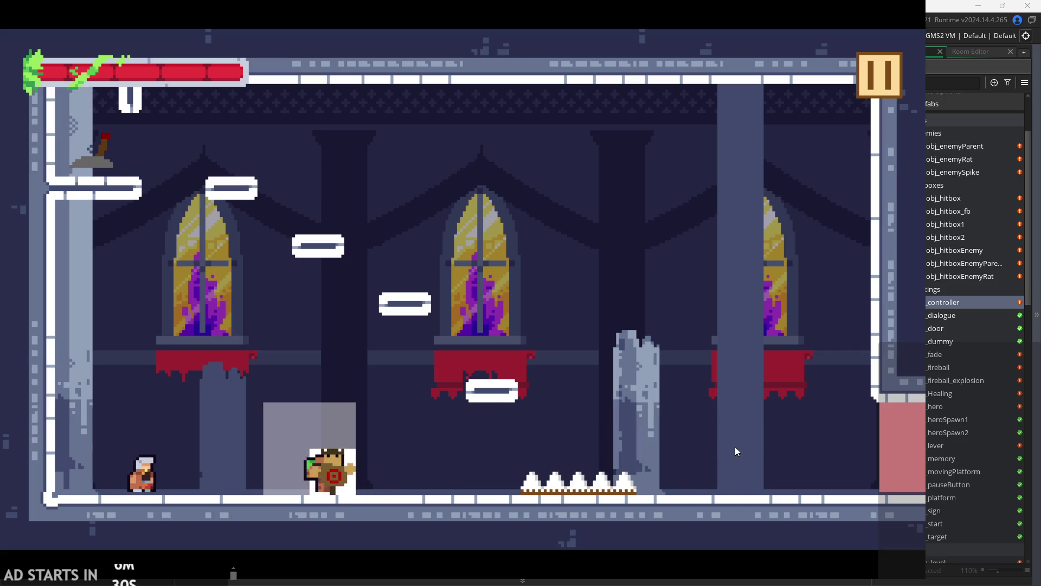
{"action": "key", "text": "space"}
{"action": "key", "text": "Right"}
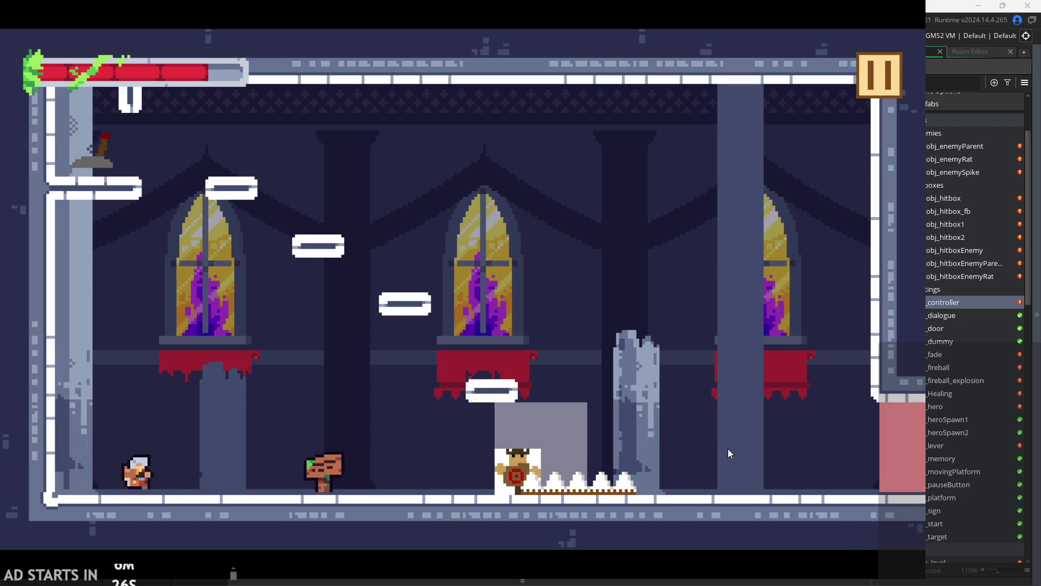
{"action": "key", "text": "Right"}
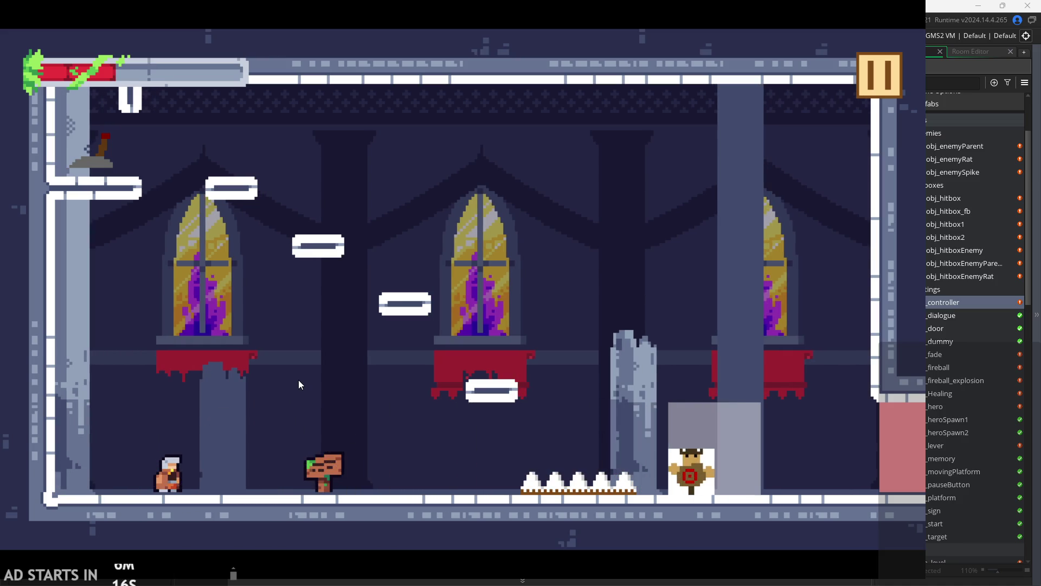
{"action": "key", "text": "Right"}
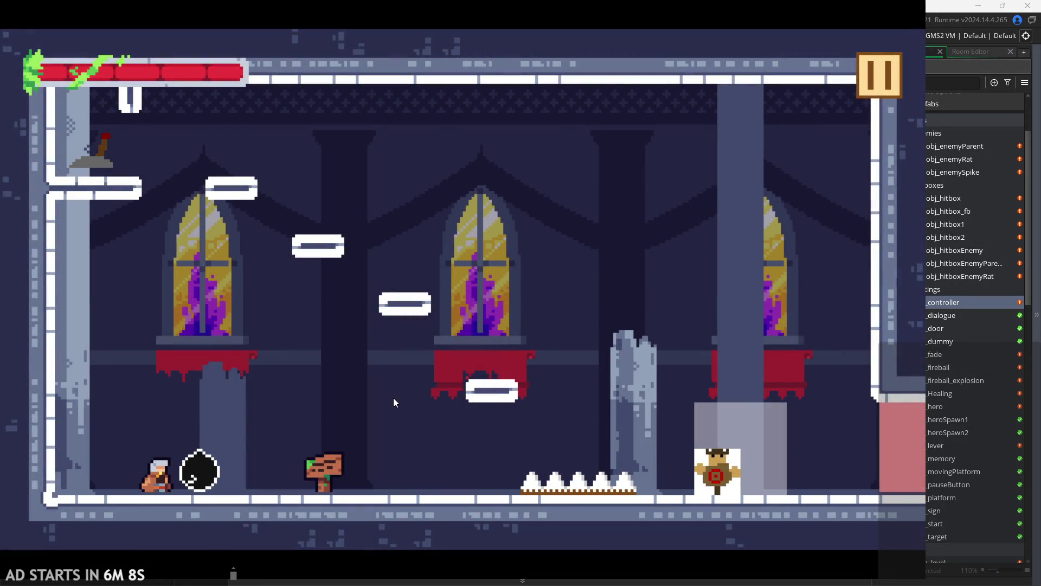
{"action": "key", "text": "shift"}
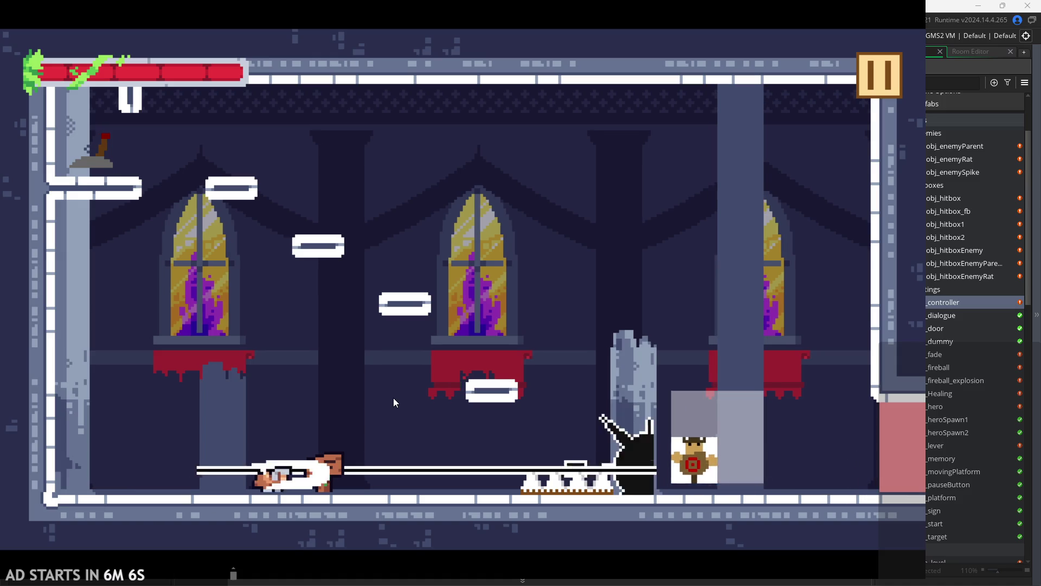
{"action": "key", "text": "shift"}
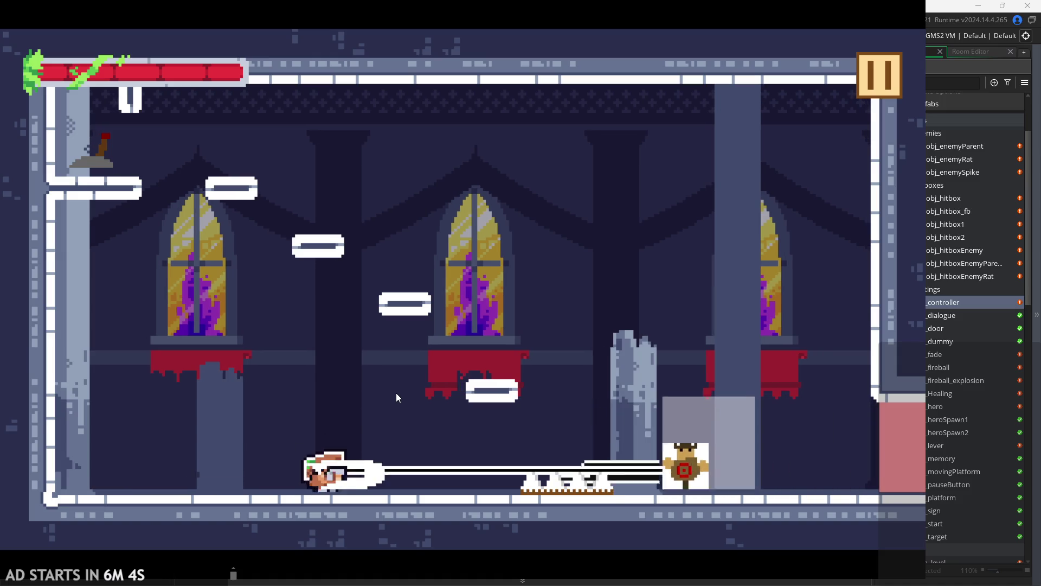
{"action": "key", "text": "shift"}
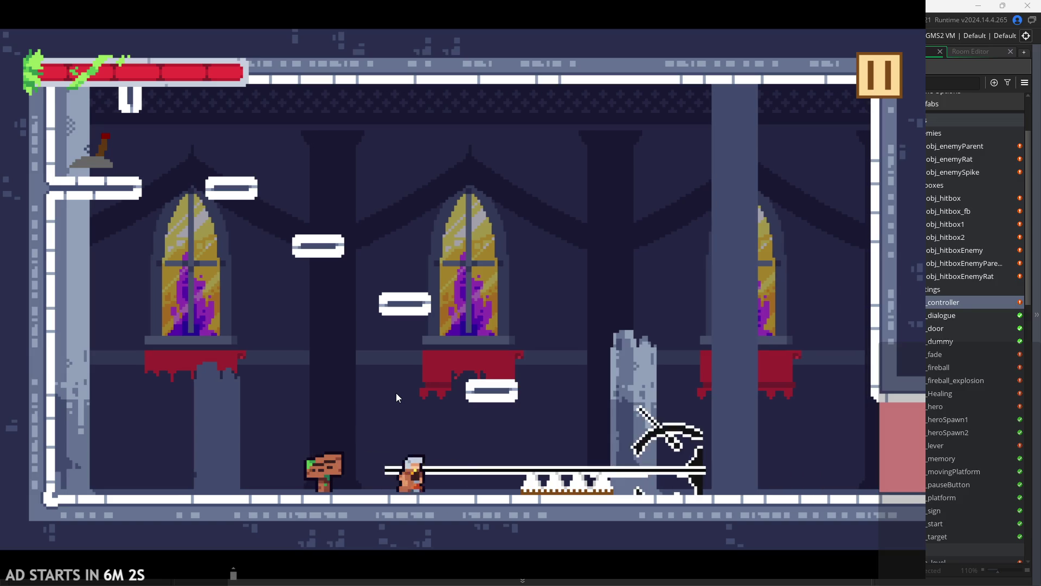
- Pause and resume the game, then pause again and exit back to the editor
{"action": "left_click", "coordinate": [884, 83]}
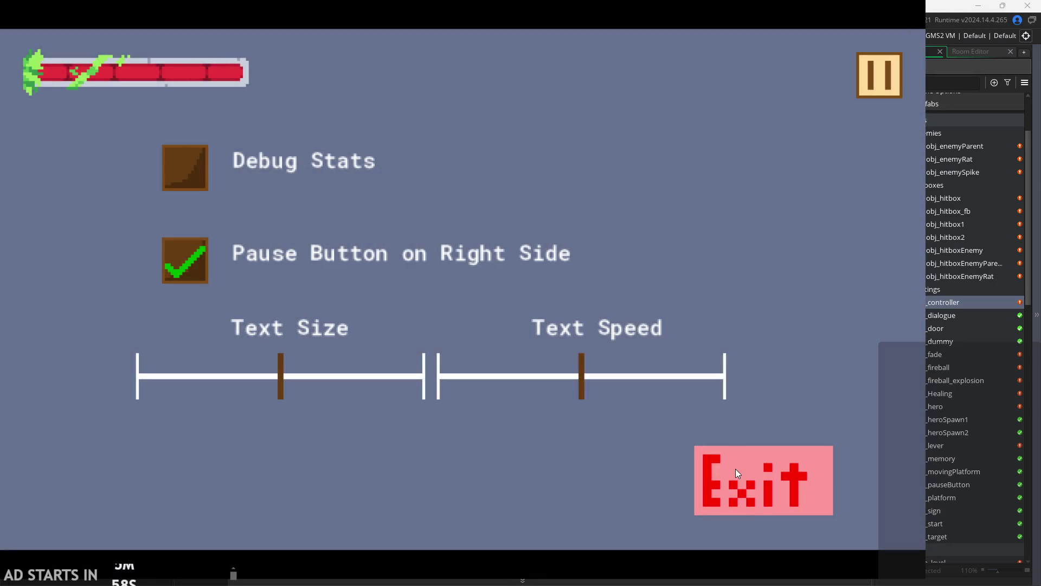
{"action": "left_click", "coordinate": [735, 472]}
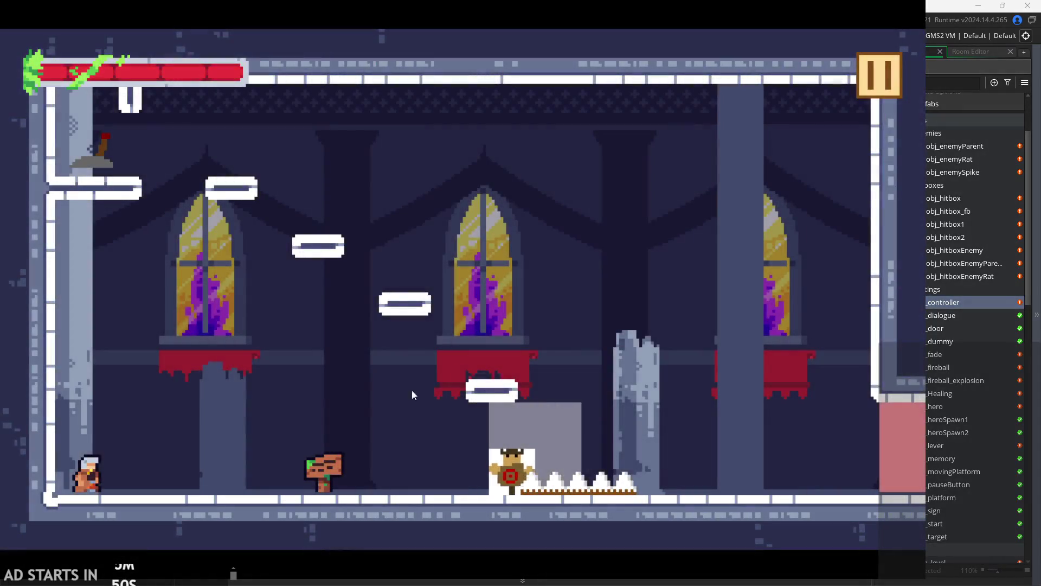
{"action": "left_click", "coordinate": [880, 75]}
{"action": "left_click", "coordinate": [789, 484]}
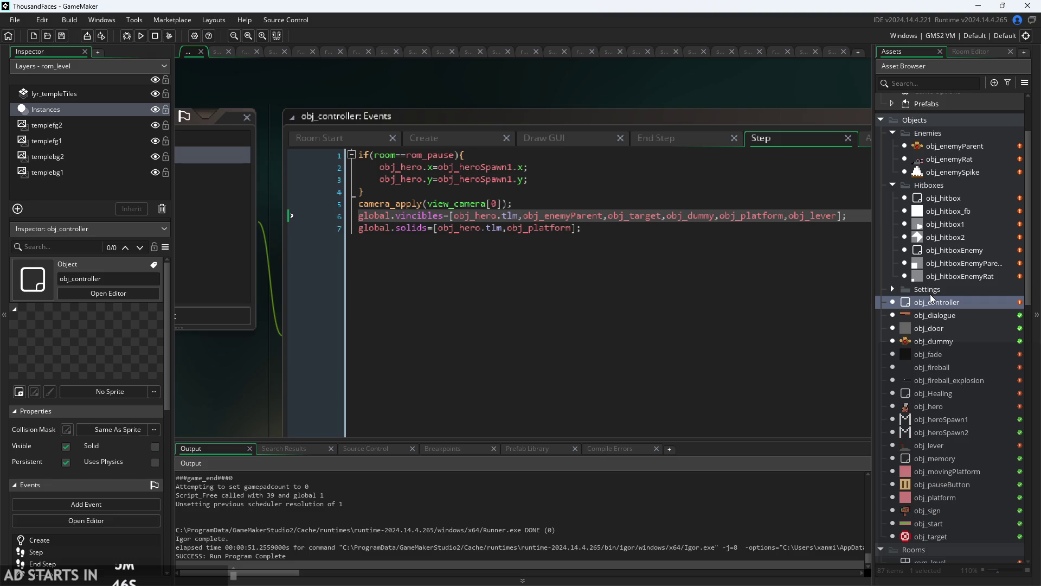
- Open obj_hero and review its Step event damage code
{"action": "double_click", "coordinate": [930, 406]}
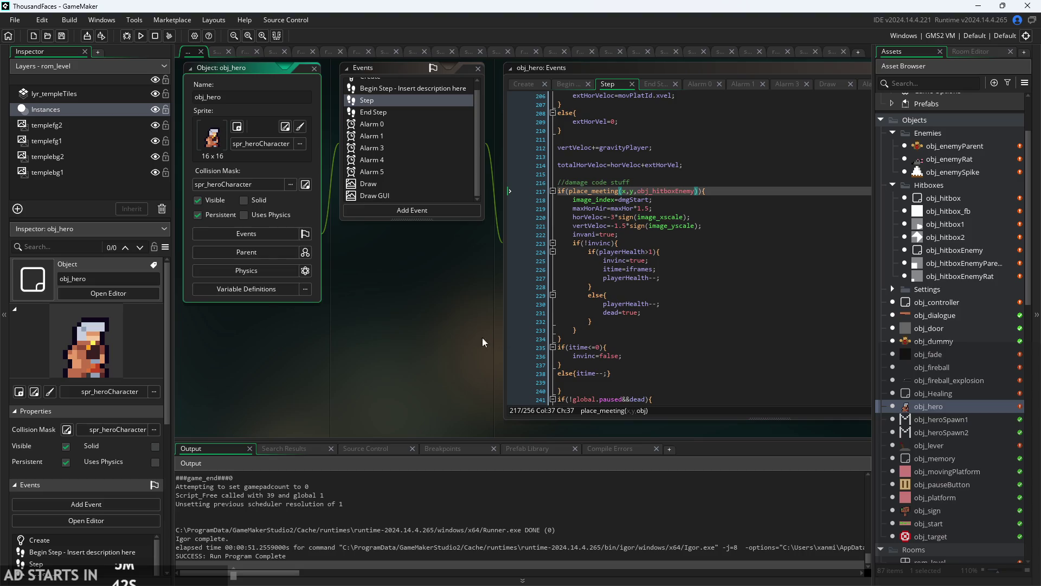
{"action": "scroll", "coordinate": [483, 337], "scroll_direction": "up", "scroll_amount": 4}
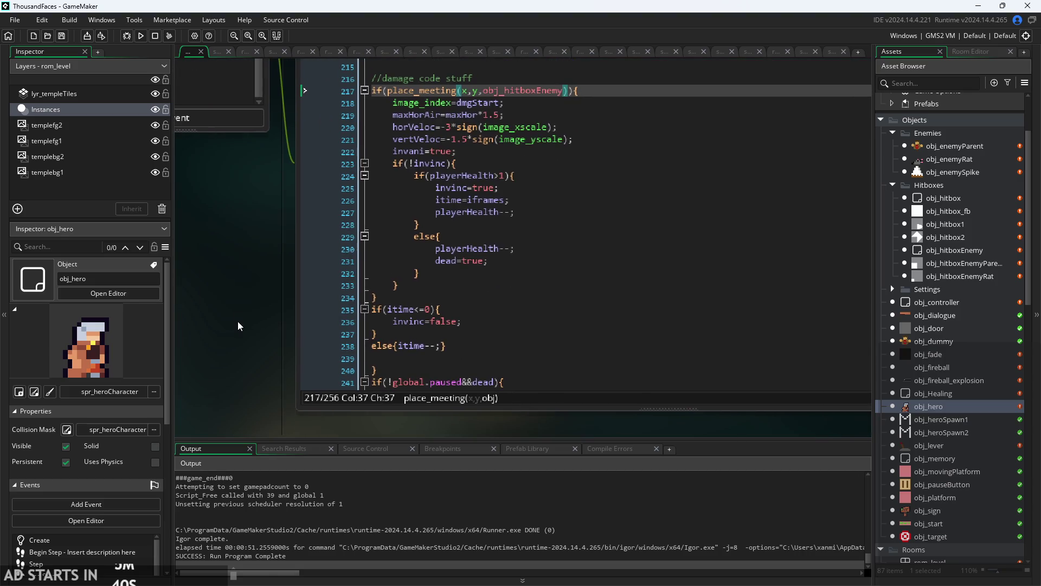
{"action": "scroll", "coordinate": [237, 321], "scroll_direction": "up", "scroll_amount": 3}
{"action": "scroll", "coordinate": [239, 310], "scroll_direction": "down", "scroll_amount": 3}
- Review obj_hero's Create code, focusing on the iframes=20 line
{"action": "left_click", "coordinate": [349, 161]}
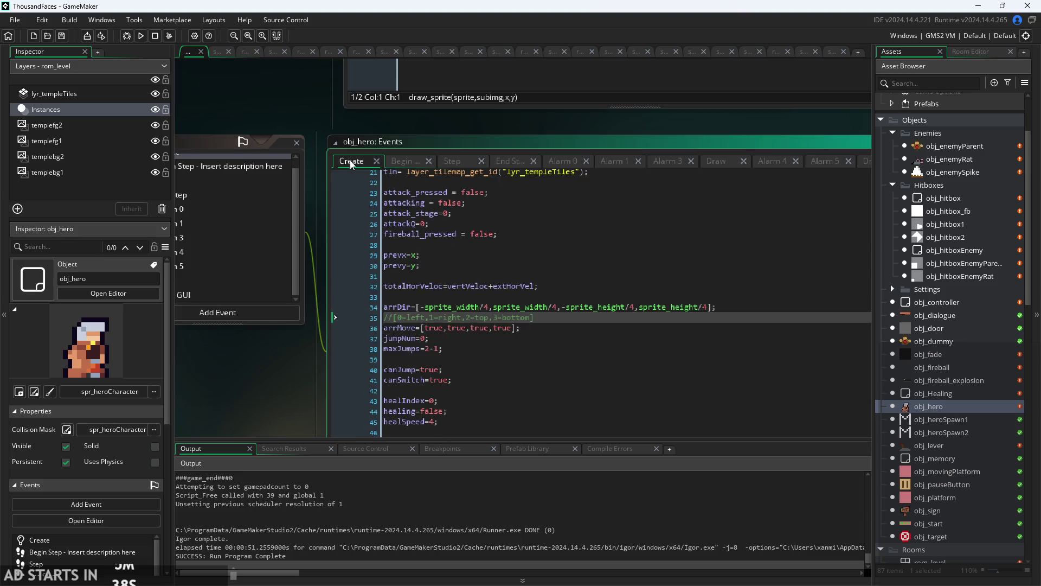
{"action": "scroll", "coordinate": [321, 392], "scroll_direction": "down", "scroll_amount": 5}
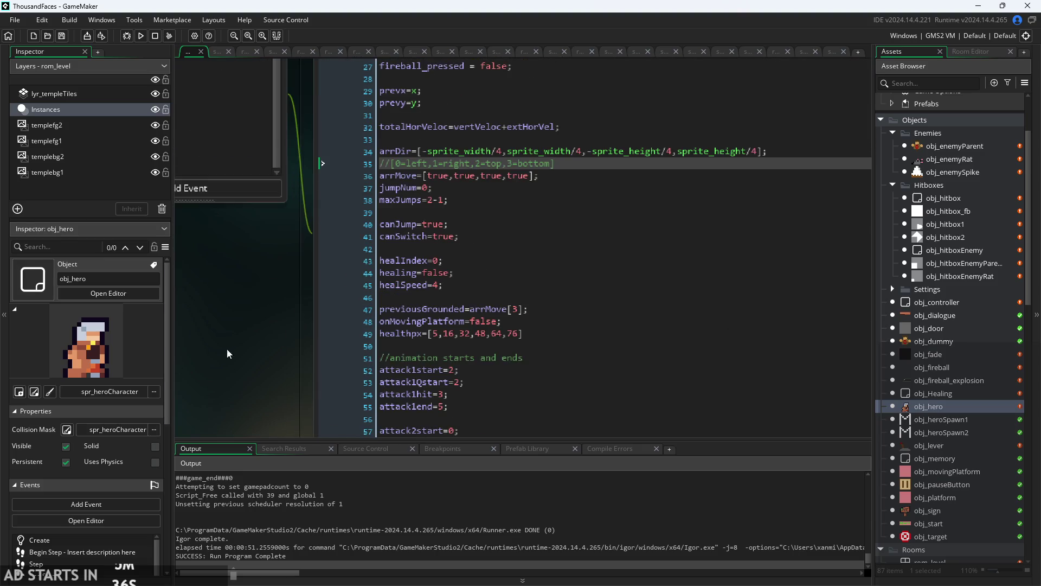
{"action": "scroll", "coordinate": [332, 250], "scroll_direction": "up", "scroll_amount": 1}
{"action": "scroll", "coordinate": [439, 271], "scroll_direction": "down", "scroll_amount": 10}
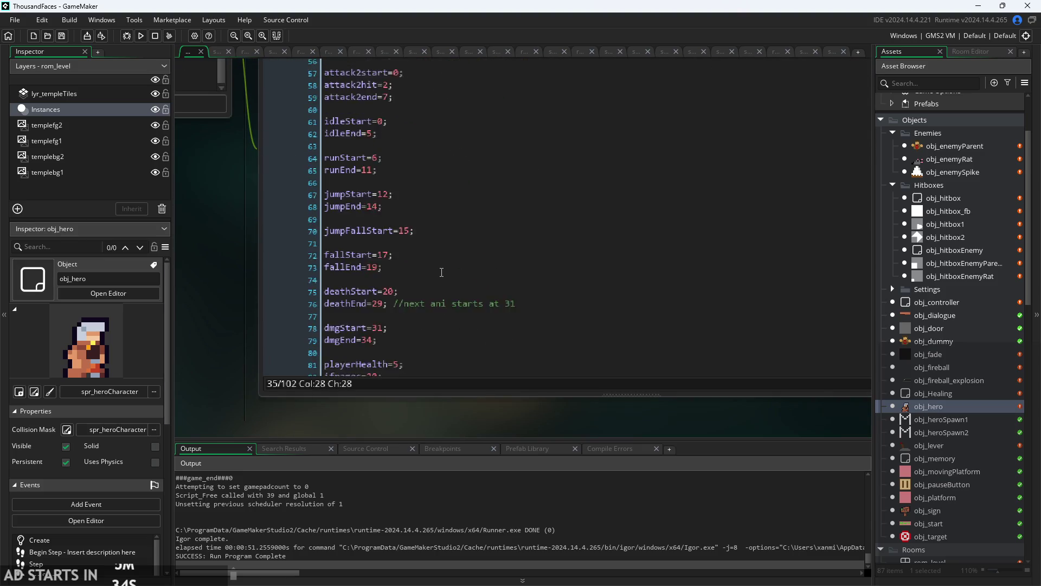
{"action": "scroll", "coordinate": [439, 274], "scroll_direction": "down", "scroll_amount": 3}
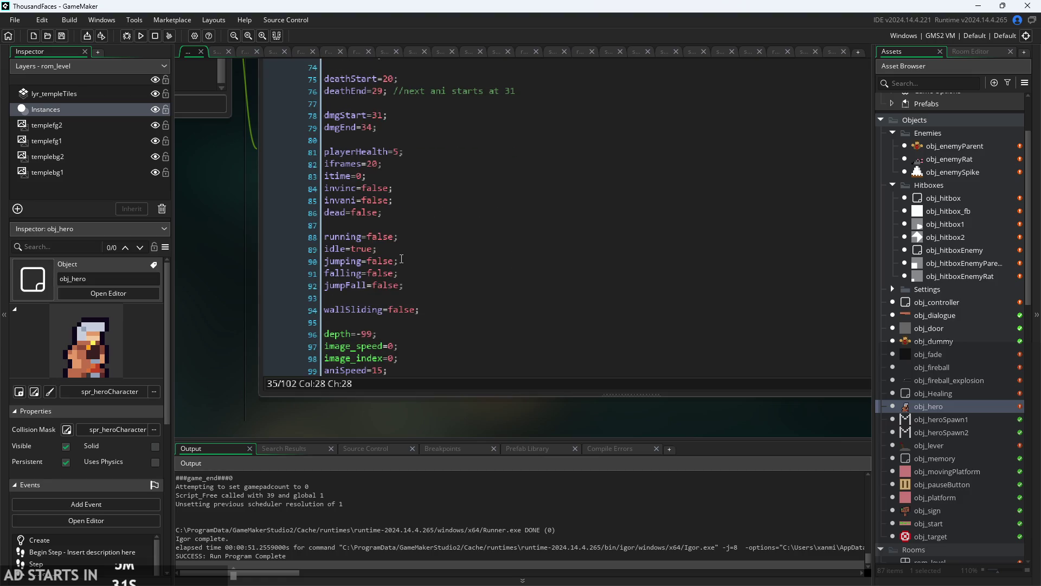
{"action": "scroll", "coordinate": [401, 259], "scroll_direction": "down", "scroll_amount": 2}
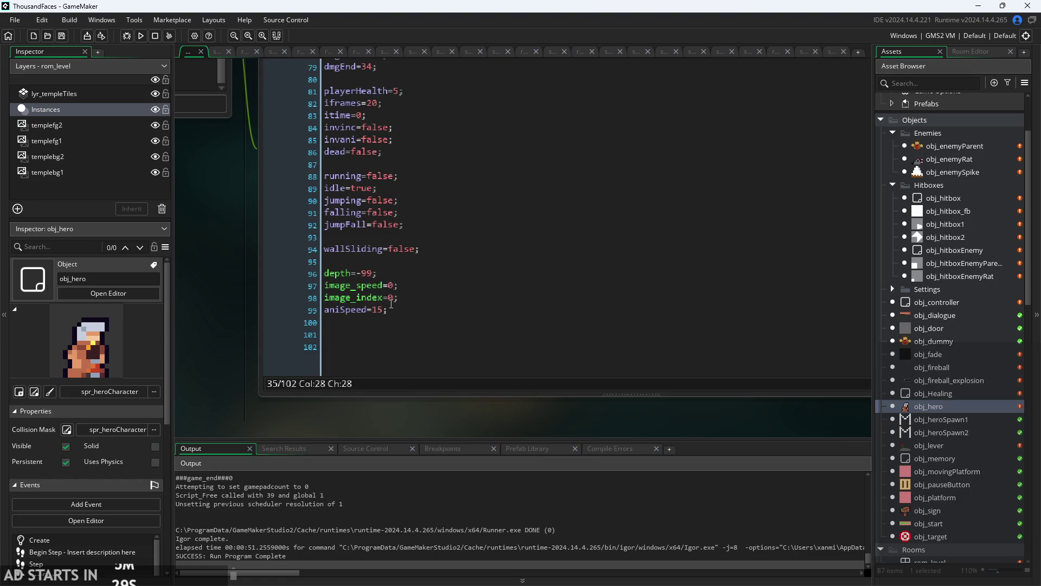
{"action": "scroll", "coordinate": [391, 304], "scroll_direction": "up", "scroll_amount": 4}
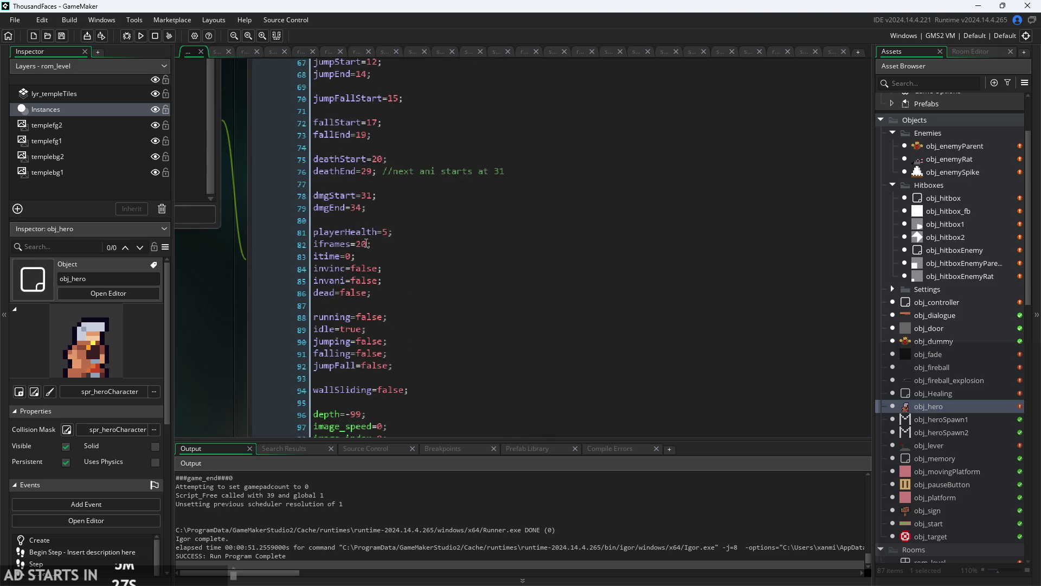
{"action": "left_click", "coordinate": [366, 244]}
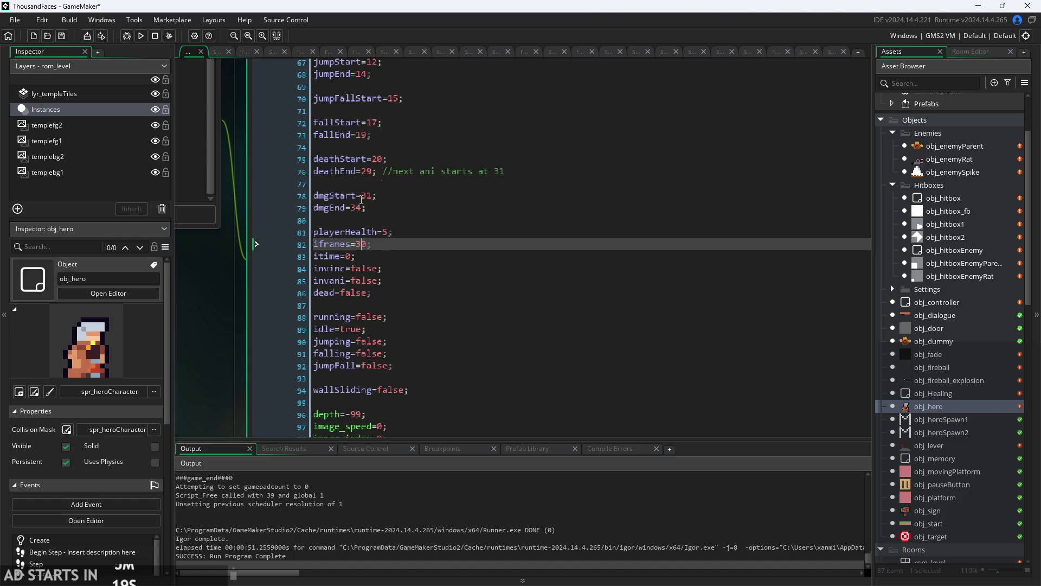
- Change obj_hero's iframes from 30 to 60 on line 82, then run and start the game
{"action": "left_click", "coordinate": [140, 35]}
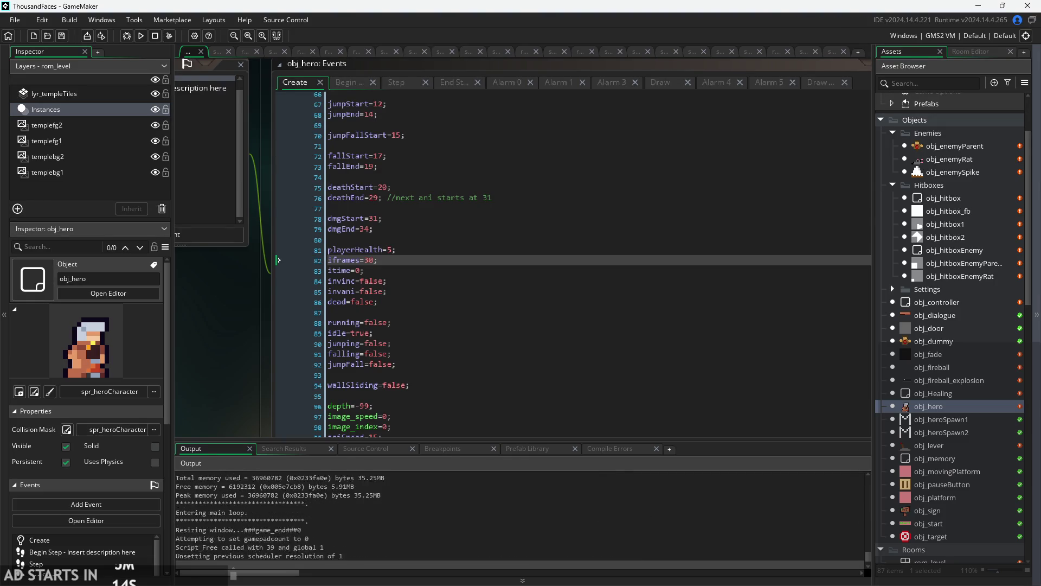
{"action": "left_click", "coordinate": [369, 260]}
{"action": "type", "text": "6"}
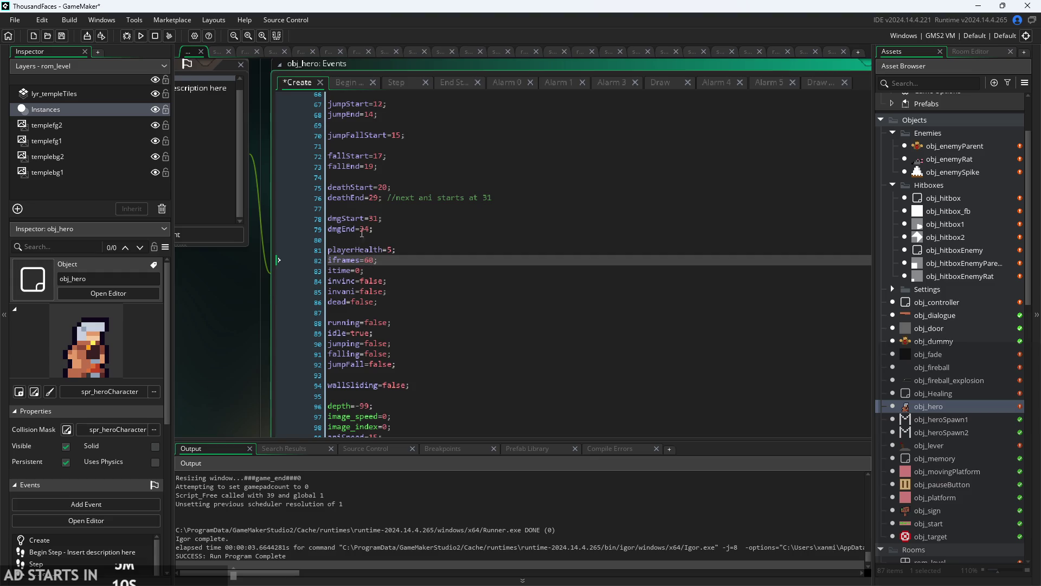
{"action": "left_click", "coordinate": [140, 36]}
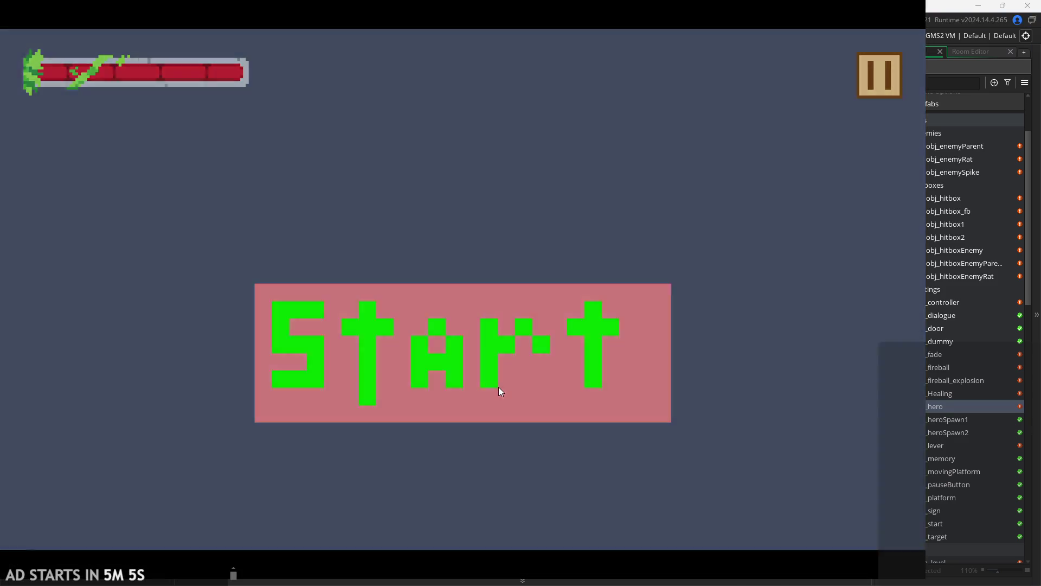
{"action": "left_click", "coordinate": [499, 386]}
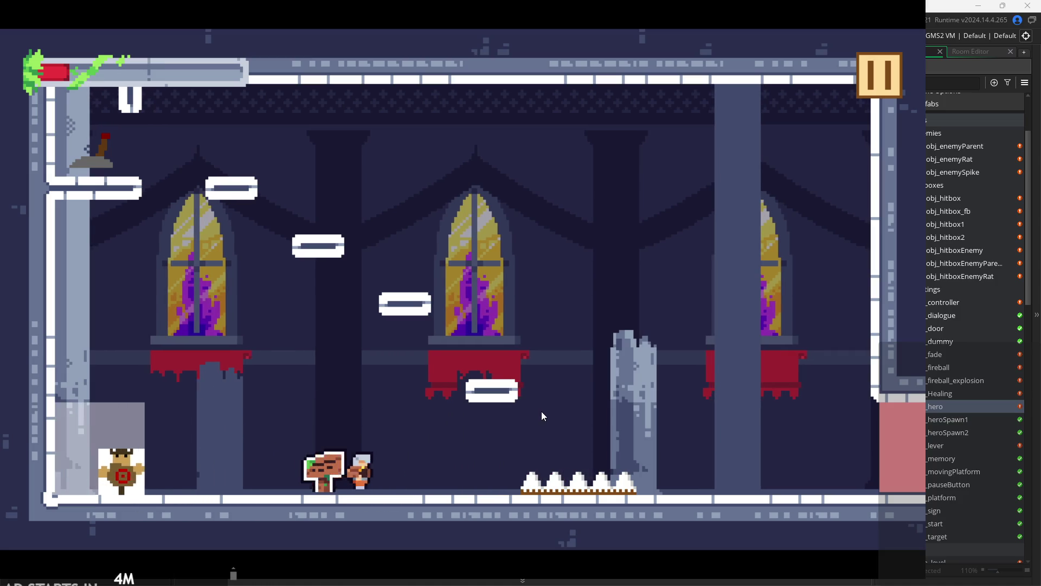
- Slash the target dummy with the x attack key, then pause the game
{"action": "key", "text": "x"}
{"action": "key", "text": "x"}
{"action": "key", "text": "x"}
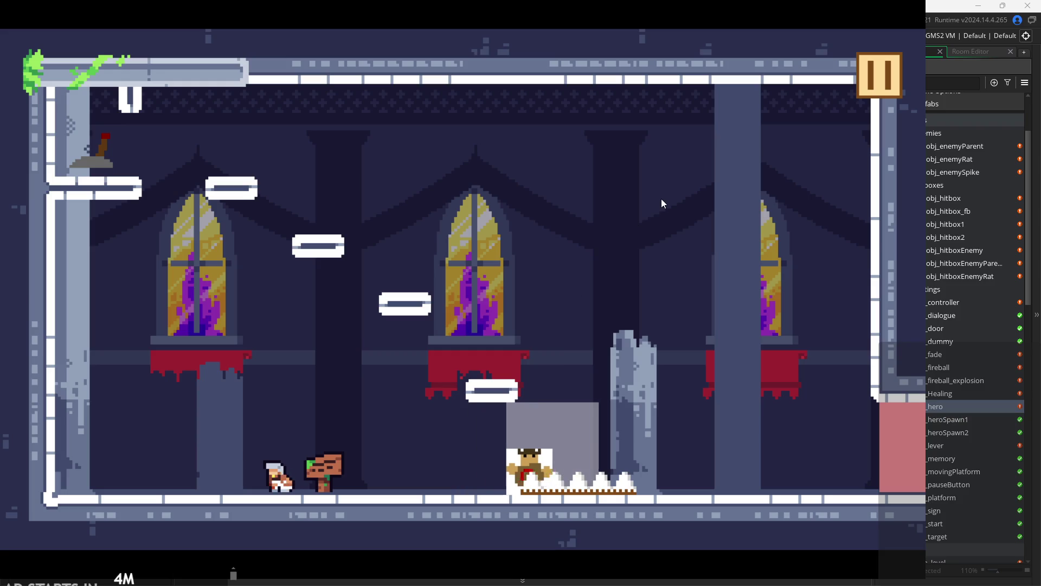
{"action": "left_click", "coordinate": [863, 84]}
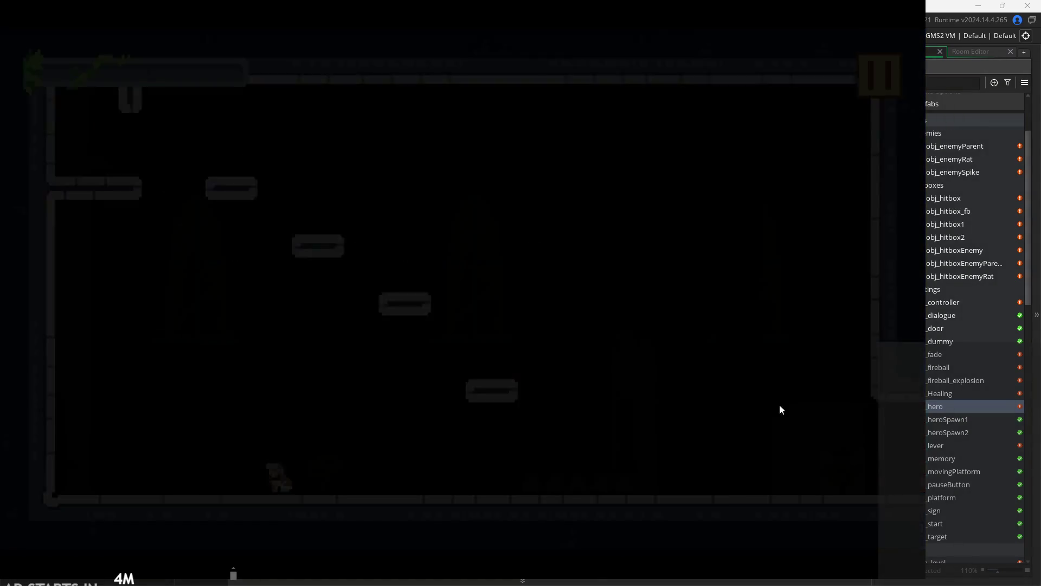
- Quit the game and bring up obj_hero's Step event code at the death branch
{"action": "left_click", "coordinate": [766, 458]}
{"action": "left_click", "coordinate": [487, 246]}
{"action": "scroll", "coordinate": [247, 303], "scroll_direction": "down", "scroll_amount": 2}
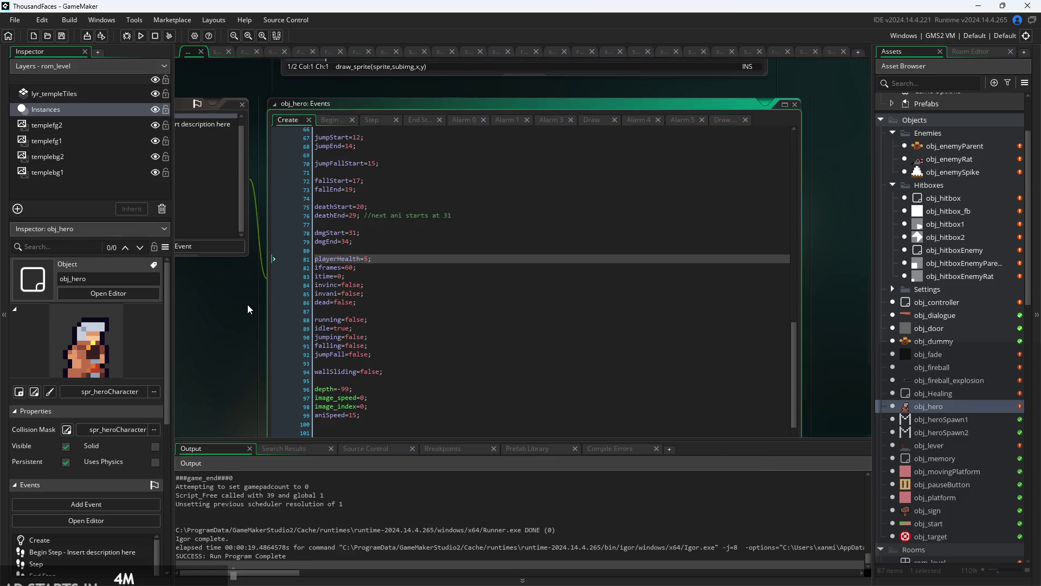
{"action": "scroll", "coordinate": [271, 304], "scroll_direction": "up", "scroll_amount": 2}
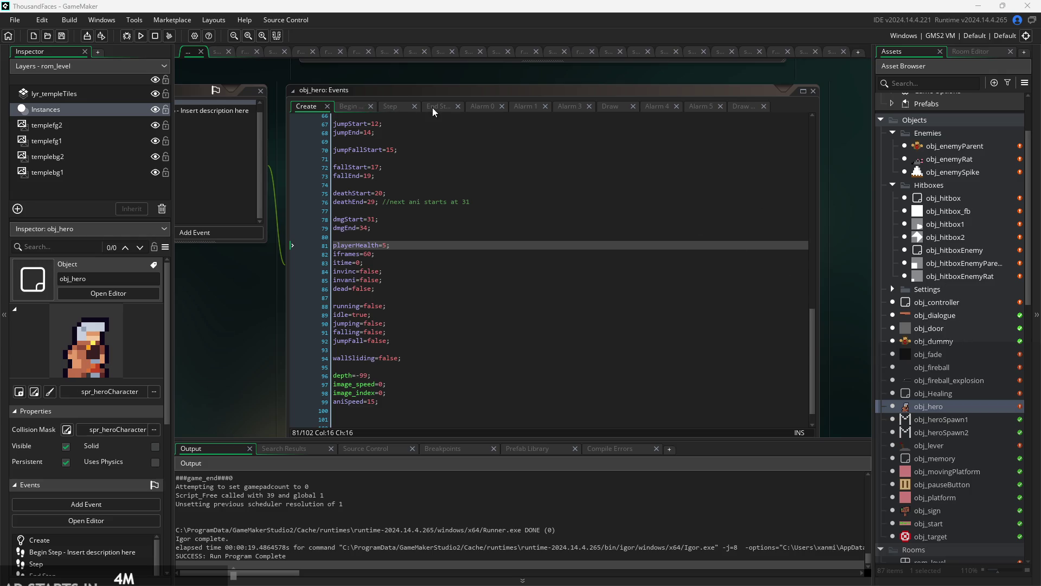
{"action": "left_click", "coordinate": [398, 106]}
{"action": "scroll", "coordinate": [430, 322], "scroll_direction": "down", "scroll_amount": 5}
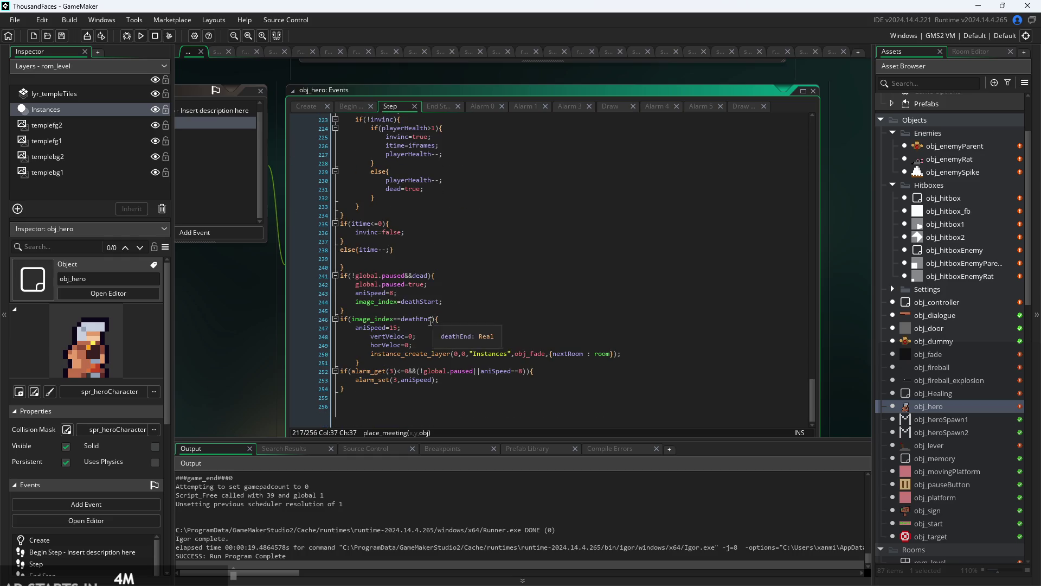
{"action": "scroll", "coordinate": [430, 322], "scroll_direction": "up", "scroll_amount": 2}
{"action": "left_click_drag", "start_coordinate": [215, 317], "coordinate": [226, 272]}
{"action": "scroll", "coordinate": [414, 262], "scroll_direction": "up", "scroll_amount": 5}
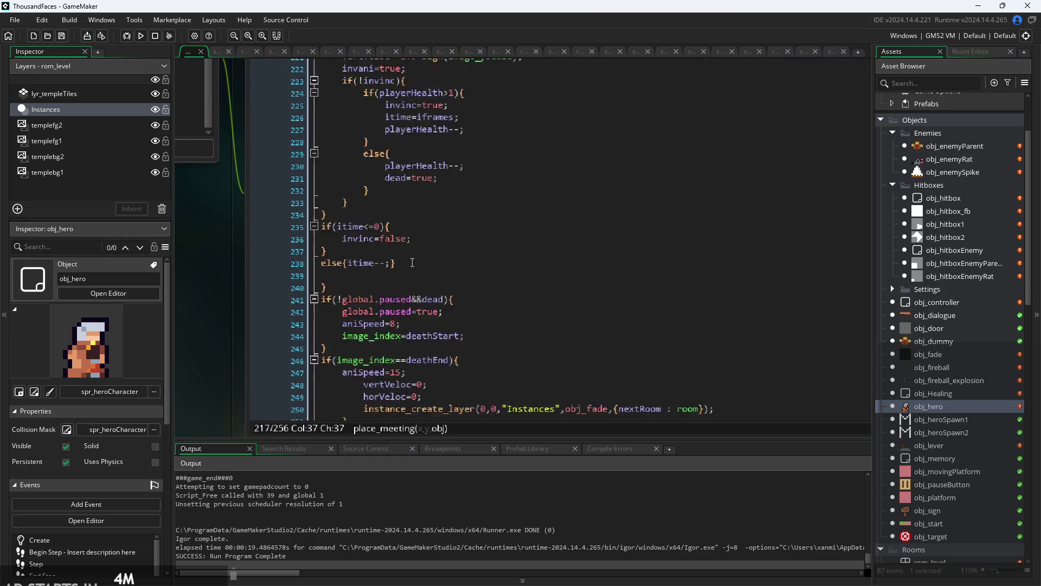
{"action": "scroll", "coordinate": [437, 280], "scroll_direction": "up", "scroll_amount": 3}
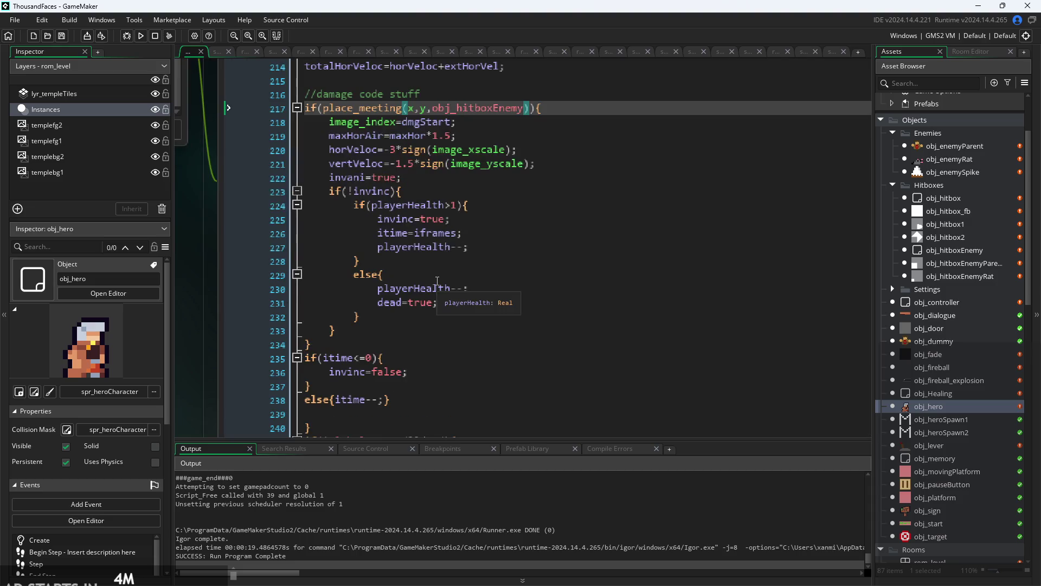
{"action": "scroll", "coordinate": [458, 262], "scroll_direction": "up", "scroll_amount": 1}
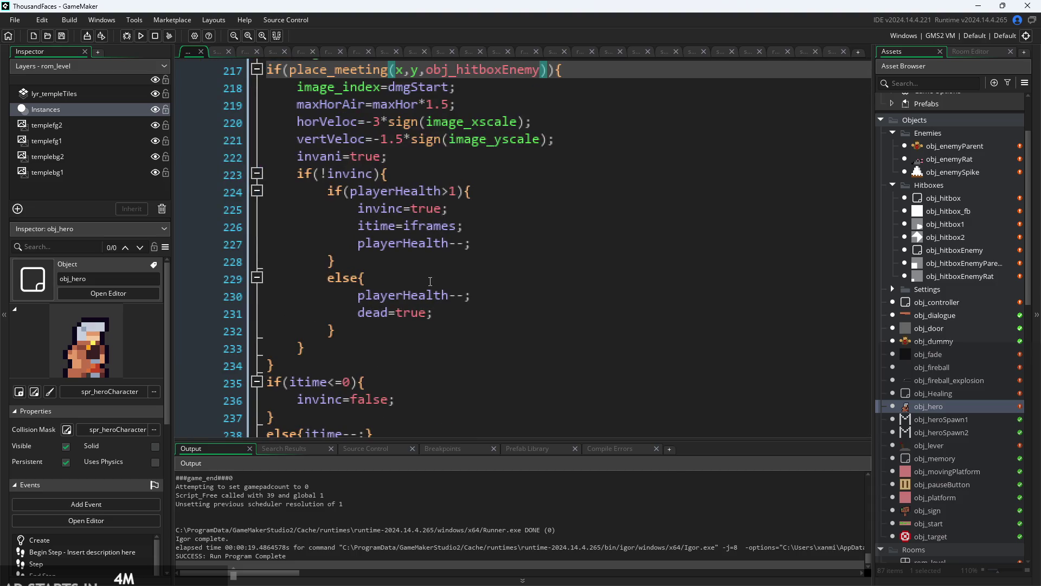
- Add sprite_index=spr_heroCharacter; inside the else block on line 230 and rerun the game
{"action": "left_click", "coordinate": [477, 285]}
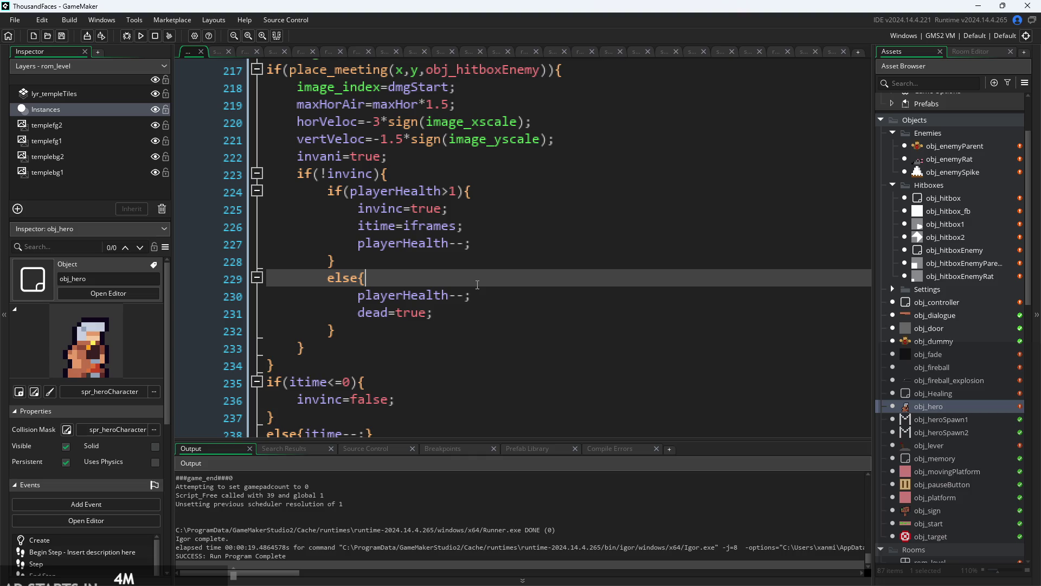
{"action": "key", "text": "Return"}
{"action": "type", "text": "sprite"}
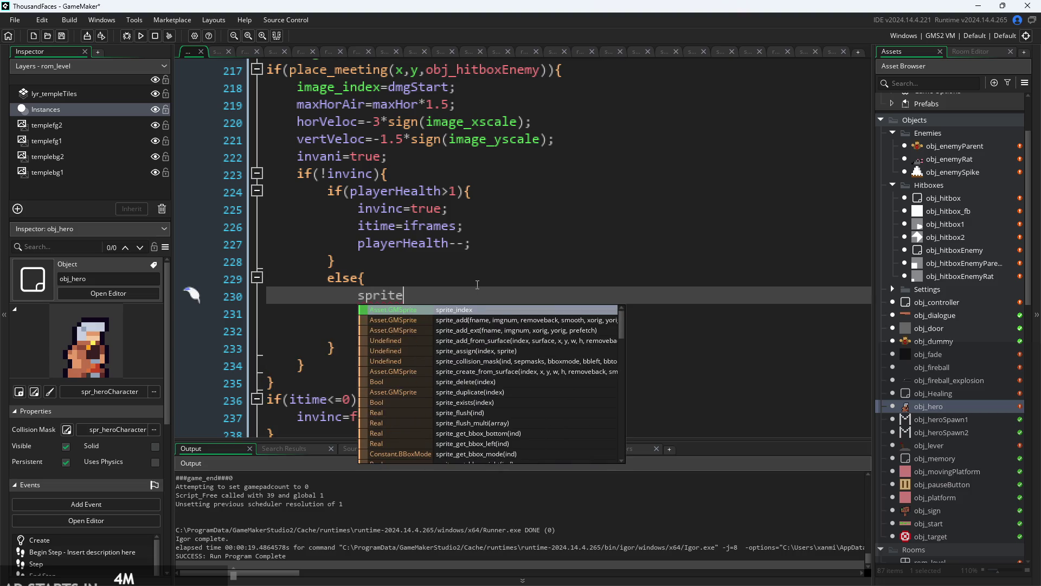
{"action": "key", "text": "Return"}
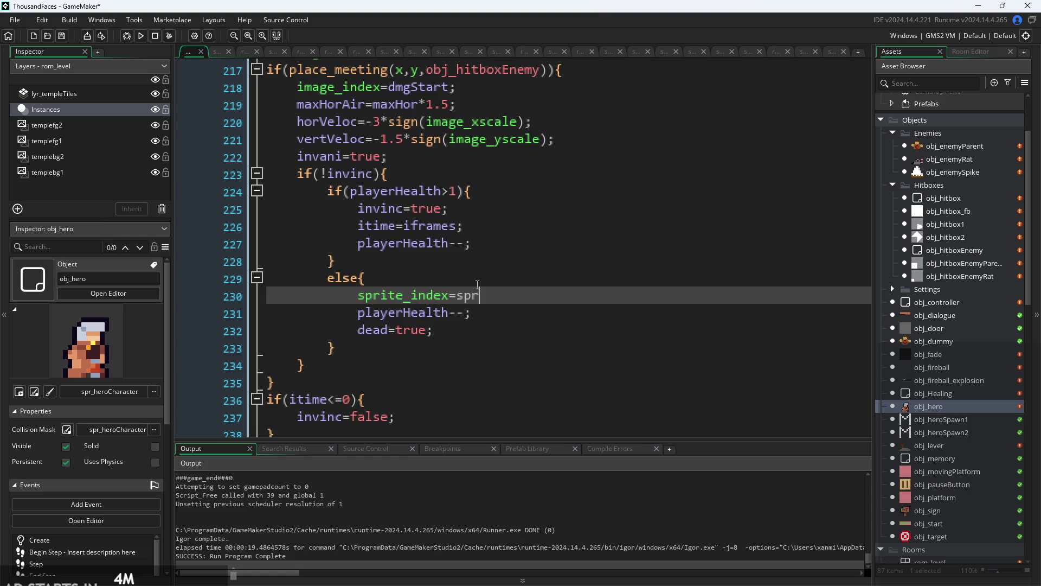
{"action": "type", "text": "_herpo"}
{"action": "key", "text": "BackSpace"}
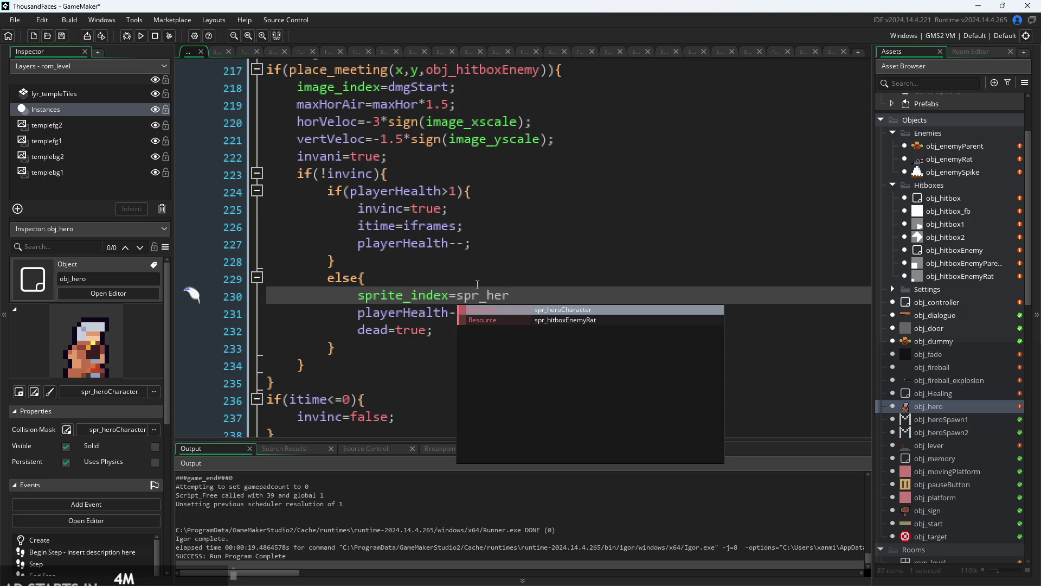
{"action": "key", "text": "Return"}
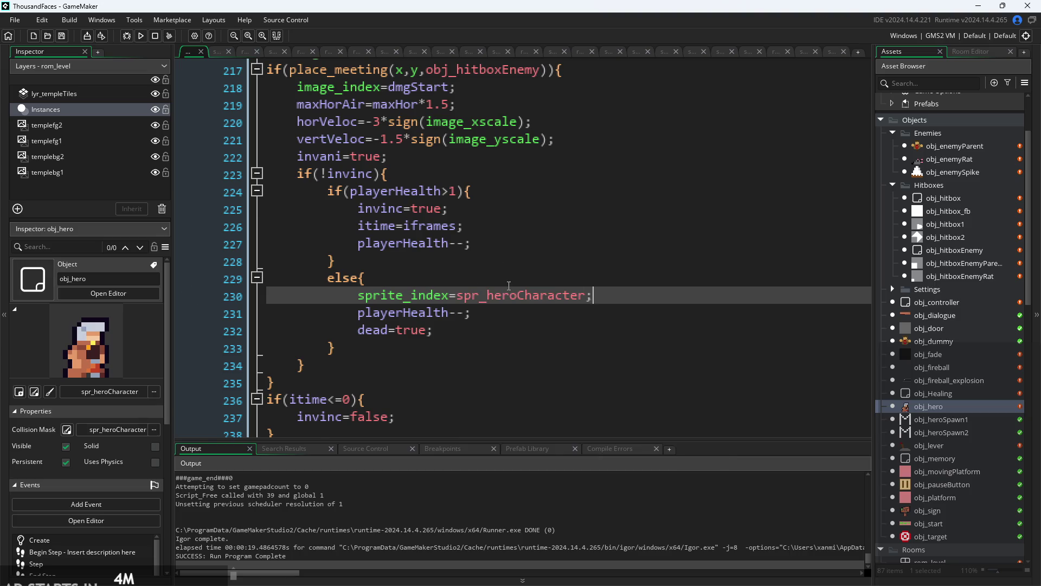
{"action": "scroll", "coordinate": [509, 286], "scroll_direction": "down", "scroll_amount": 2, "text": "ctrl"}
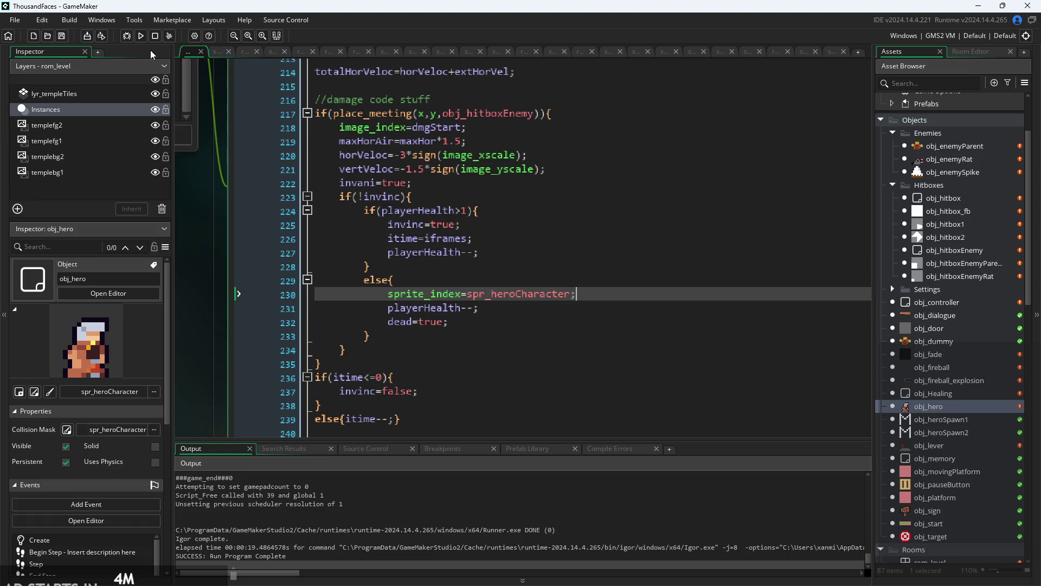
{"action": "left_click", "coordinate": [141, 35]}
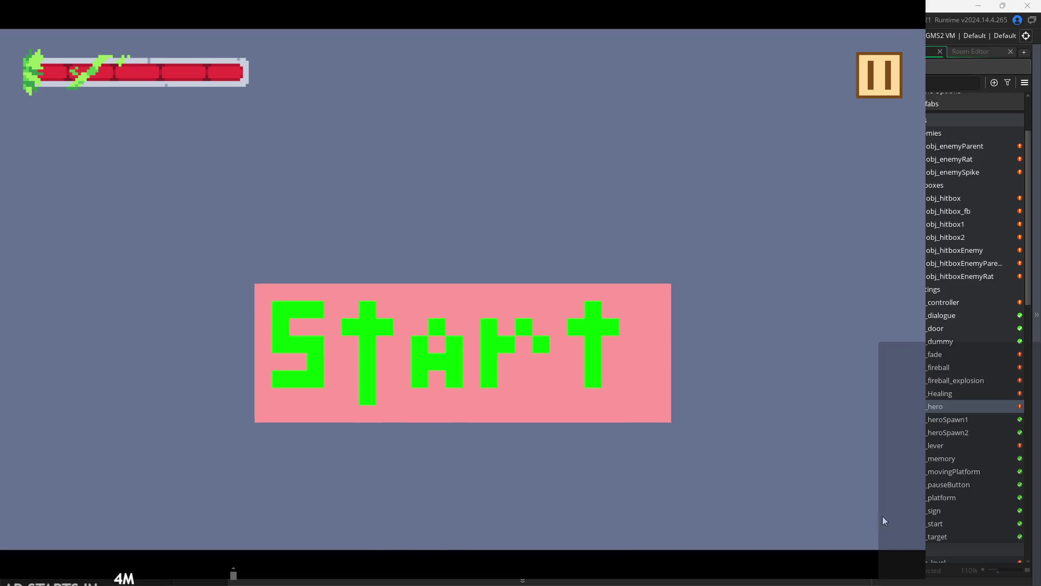
- Start the game, run and jump the hero across the spikes into the target dummy, then quit
{"action": "left_click", "coordinate": [593, 351]}
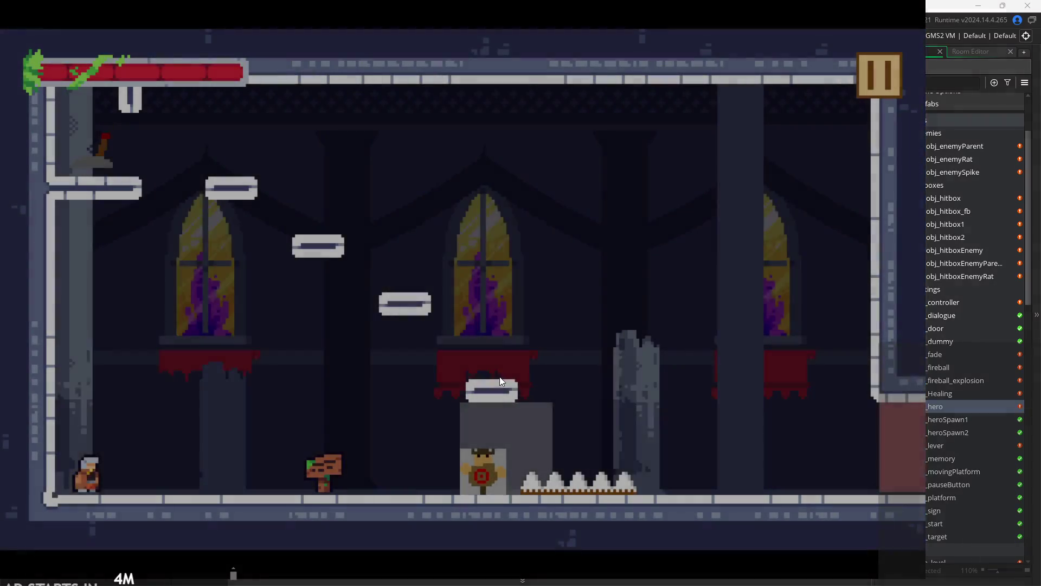
{"action": "key", "text": "Right"}
{"action": "key", "text": "space"}
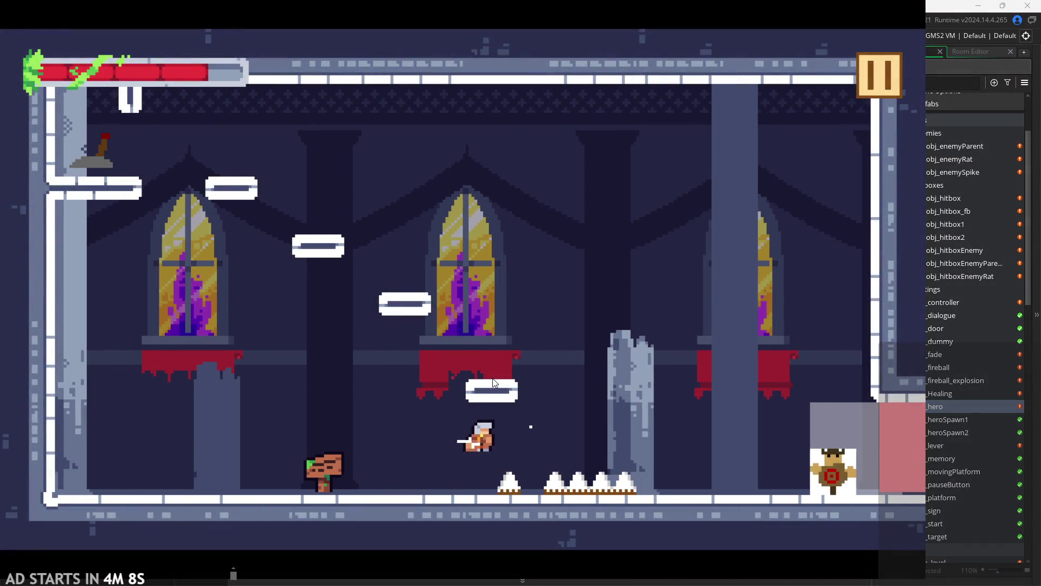
{"action": "key", "text": "space"}
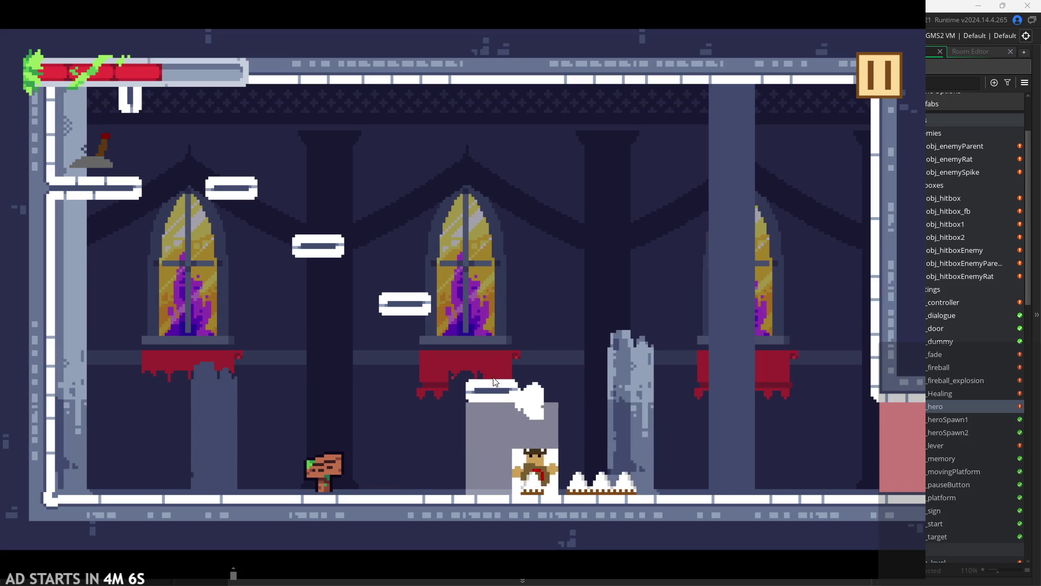
{"action": "key", "text": "Right"}
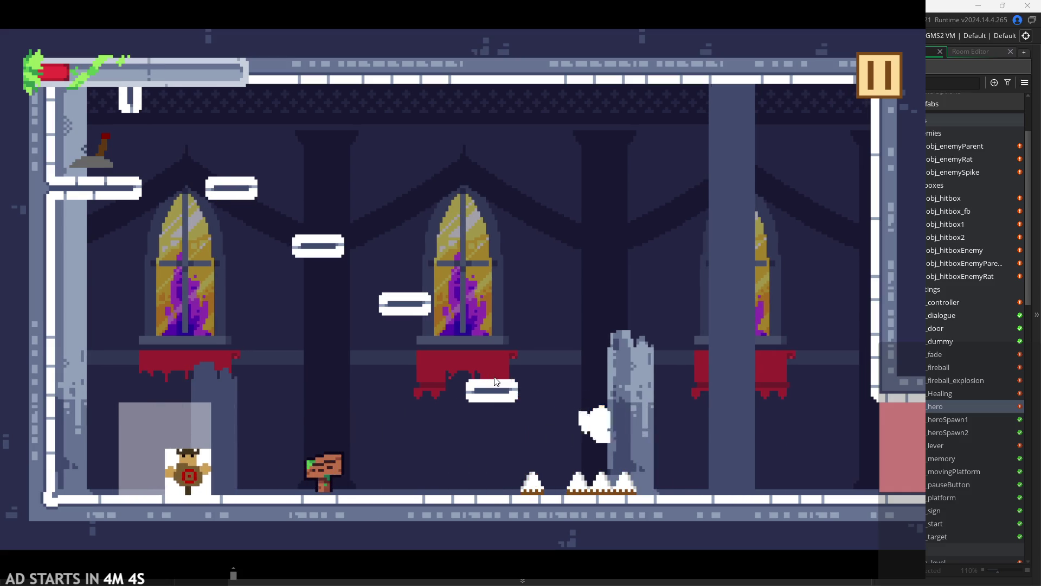
{"action": "key", "text": "Left"}
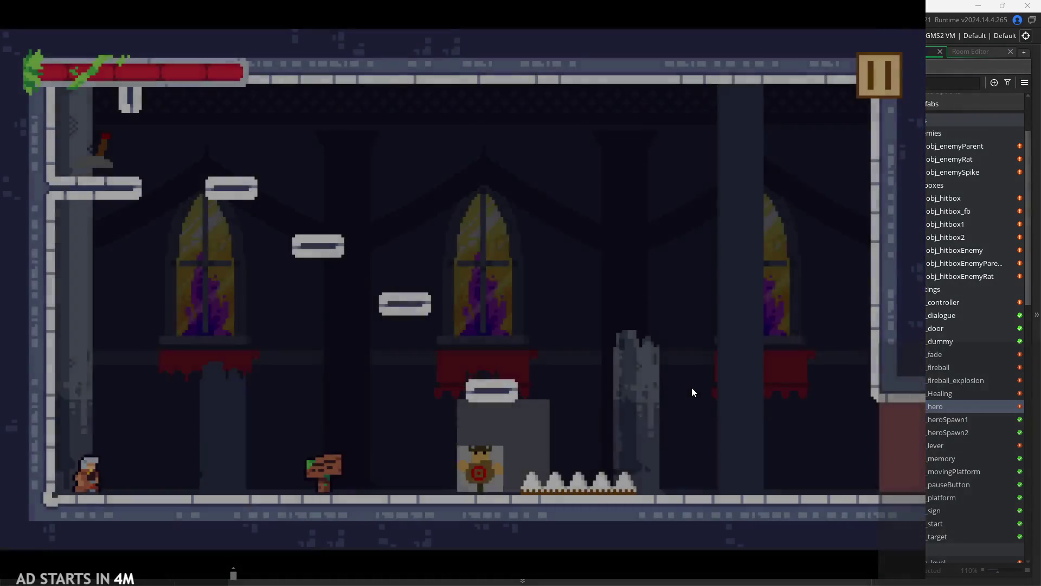
{"action": "key", "text": "Right"}
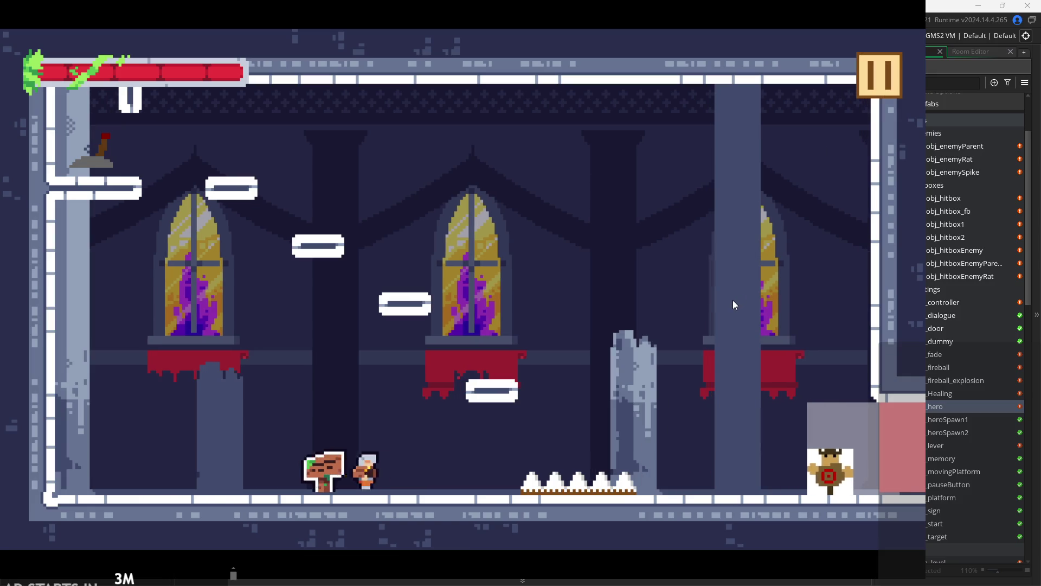
{"action": "key", "text": "Right"}
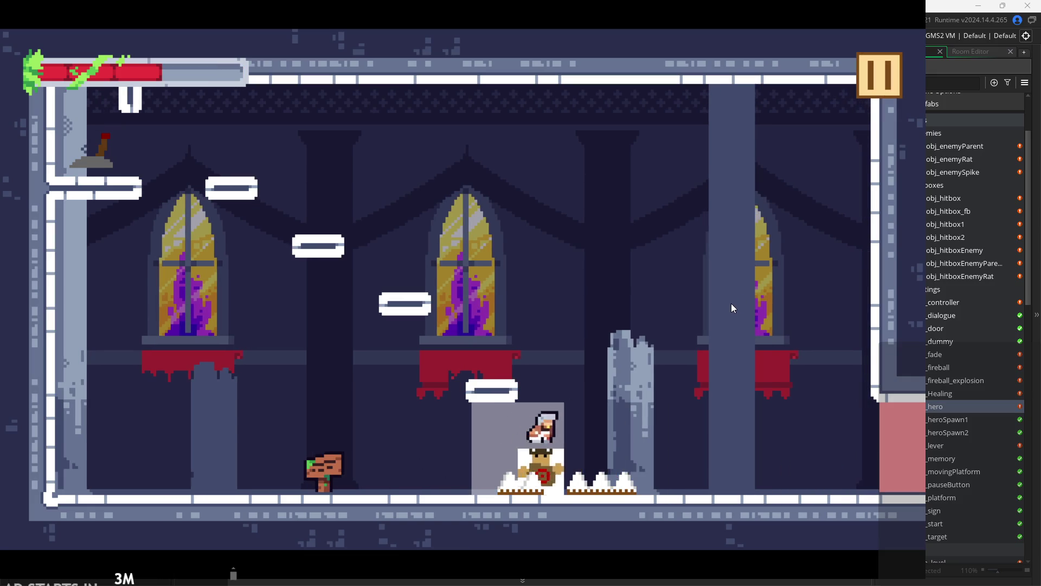
{"action": "key", "text": "Right"}
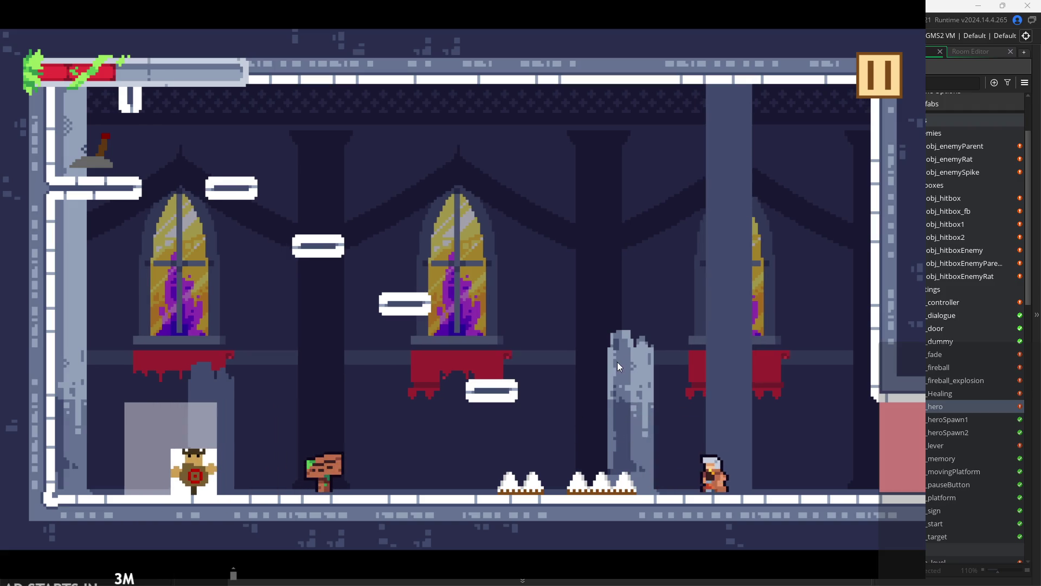
{"action": "key", "text": "Left"}
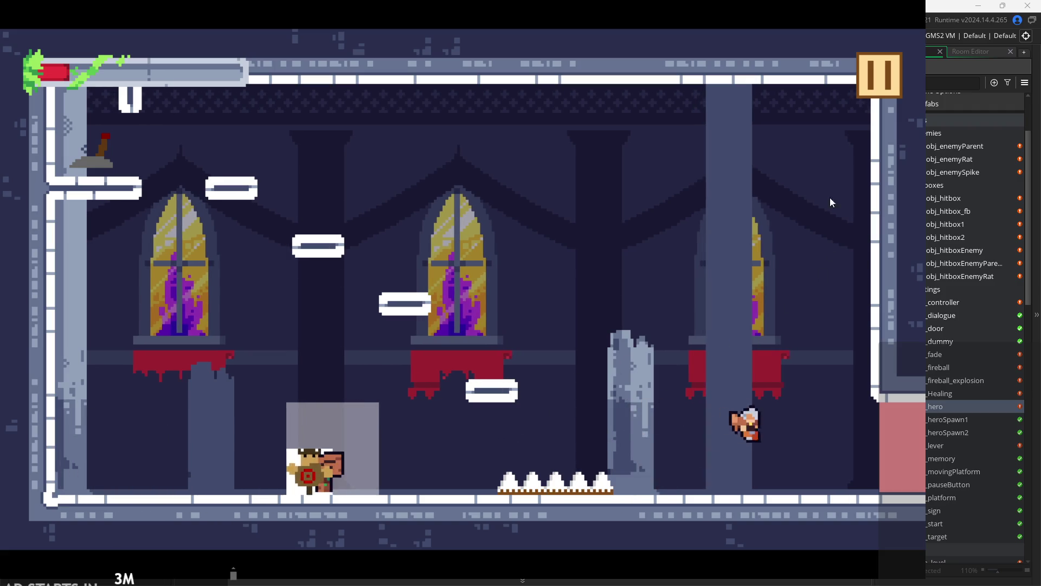
{"action": "left_click", "coordinate": [865, 74]}
{"action": "left_click", "coordinate": [710, 507]}
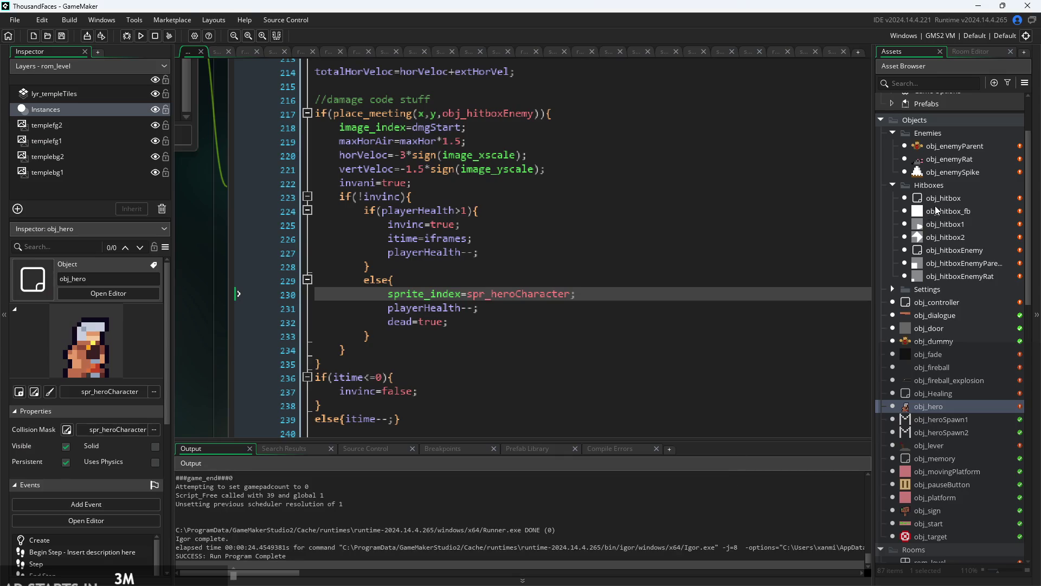
- In obj_enemySpike's Step code, add & to the canHit condition and finish verVel with =-1;
{"action": "double_click", "coordinate": [948, 172]}
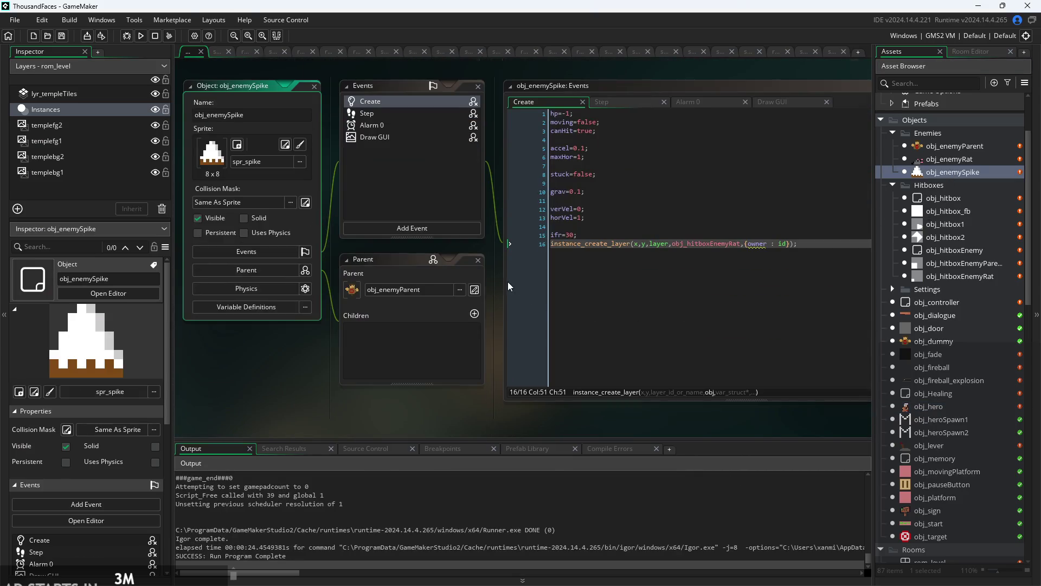
{"action": "scroll", "coordinate": [507, 281], "scroll_direction": "up", "scroll_amount": 1}
{"action": "left_click", "coordinate": [438, 152]}
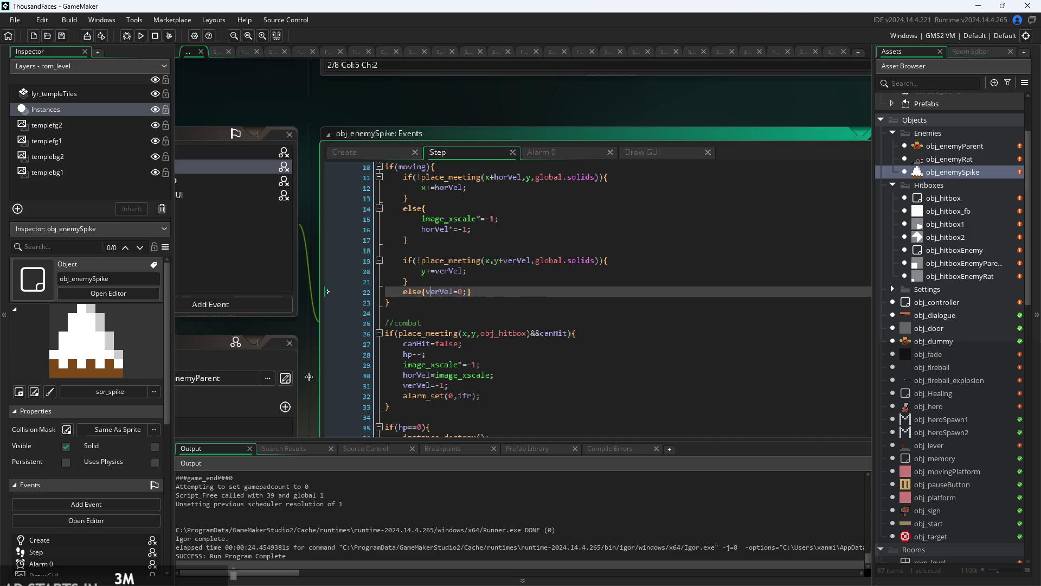
{"action": "scroll", "coordinate": [308, 376], "scroll_direction": "up", "scroll_amount": 2}
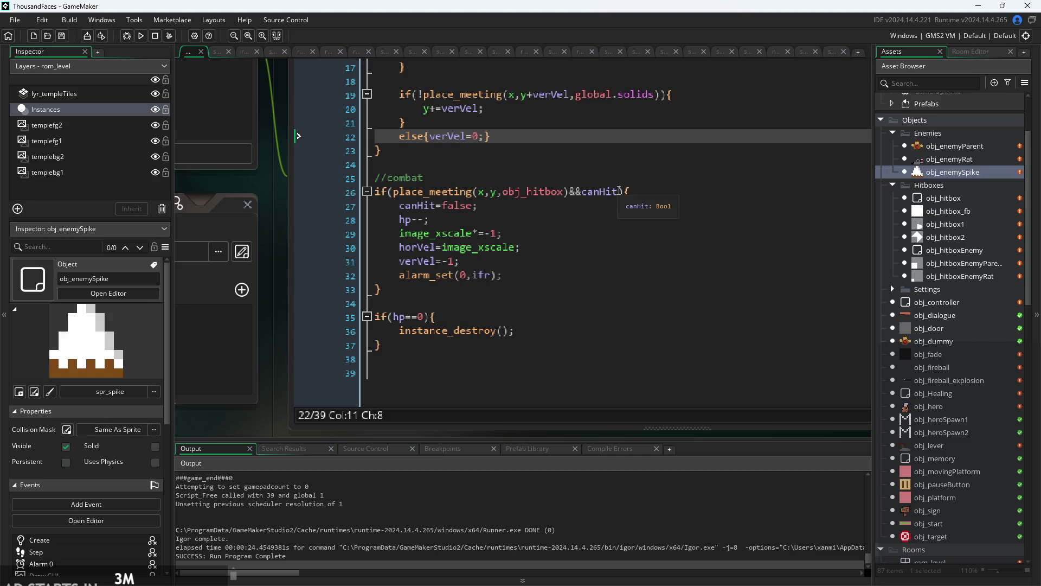
{"action": "left_click", "coordinate": [621, 193]}
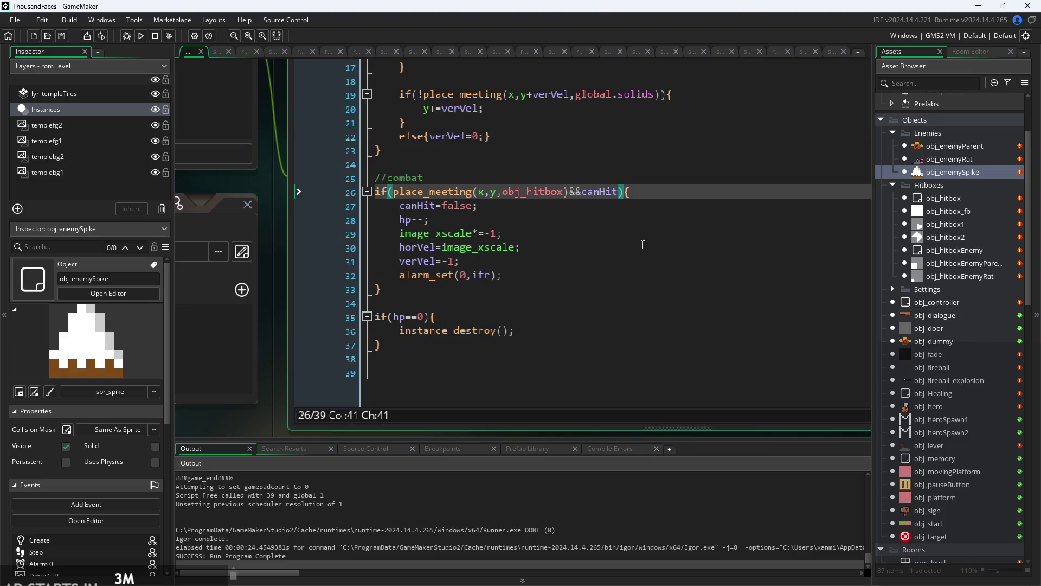
{"action": "type", "text": "&"}
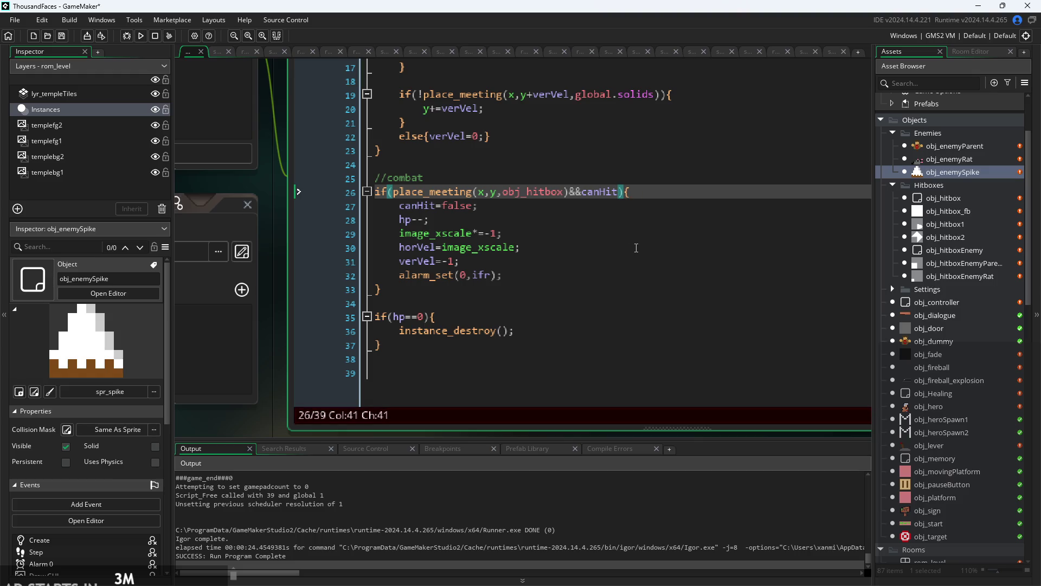
{"action": "left_click", "coordinate": [440, 260]}
{"action": "scroll", "coordinate": [434, 244], "scroll_direction": "up", "scroll_amount": 1}
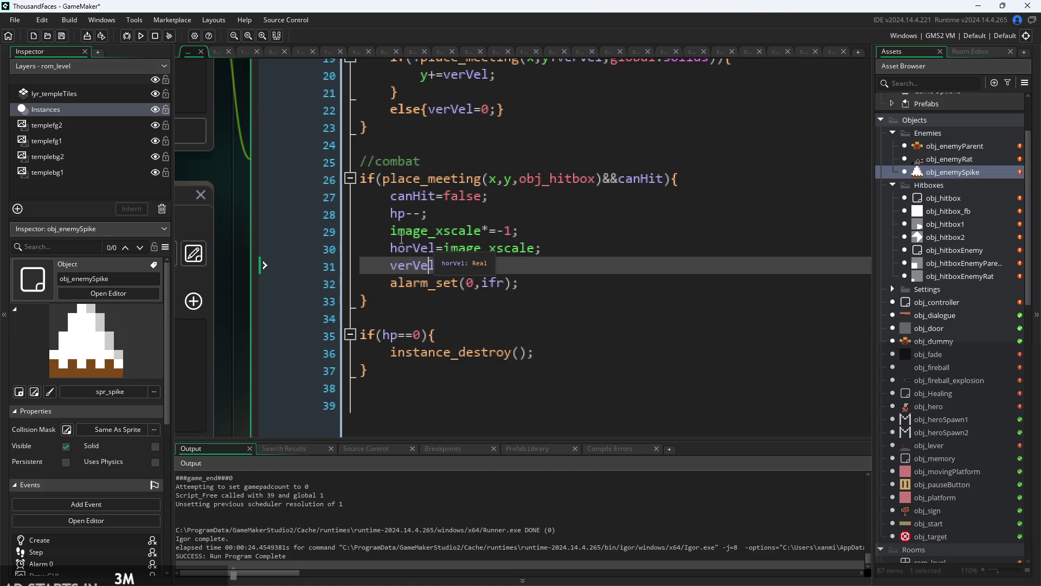
{"action": "type", "text": "=-1;"}
- Remove stray blank lines around the flip and verVel code, adding one before alarm_set
{"action": "left_click", "coordinate": [400, 232]}
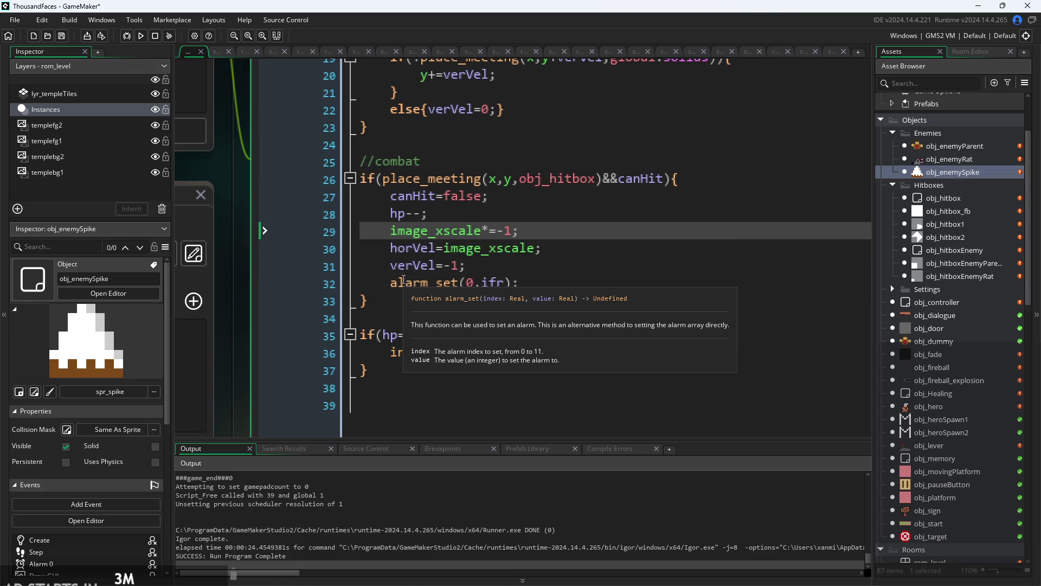
{"action": "key", "text": "Return"}
{"action": "key", "text": "Down"}
{"action": "key", "text": "Down"}
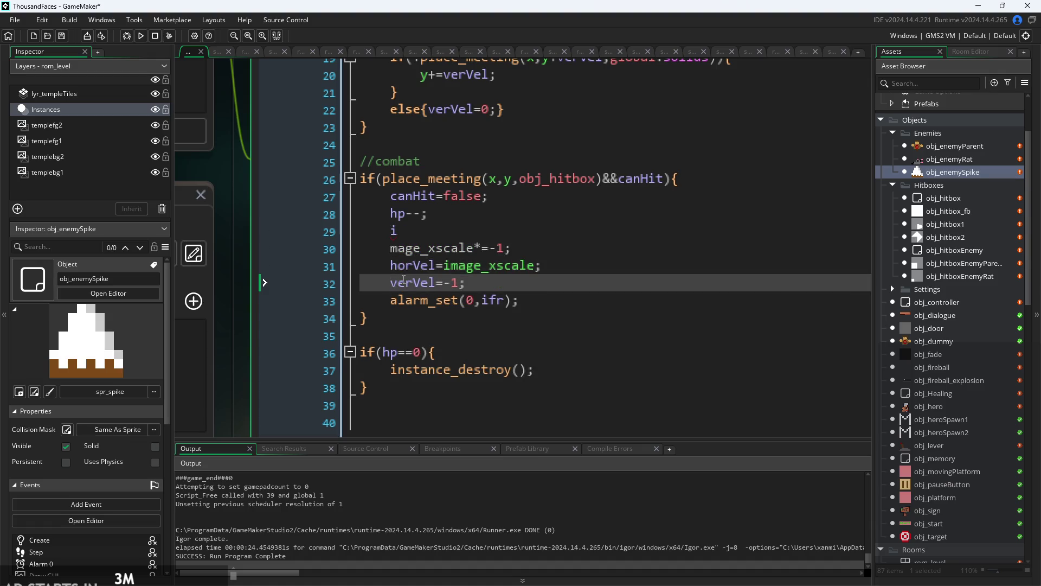
{"action": "key", "text": "Return"}
{"action": "key", "text": "Up"}
{"action": "key", "text": "Up"}
{"action": "key", "text": "Up"}
{"action": "key", "text": "BackSpace"}
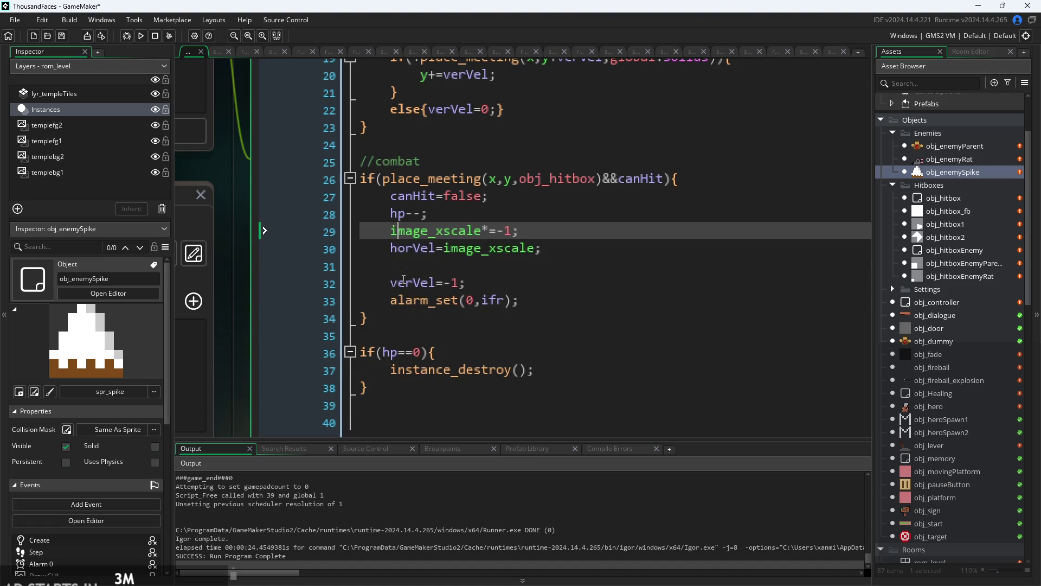
{"action": "key", "text": "Down"}
{"action": "key", "text": "Down"}
{"action": "key", "text": "BackSpace"}
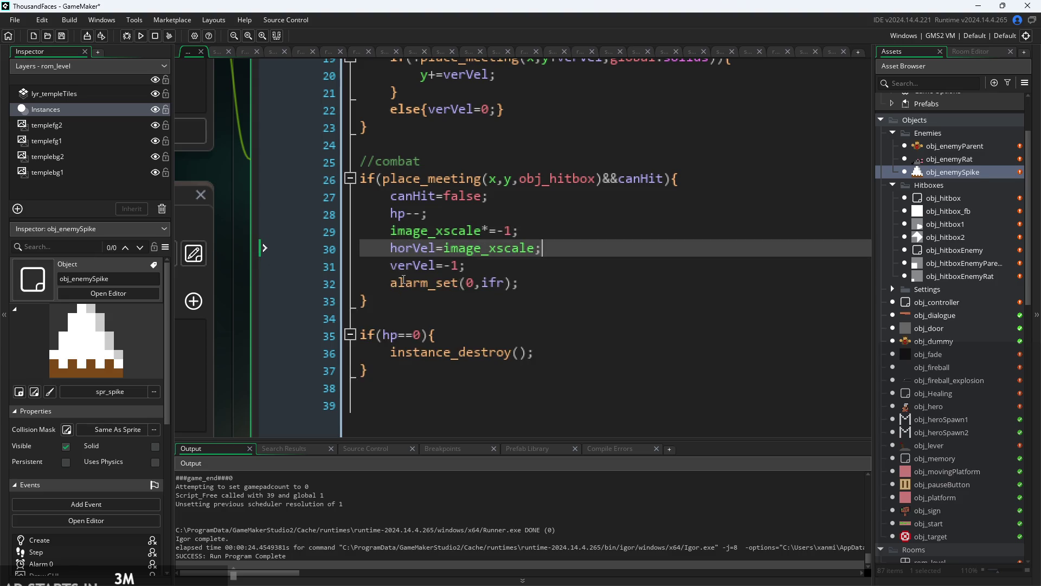
{"action": "key", "text": "Down"}
{"action": "key", "text": "Home"}
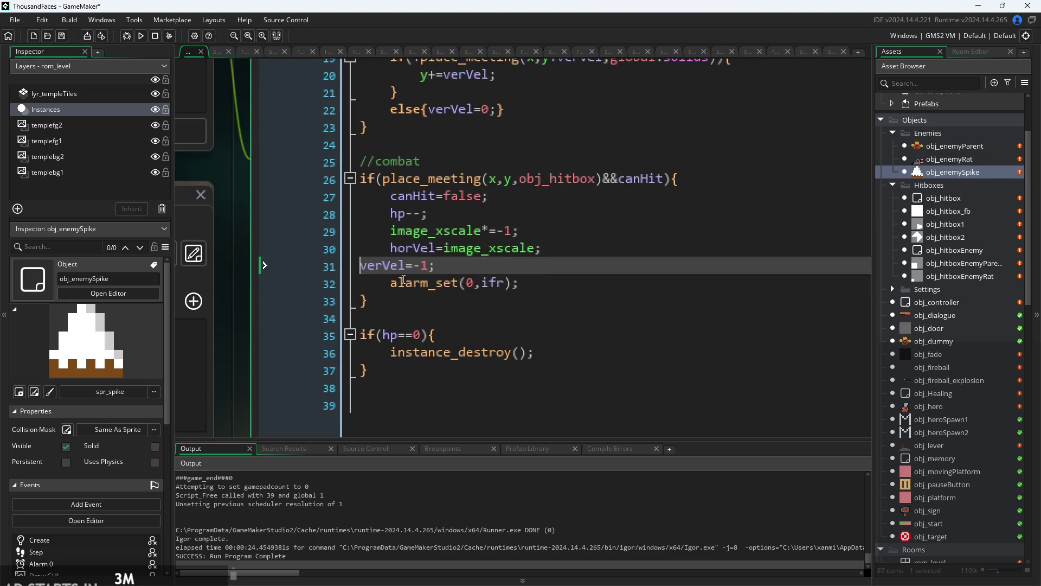
{"action": "key", "text": "Down"}
{"action": "key", "text": "Return"}
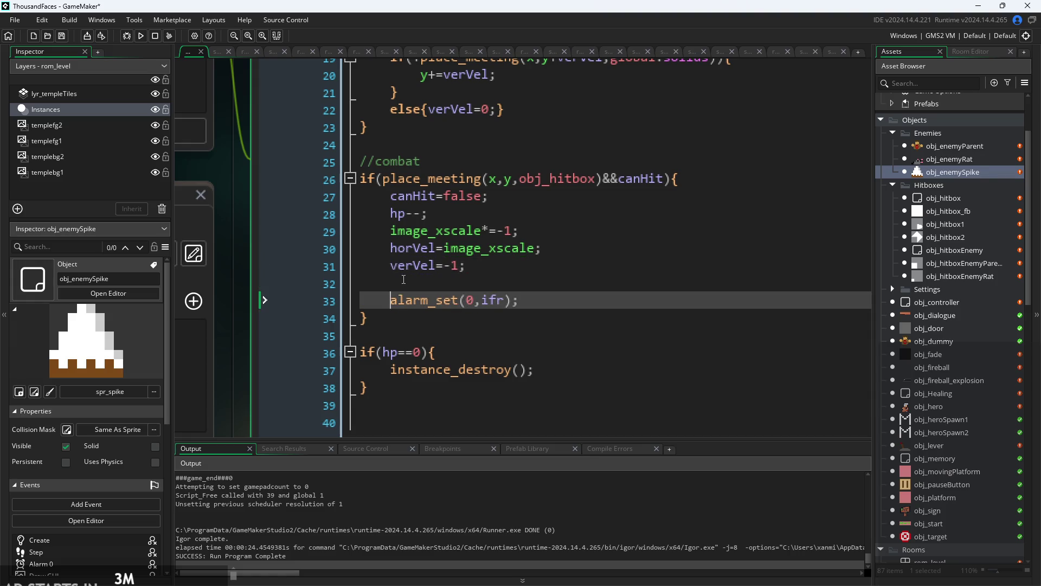
- Insert an if(moving) line above the flip code and indent the image_xscale, horVel and verVel lines
{"action": "key", "text": "Up"}
{"action": "key", "text": "Up"}
{"action": "key", "text": "Up"}
{"action": "key", "text": "Return"}
{"action": "key", "text": "Up"}
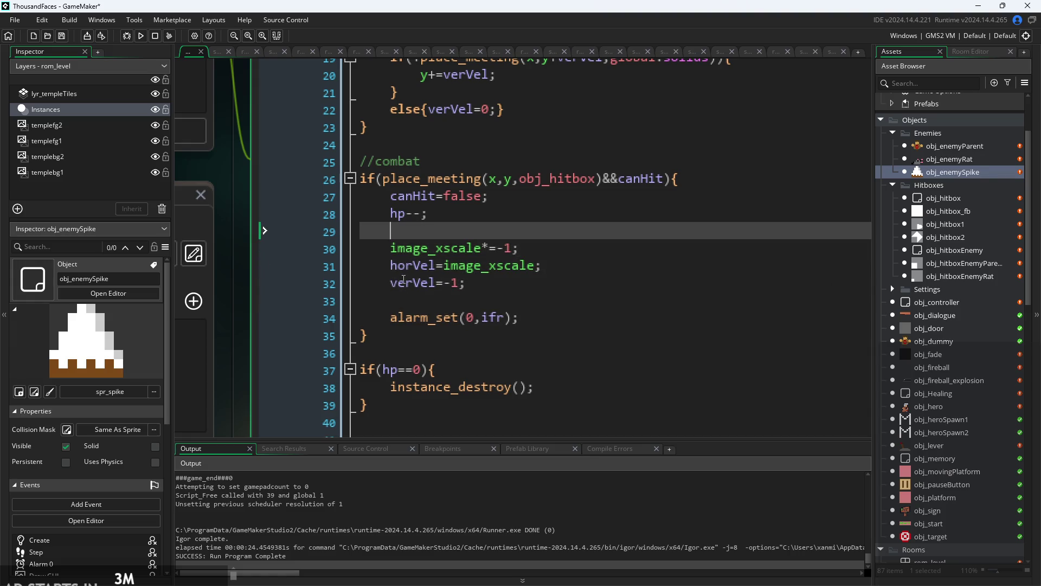
{"action": "type", "text": "f)"}
{"action": "type", "text": "(moving"}
{"action": "type", "text": "){"}
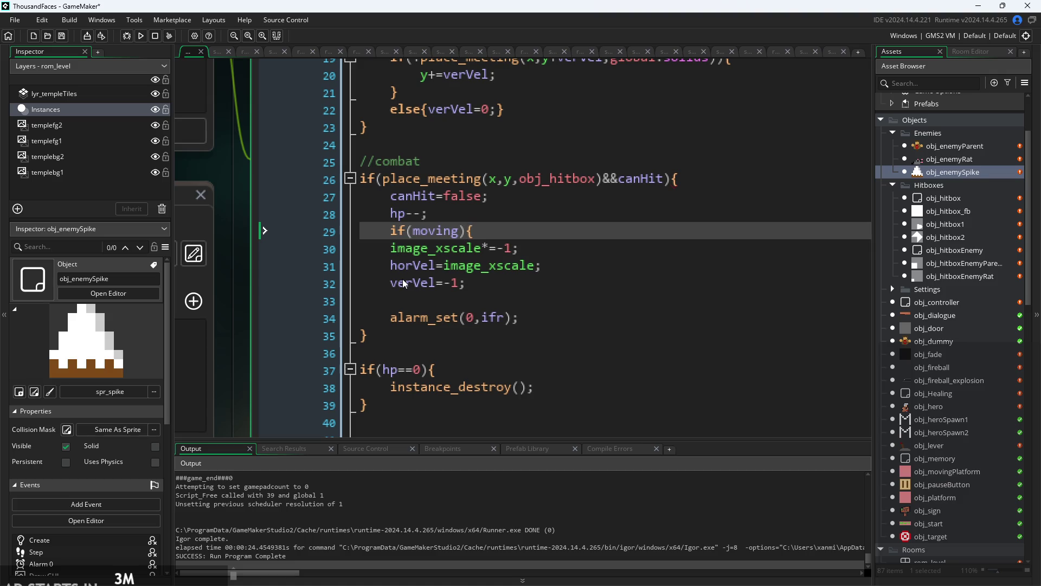
{"action": "left_click", "coordinate": [439, 302]}
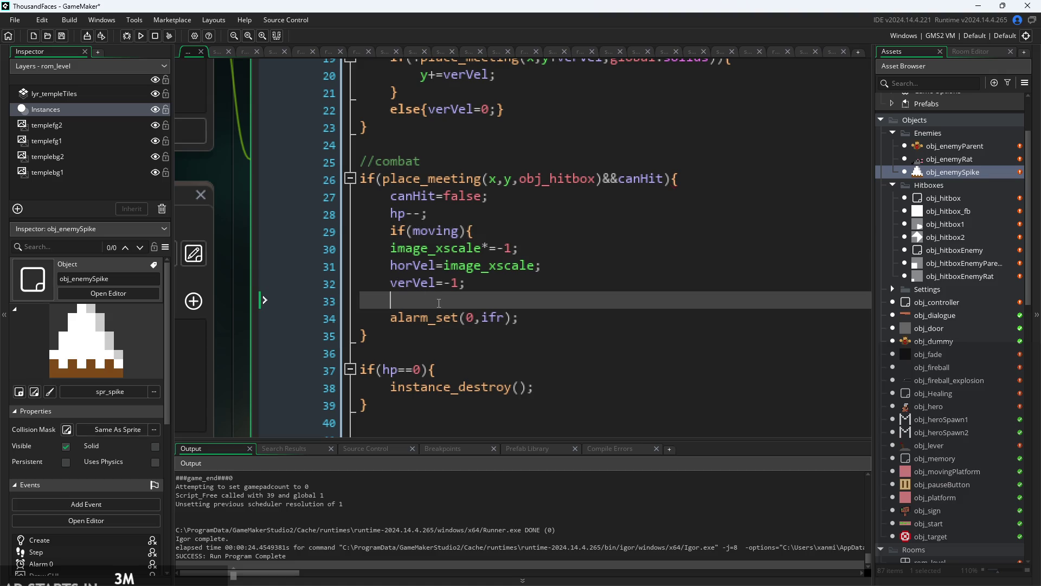
{"action": "type", "text": "}"}
{"action": "left_click", "coordinate": [386, 282]}
{"action": "key", "text": "Tab"}
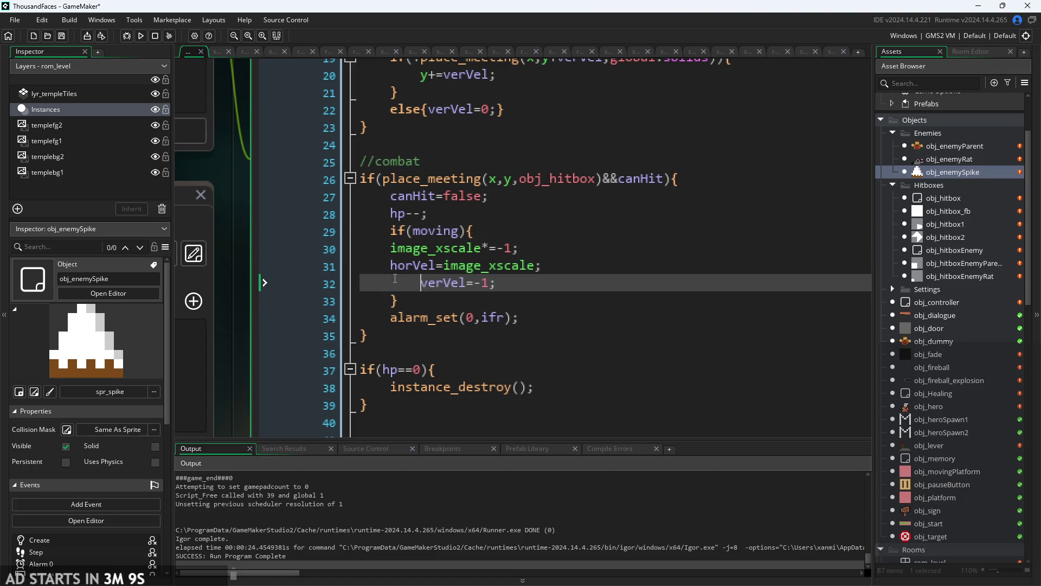
{"action": "left_click", "coordinate": [386, 265]}
{"action": "key", "text": "Tab"}
{"action": "left_click", "coordinate": [386, 248]}
{"action": "key", "text": "Tab"}
- Review the new if(moving){ line, then open obj_enemyParent
{"action": "left_click", "coordinate": [636, 262]}
{"action": "scroll", "coordinate": [636, 262], "scroll_direction": "down", "scroll_amount": 2}
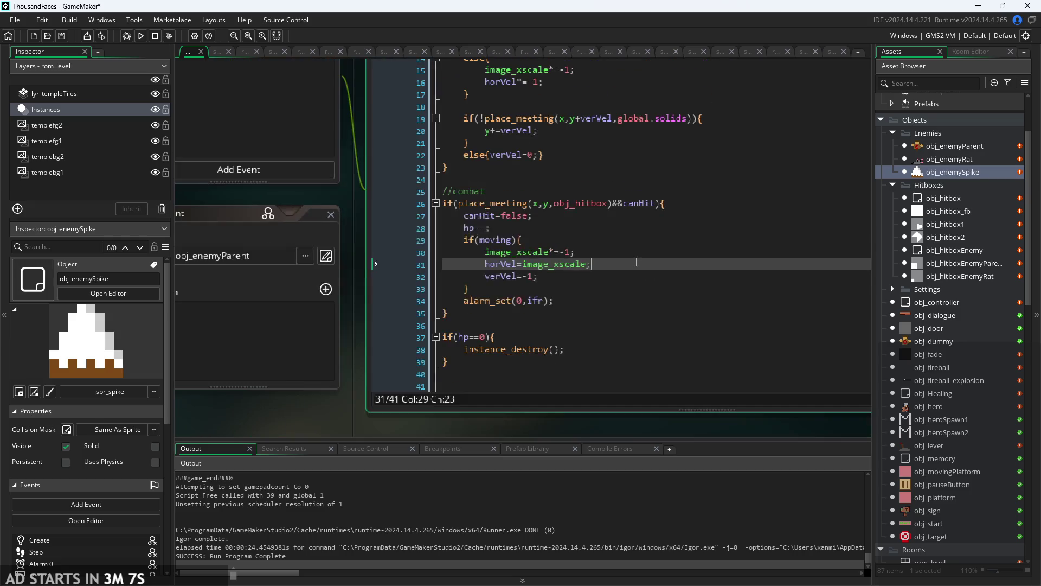
{"action": "scroll", "coordinate": [561, 300], "scroll_direction": "down", "scroll_amount": 1}
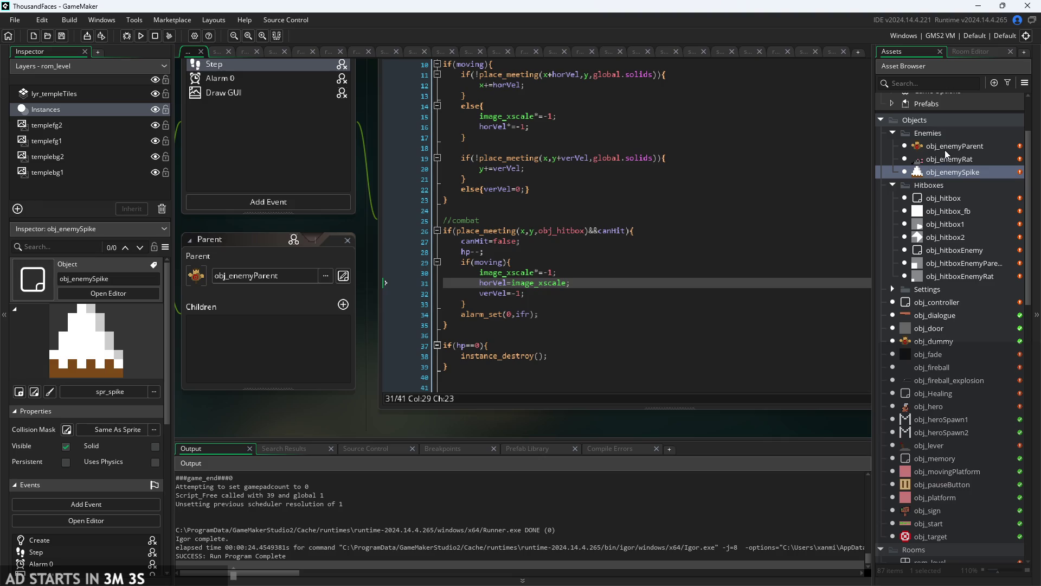
{"action": "scroll", "coordinate": [495, 272], "scroll_direction": "up", "scroll_amount": 1}
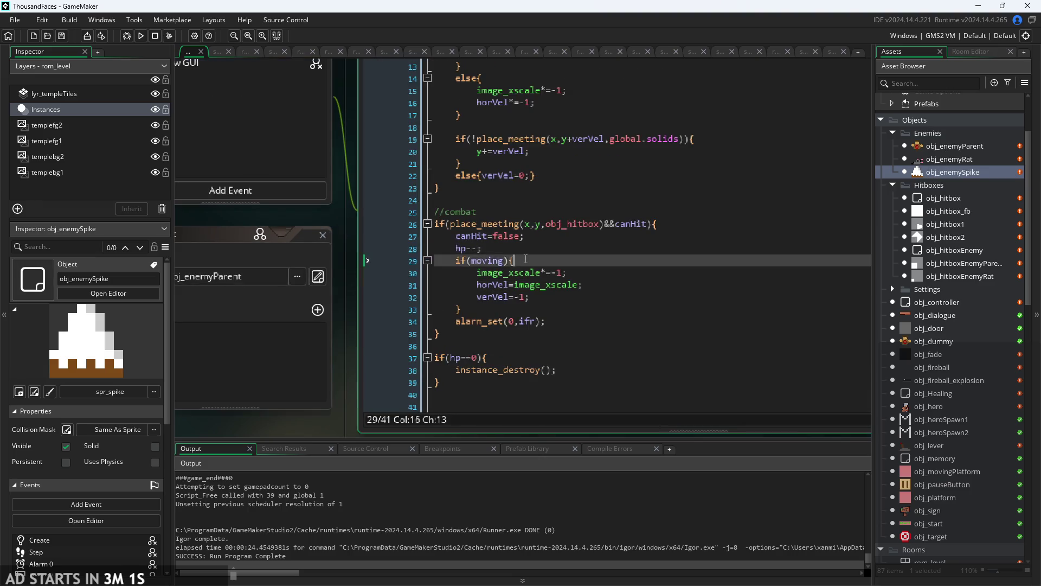
{"action": "left_click_drag", "start_coordinate": [515, 261], "coordinate": [455, 261]}
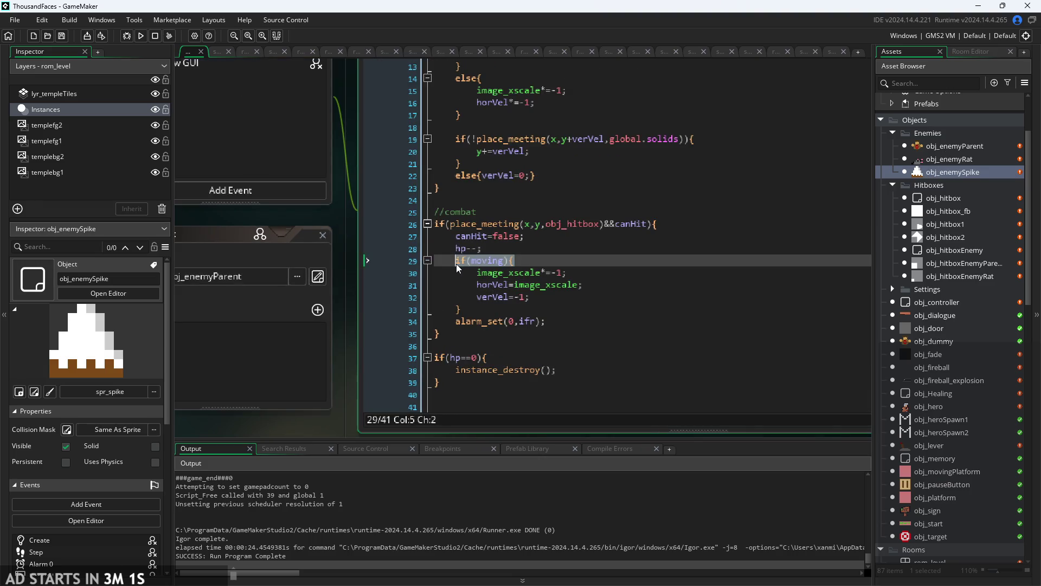
{"action": "double_click", "coordinate": [950, 150]}
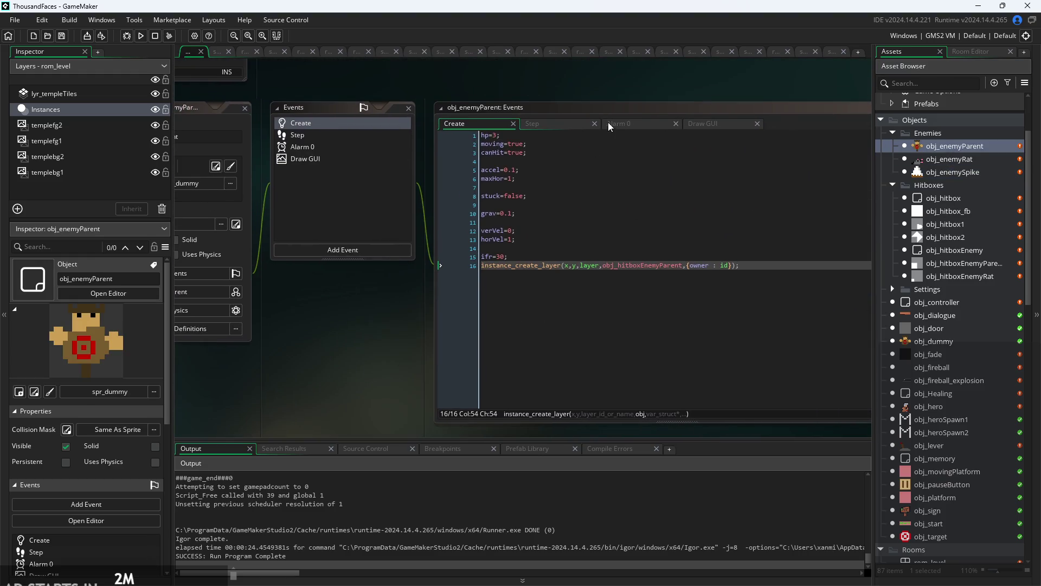
- In obj_enemyParent's Step code, open a block after hp--;, close it after verVel, and indent the knockback lines
{"action": "left_click", "coordinate": [570, 123]}
{"action": "scroll", "coordinate": [605, 258], "scroll_direction": "up", "scroll_amount": 1}
{"action": "left_click", "coordinate": [559, 342]}
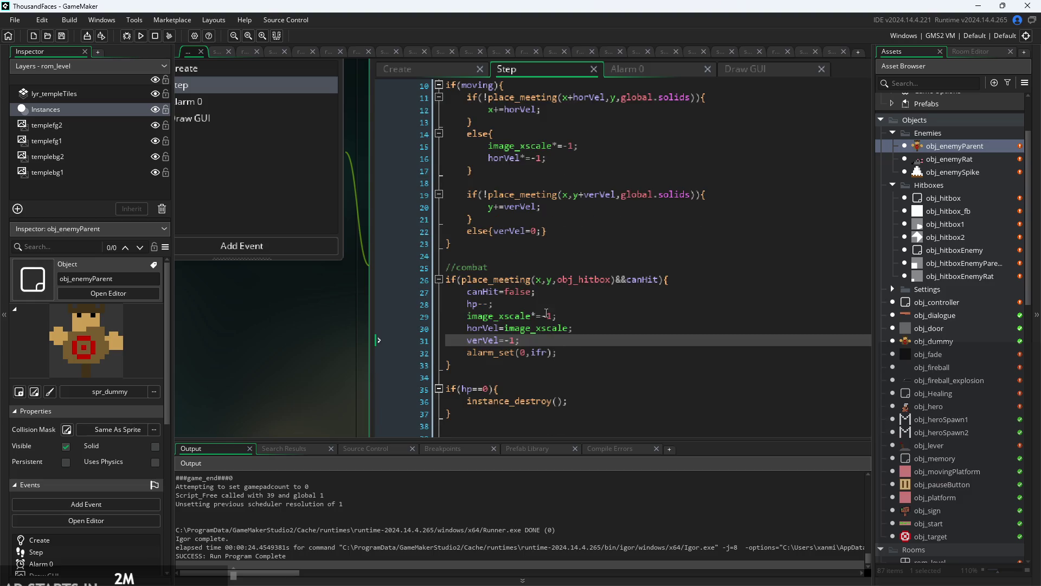
{"action": "left_click", "coordinate": [543, 305]}
{"action": "key", "text": "Return"}
{"action": "type", "text": "if(moving){"}
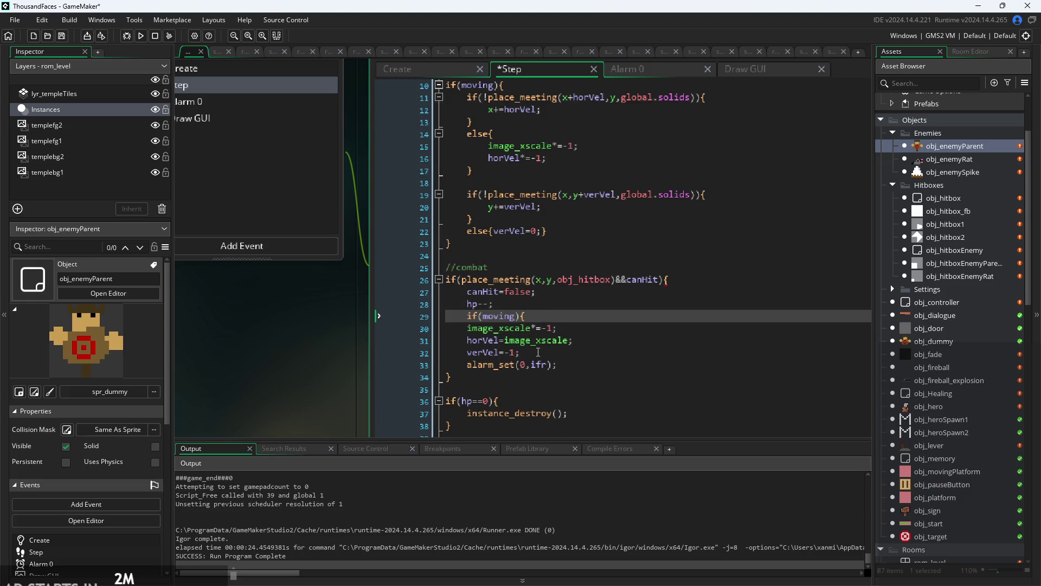
{"action": "left_click", "coordinate": [538, 352]}
{"action": "key", "text": "Return"}
{"action": "type", "text": "}"}
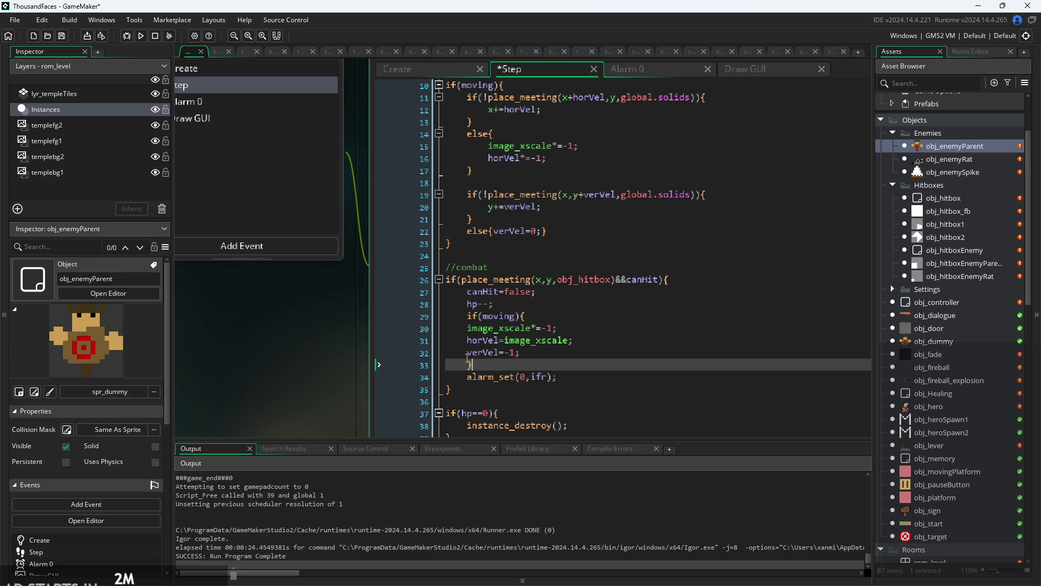
{"action": "left_click_drag", "start_coordinate": [468, 358], "coordinate": [466, 328]}
{"action": "key", "text": "Tab"}
{"action": "left_click", "coordinate": [585, 358]}
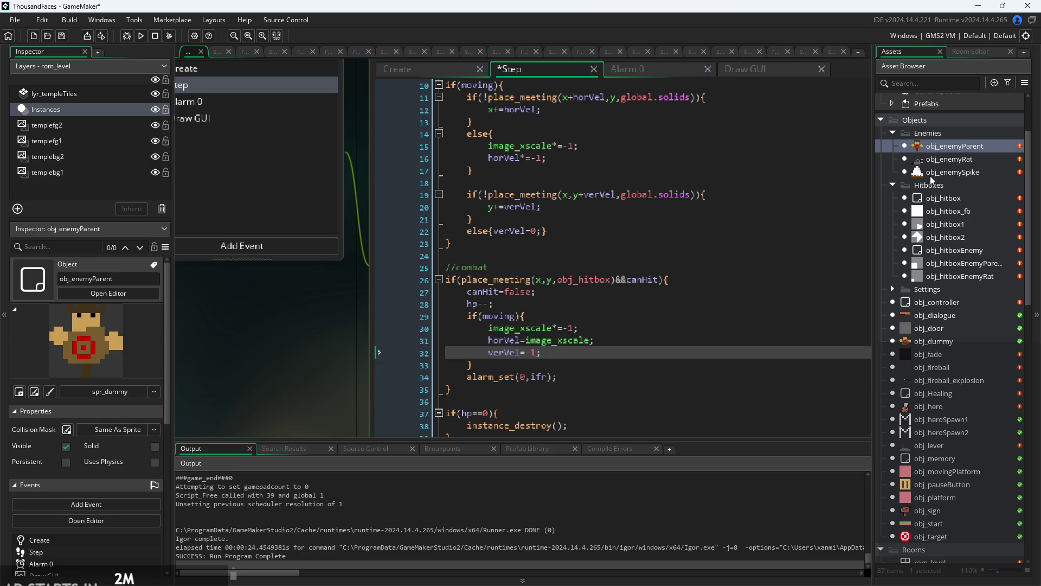
- Bring up obj_enemyRat's Step event code
{"action": "double_click", "coordinate": [942, 160]}
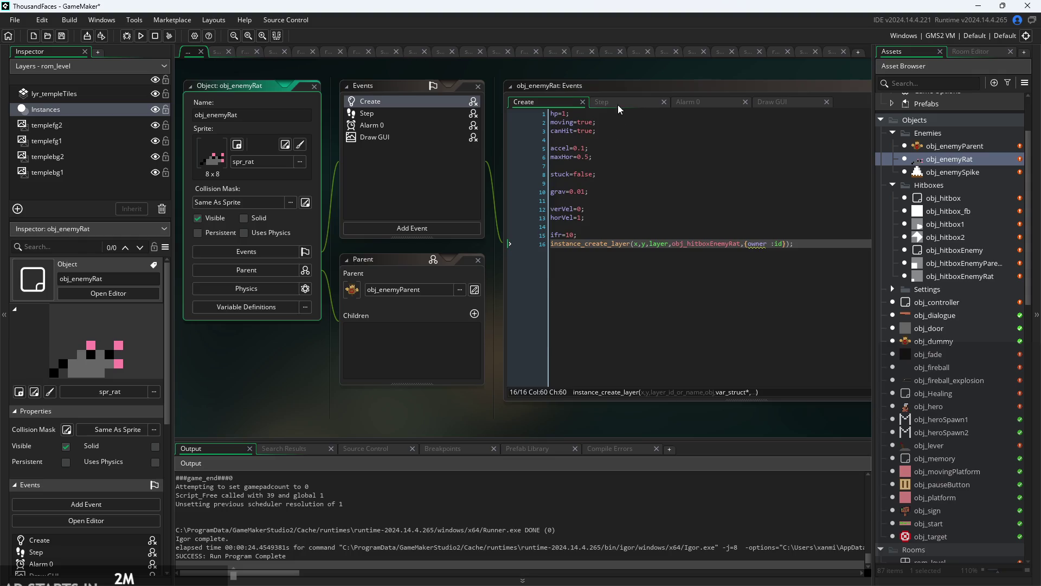
{"action": "left_click", "coordinate": [619, 106]}
{"action": "scroll", "coordinate": [495, 249], "scroll_direction": "up", "scroll_amount": 4}
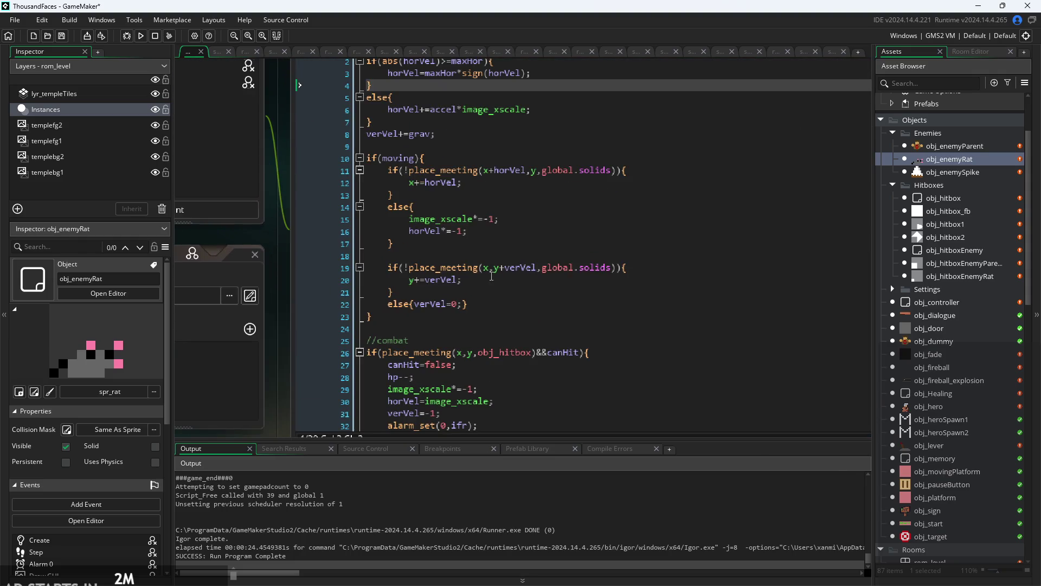
{"action": "scroll", "coordinate": [520, 117], "scroll_direction": "down", "scroll_amount": 2}
{"action": "scroll", "coordinate": [488, 163], "scroll_direction": "down", "scroll_amount": 3}
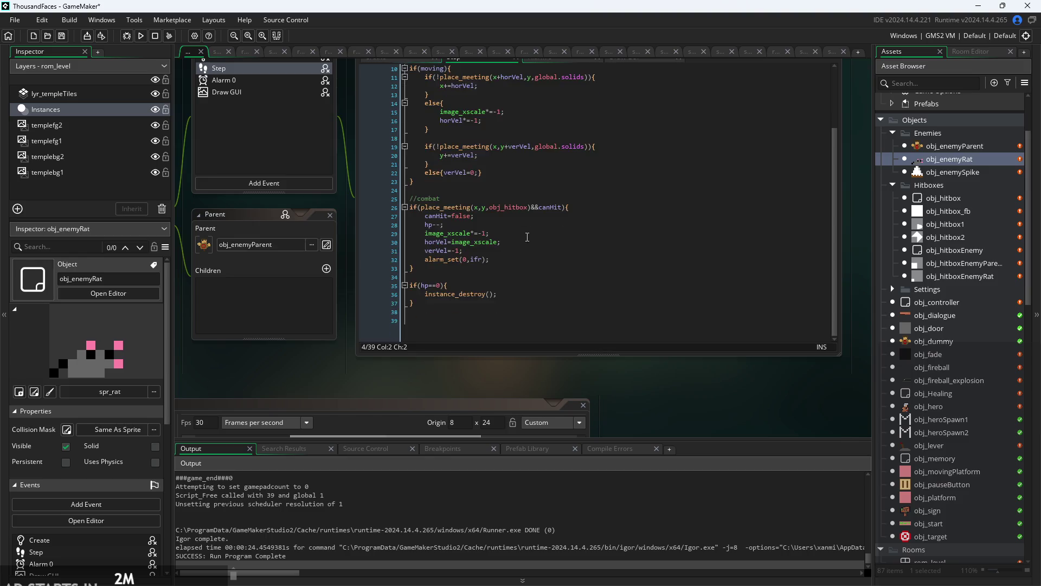
{"action": "scroll", "coordinate": [461, 217], "scroll_direction": "up", "scroll_amount": 2}
- Add a line after hp--;, indent the three knockback lines, and add a line for the closing brace
{"action": "left_click", "coordinate": [452, 226]}
{"action": "left_click", "coordinate": [467, 219]}
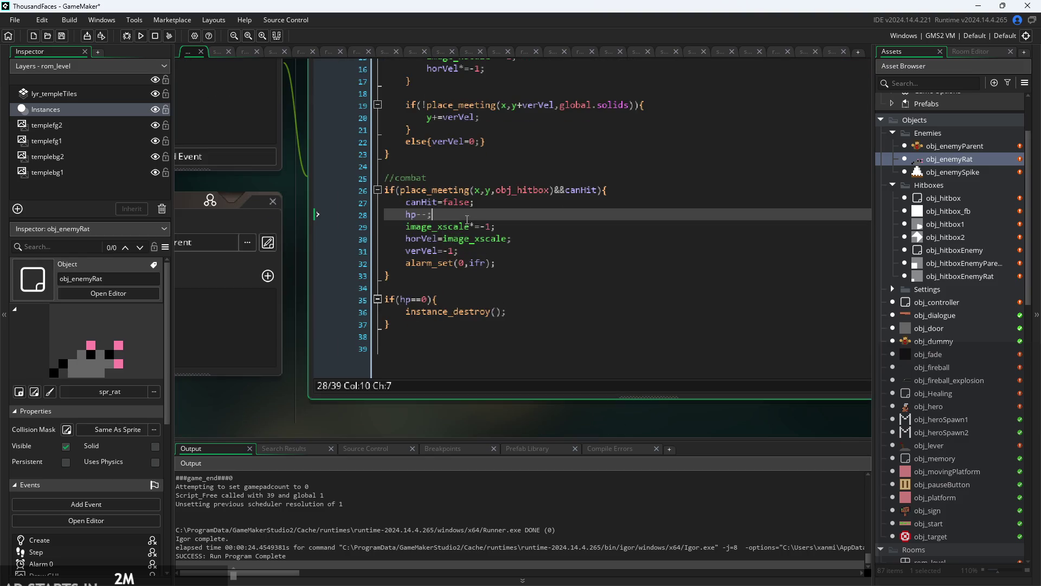
{"action": "key", "text": "Return"}
{"action": "key", "text": "Down"}
{"action": "key", "text": "shift+Down"}
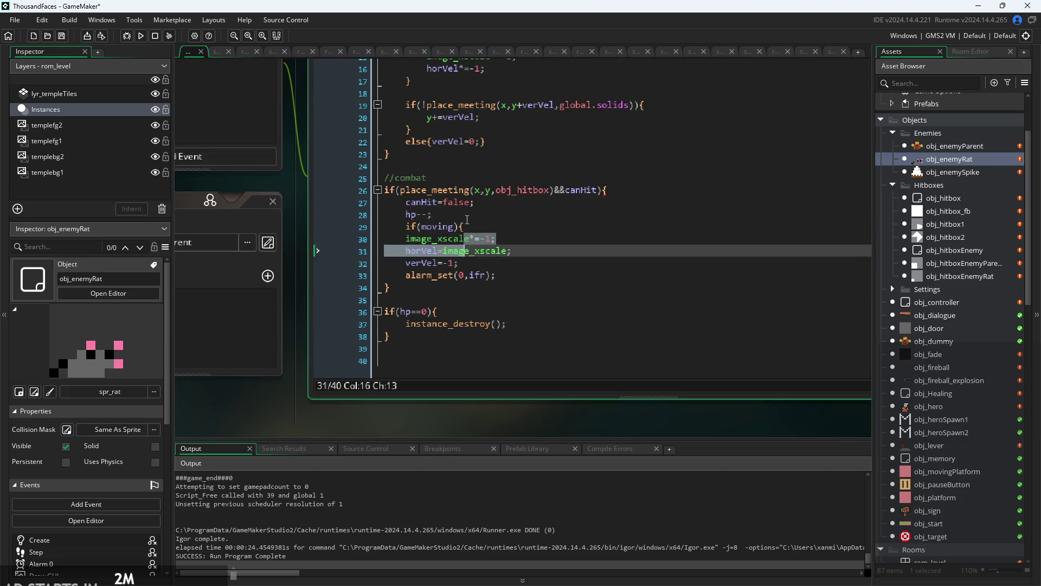
{"action": "key", "text": "shift+Down"}
{"action": "key", "text": "Tab"}
{"action": "key", "text": "End"}
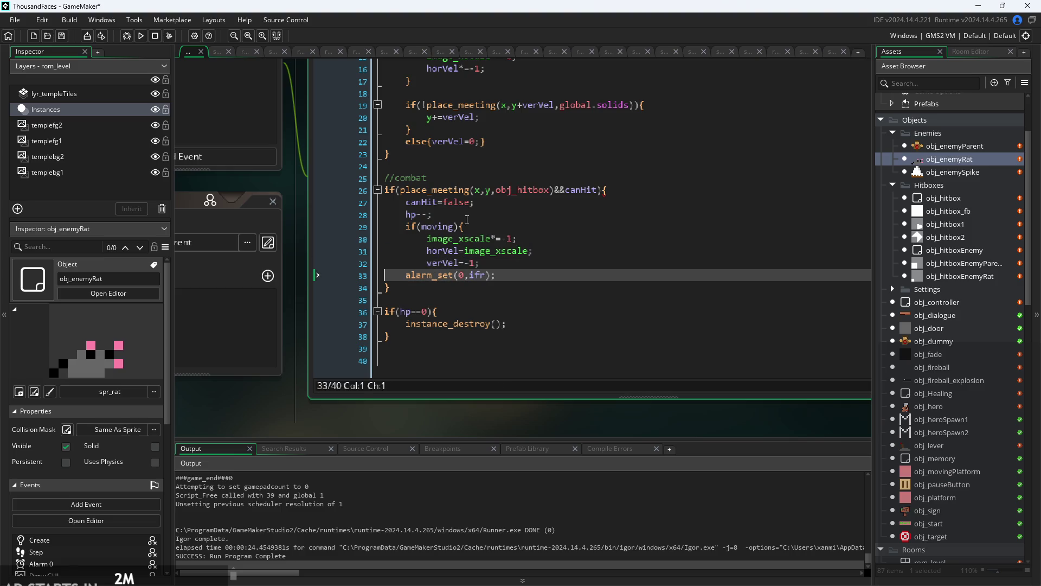
{"action": "key", "text": "Return"}
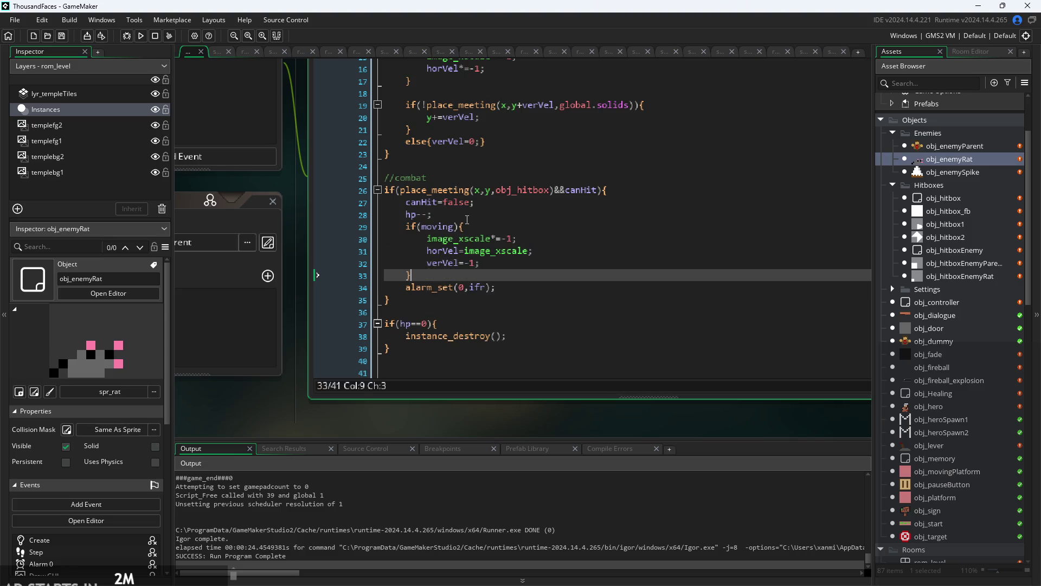
{"action": "scroll", "coordinate": [306, 190], "scroll_direction": "up", "scroll_amount": 1}
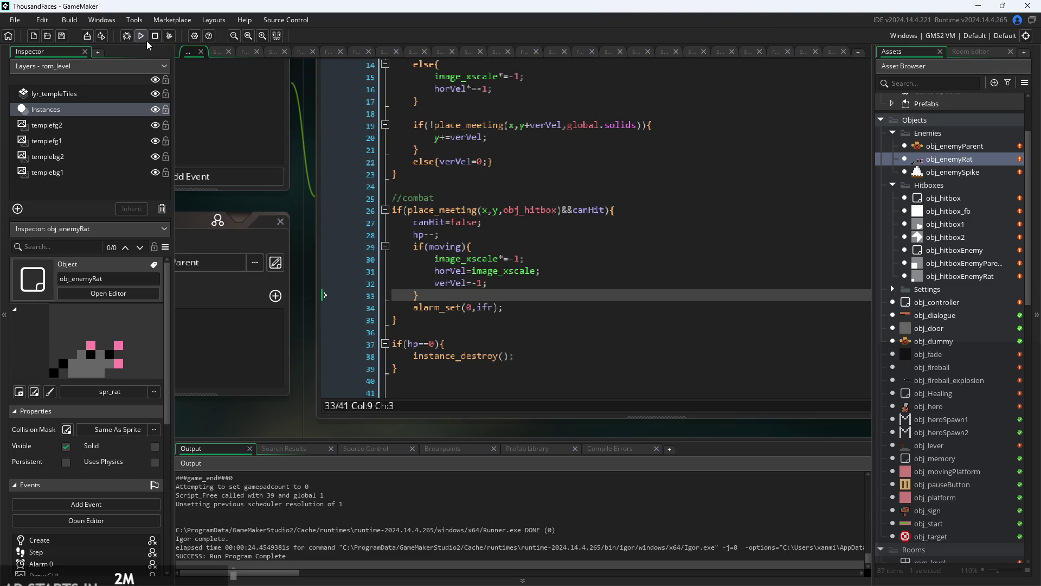
{"action": "left_click_drag", "start_coordinate": [303, 182], "coordinate": [303, 257]}
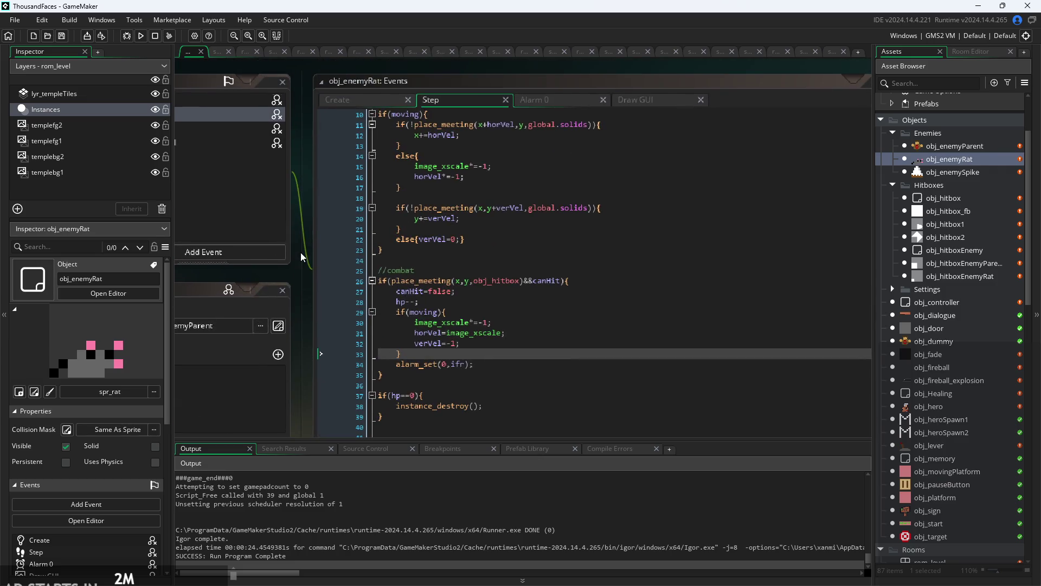
- Check obj_enemySpike's wall-collision Step code and Create hp line, then run and start the game
{"action": "double_click", "coordinate": [943, 173]}
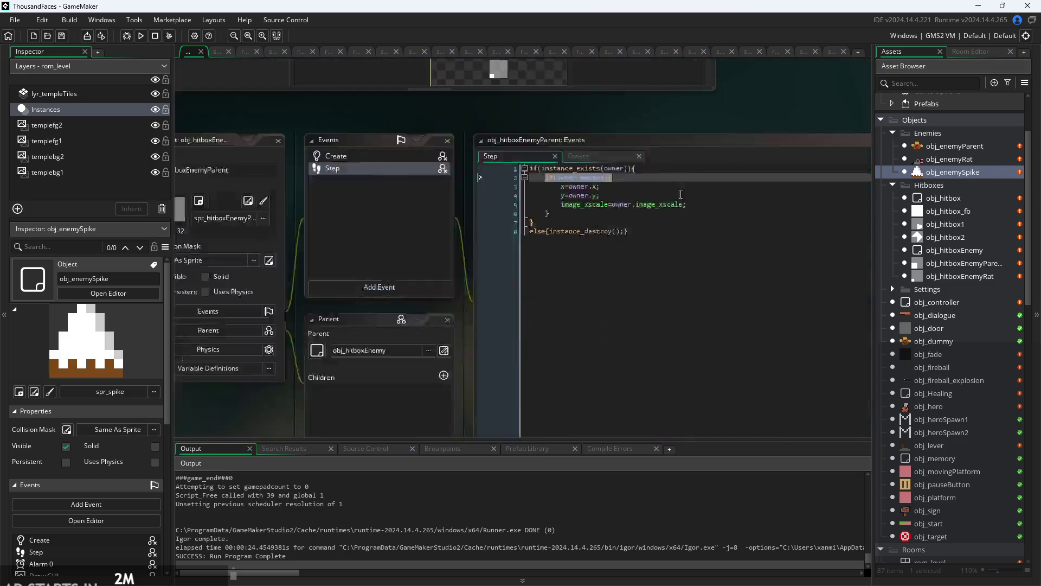
{"action": "left_click", "coordinate": [631, 209]}
{"action": "scroll", "coordinate": [629, 233], "scroll_direction": "up", "scroll_amount": 1}
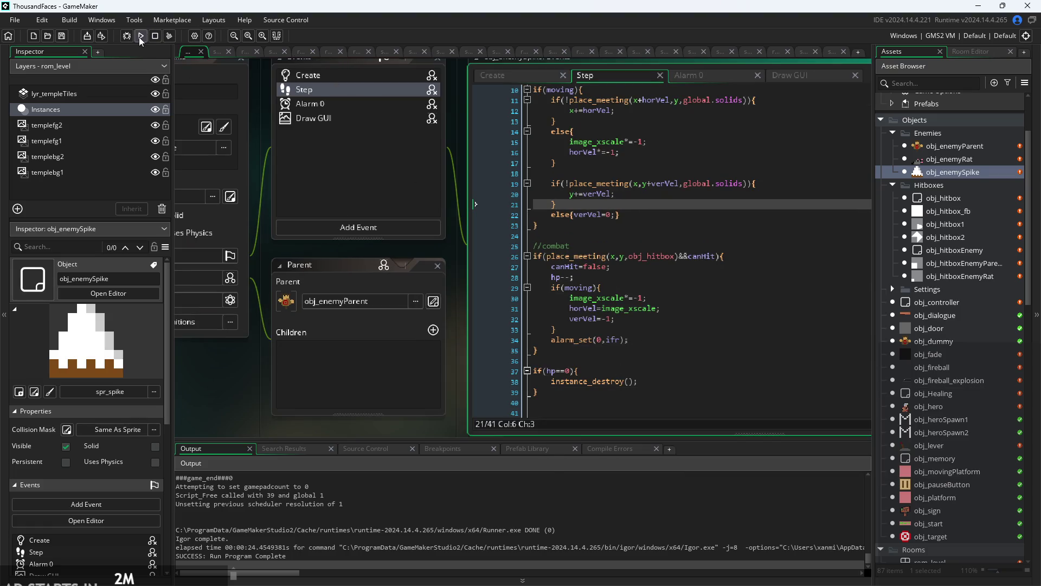
{"action": "left_click", "coordinate": [506, 79]}
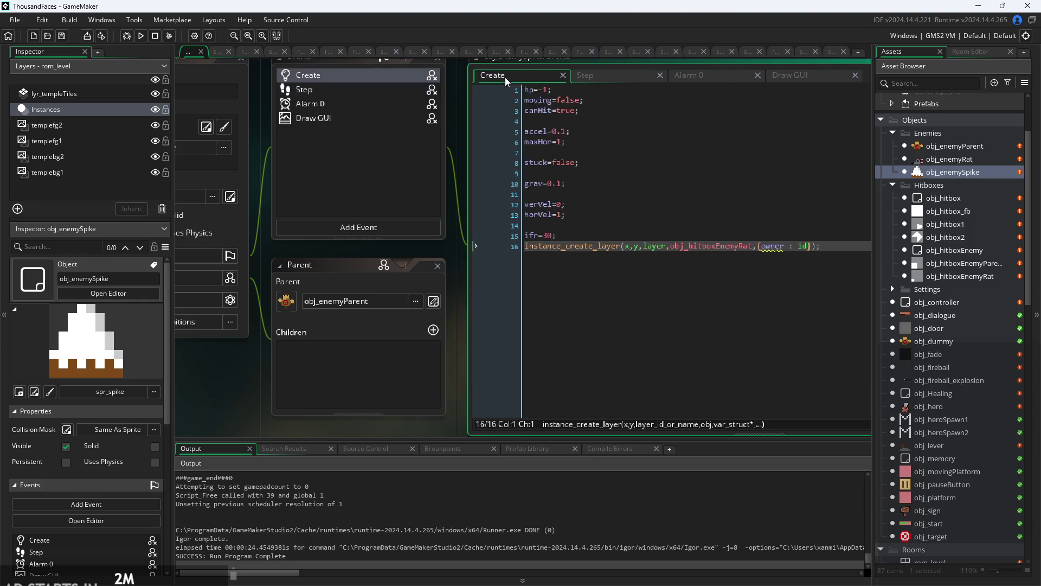
{"action": "left_click", "coordinate": [555, 90]}
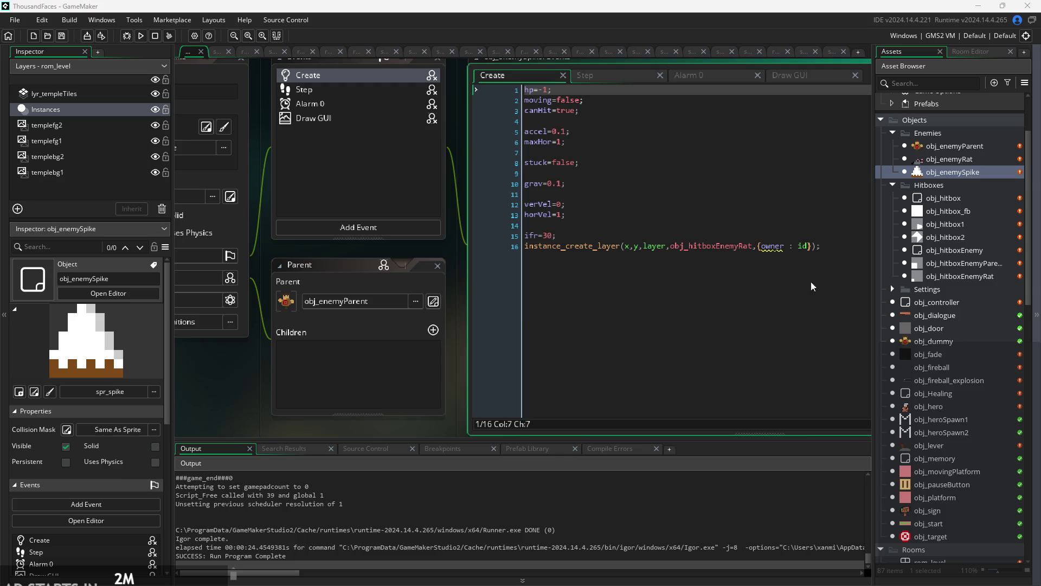
{"action": "left_click", "coordinate": [140, 35]}
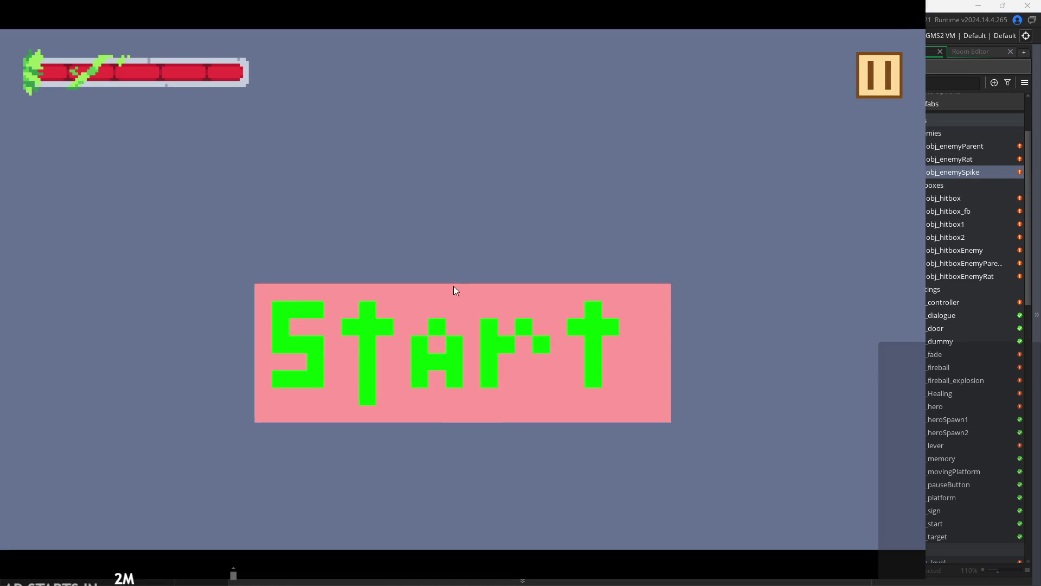
{"action": "left_click", "coordinate": [496, 341]}
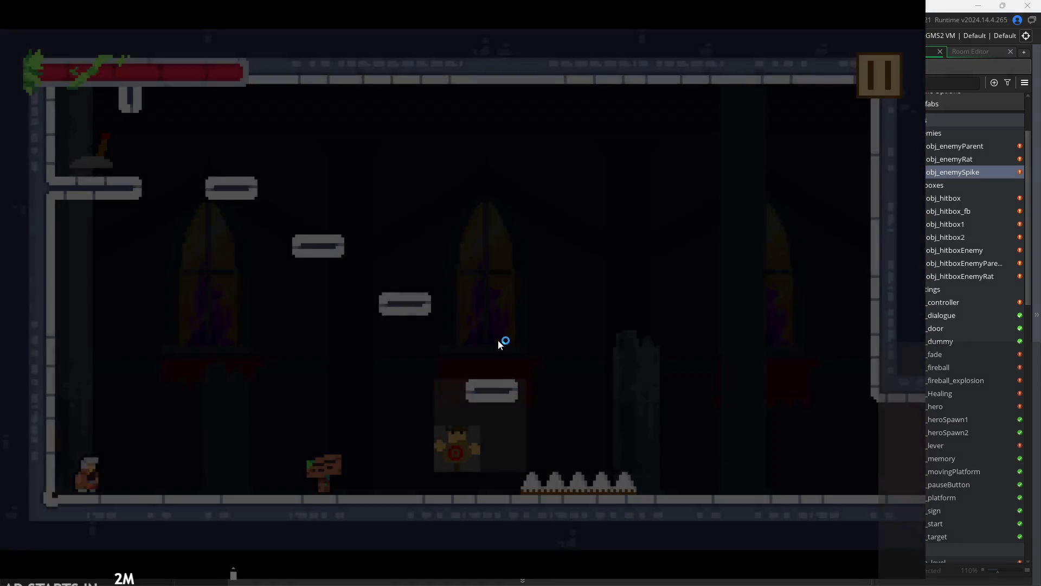
- Walk the hero left and right to attack the approaching enemy, then exit back to obj_enemySpike's editor
{"action": "key", "text": "Right"}
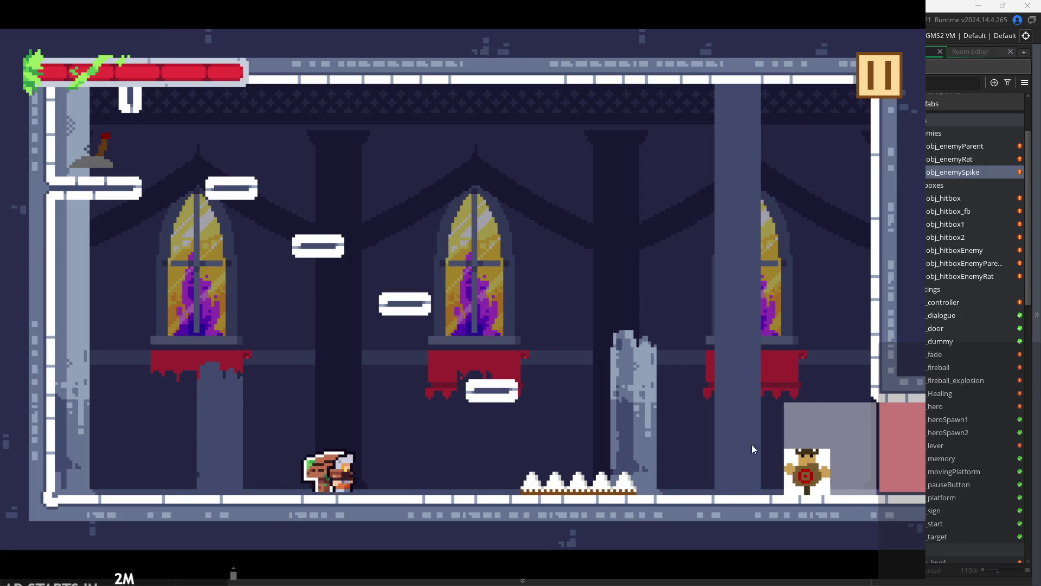
{"action": "key", "text": "Left"}
{"action": "key", "text": "Right"}
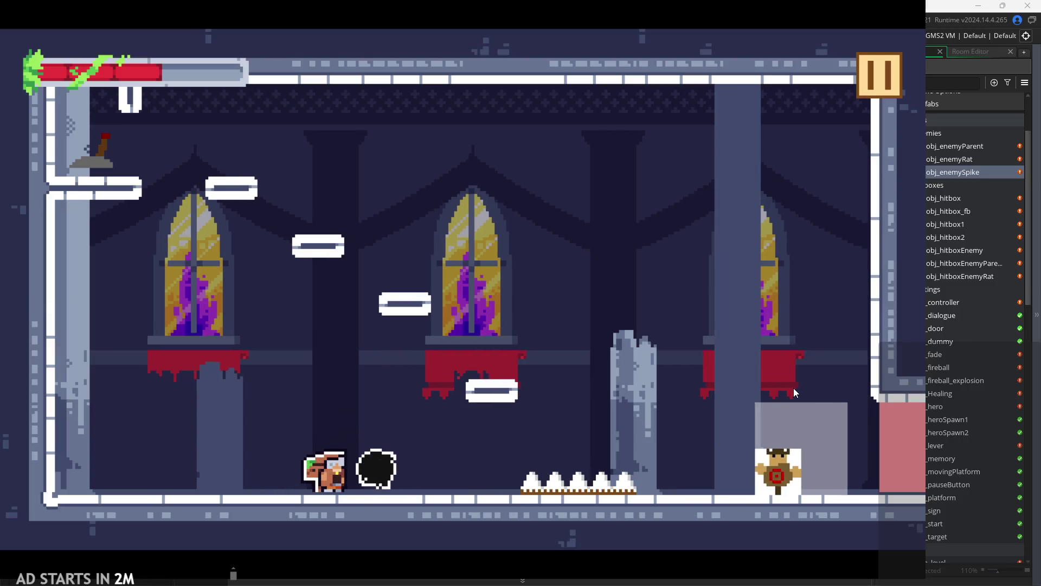
{"action": "key", "text": "Right"}
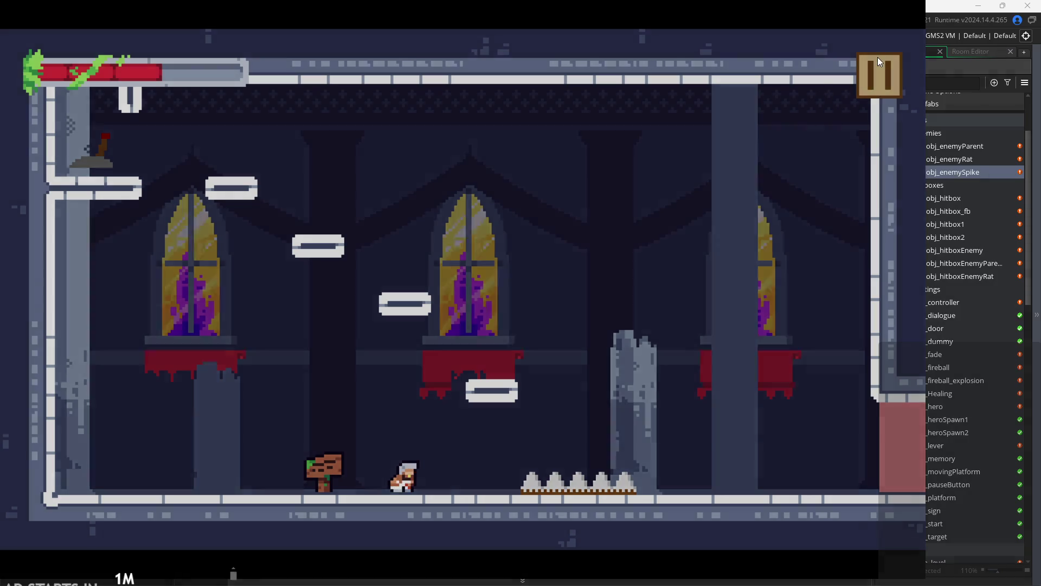
{"action": "left_click", "coordinate": [877, 59]}
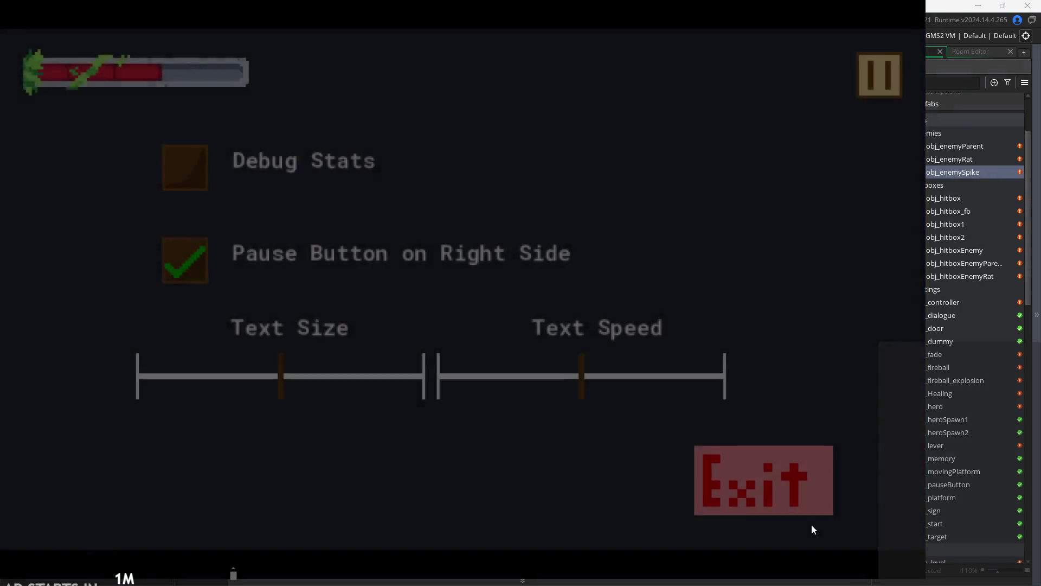
{"action": "left_click", "coordinate": [797, 473]}
{"action": "double_click", "coordinate": [956, 177]}
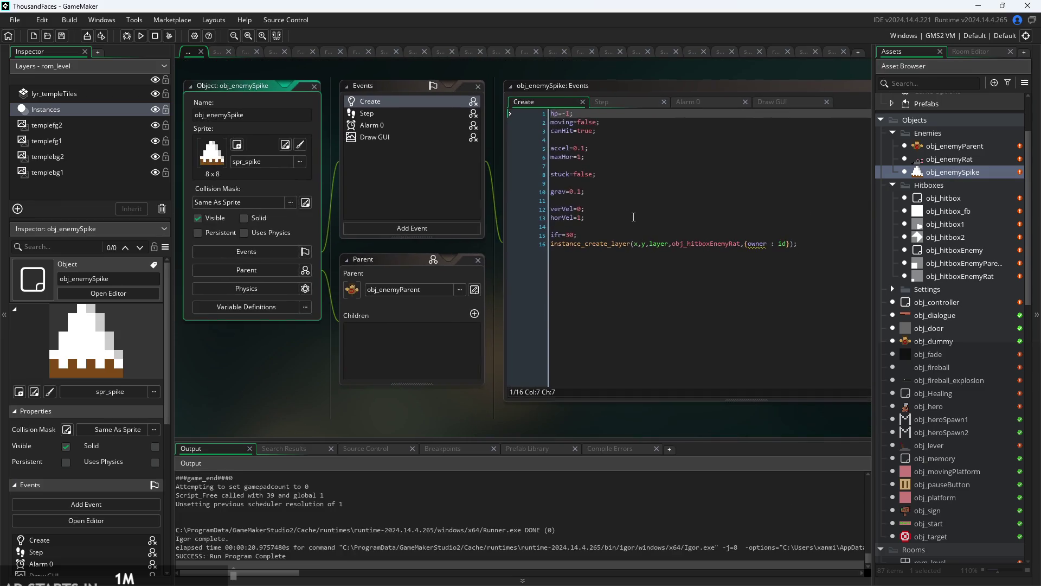
- Open obj_hitboxEnemyRat, run and exit a quick playtest, then scroll the Asset Browser to Sprites
{"action": "double_click", "coordinate": [952, 277]}
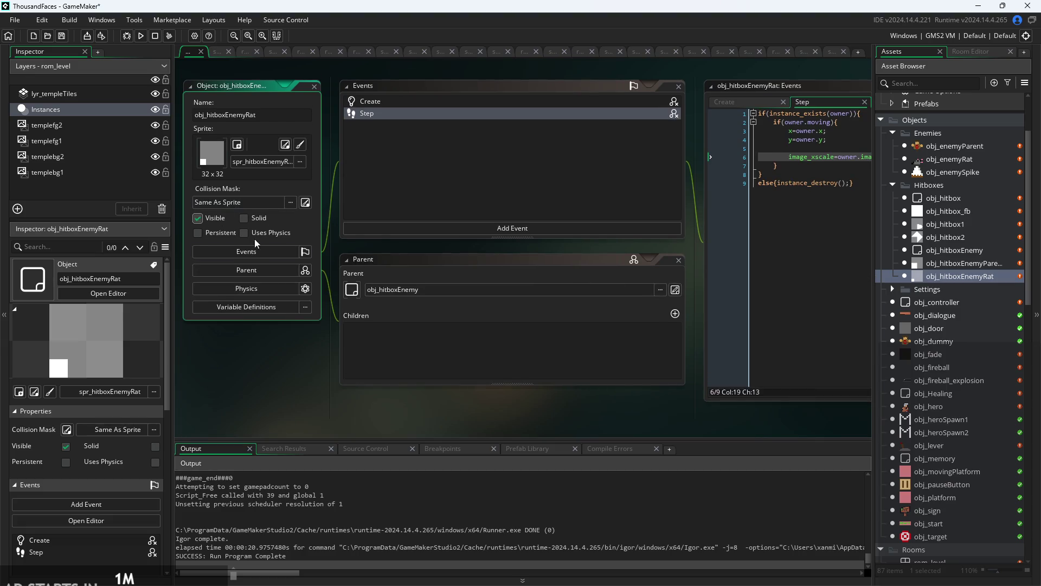
{"action": "left_click", "coordinate": [141, 37]}
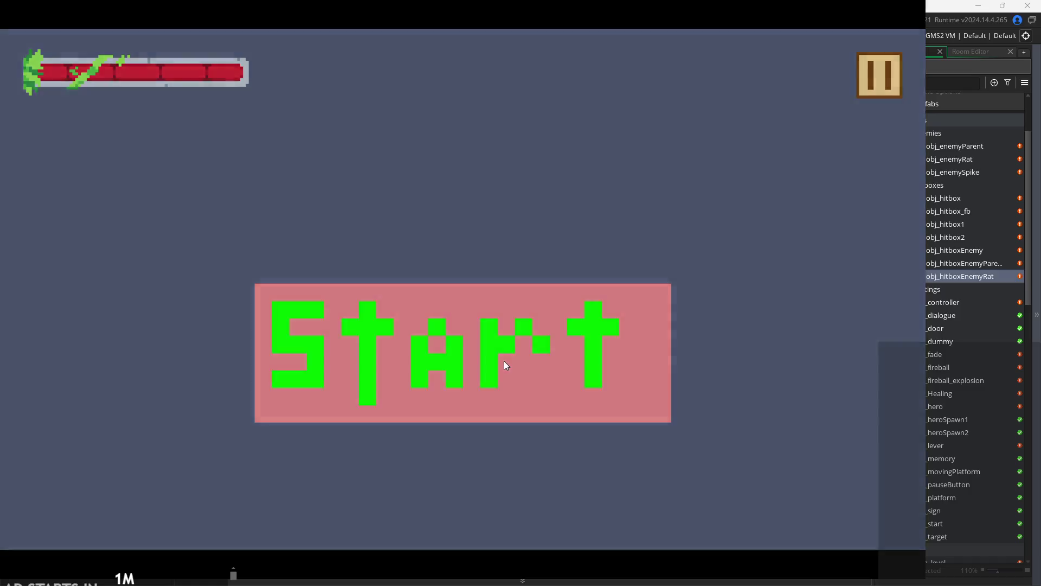
{"action": "left_click", "coordinate": [504, 362]}
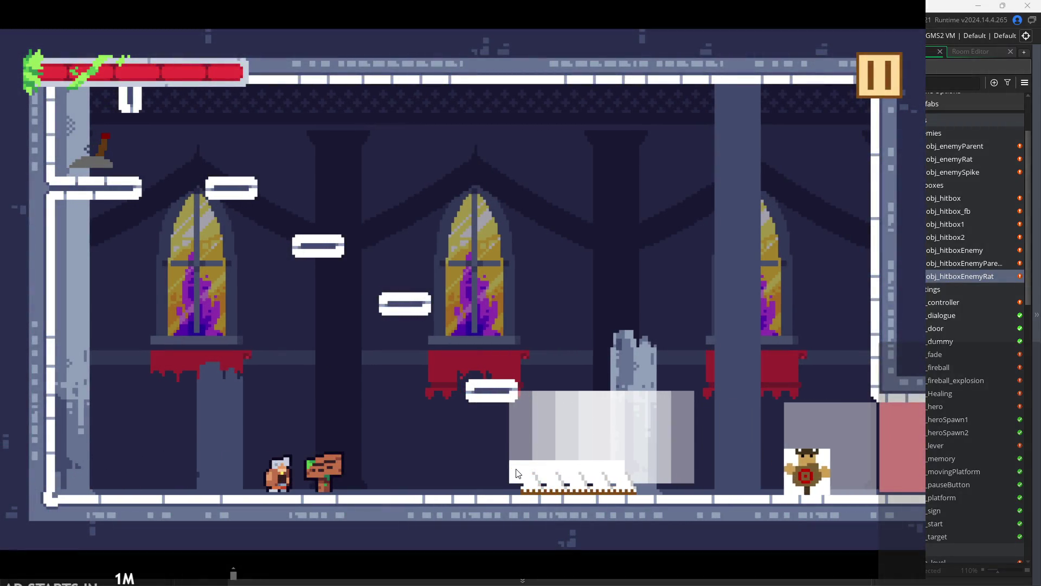
{"action": "left_click", "coordinate": [874, 81]}
{"action": "left_click", "coordinate": [758, 491]}
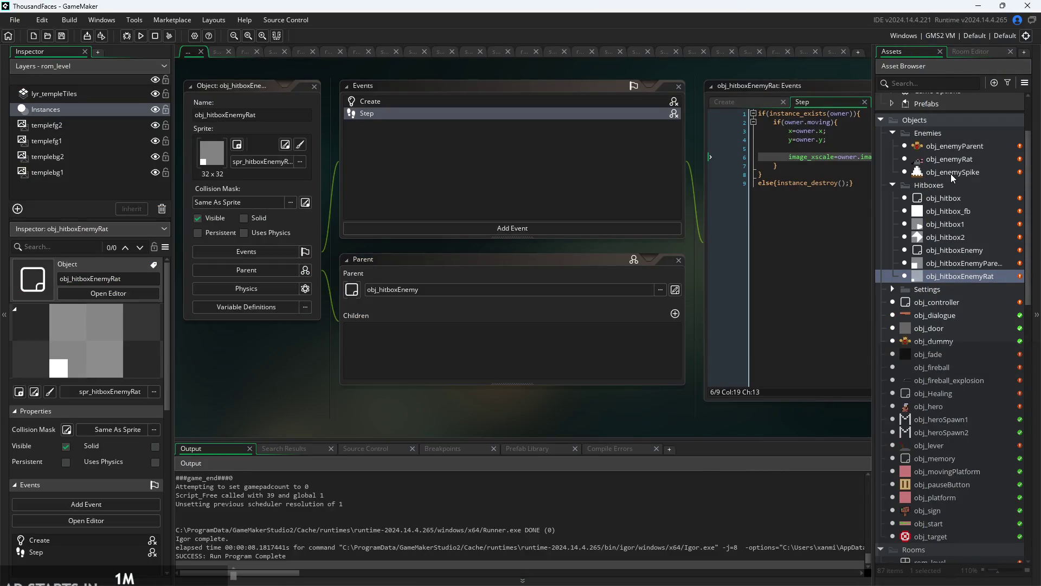
{"action": "scroll", "coordinate": [952, 397], "scroll_direction": "down", "scroll_amount": 10}
{"action": "scroll", "coordinate": [957, 391], "scroll_direction": "down", "scroll_amount": 5}
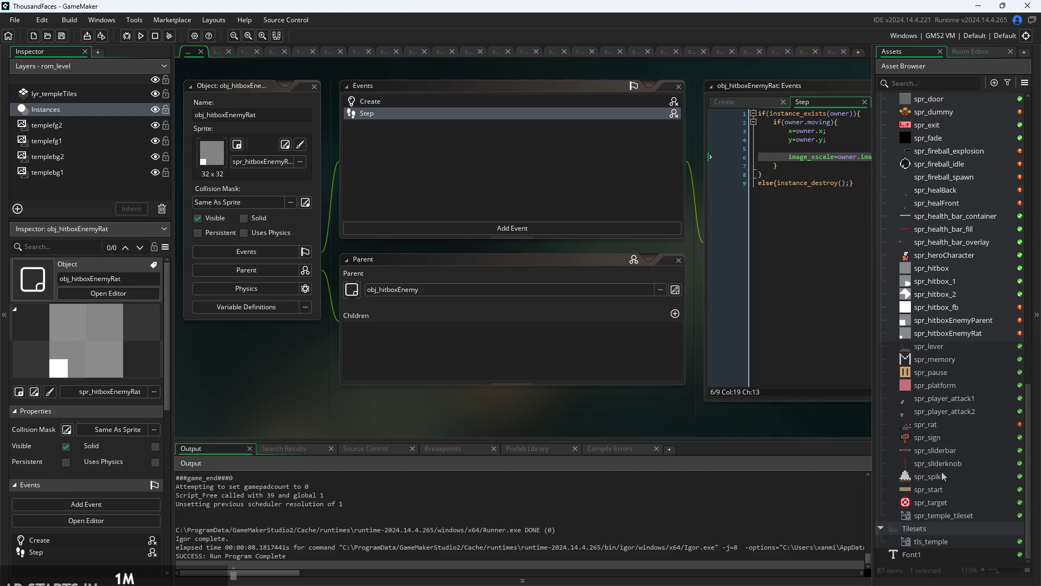
- Set spr_spike's origin to Middle Centre (4 × 4)
{"action": "double_click", "coordinate": [943, 476]}
{"action": "left_click", "coordinate": [709, 105]}
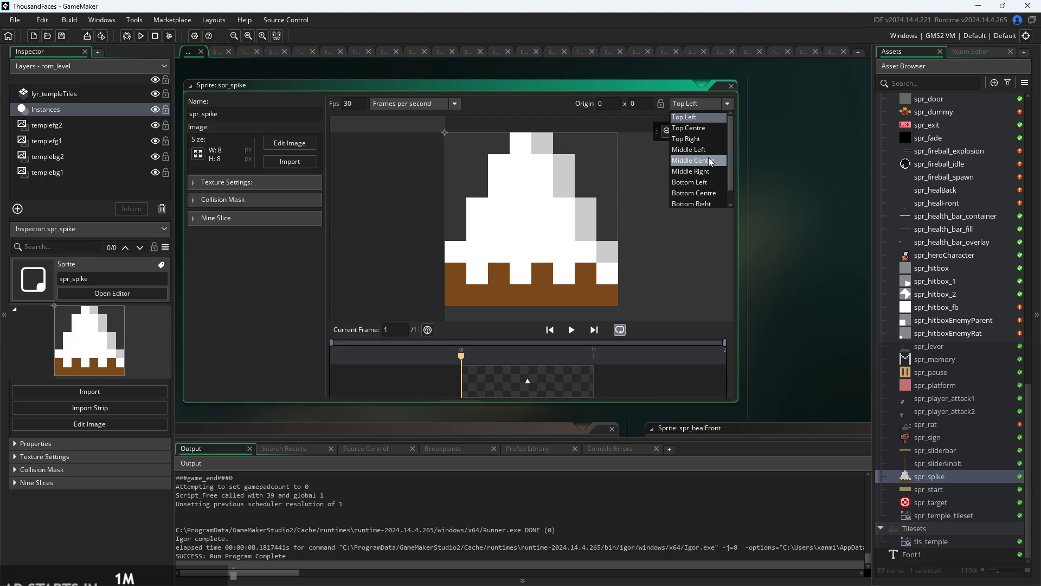
{"action": "left_click", "coordinate": [699, 161]}
{"action": "left_click_drag", "start_coordinate": [292, 59], "coordinate": [281, 79]}
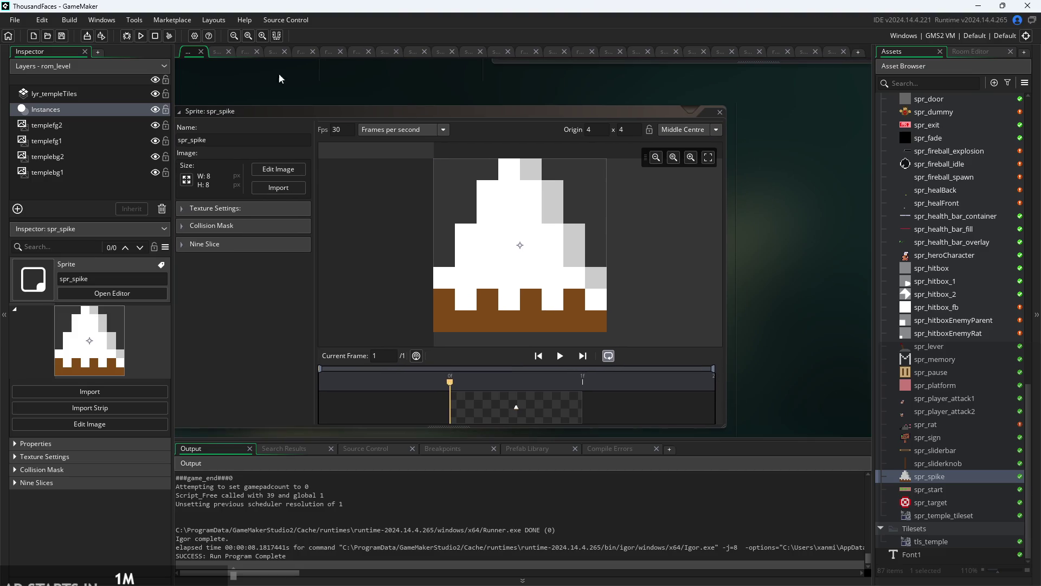
- Run the game, walk the hero right toward the spikes, then pause
{"action": "left_click", "coordinate": [140, 35]}
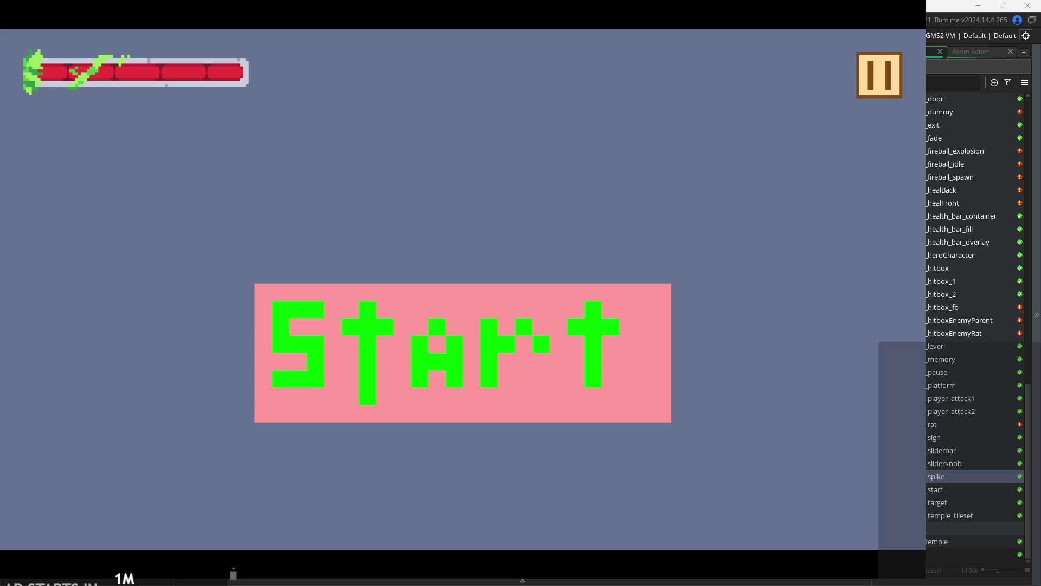
{"action": "left_click", "coordinate": [603, 347]}
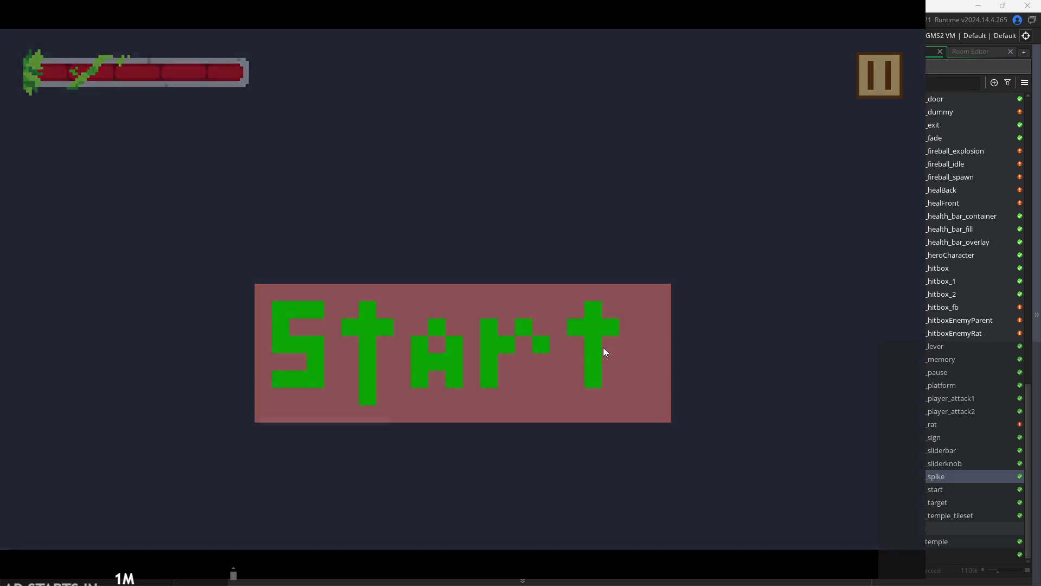
{"action": "key", "text": "Right"}
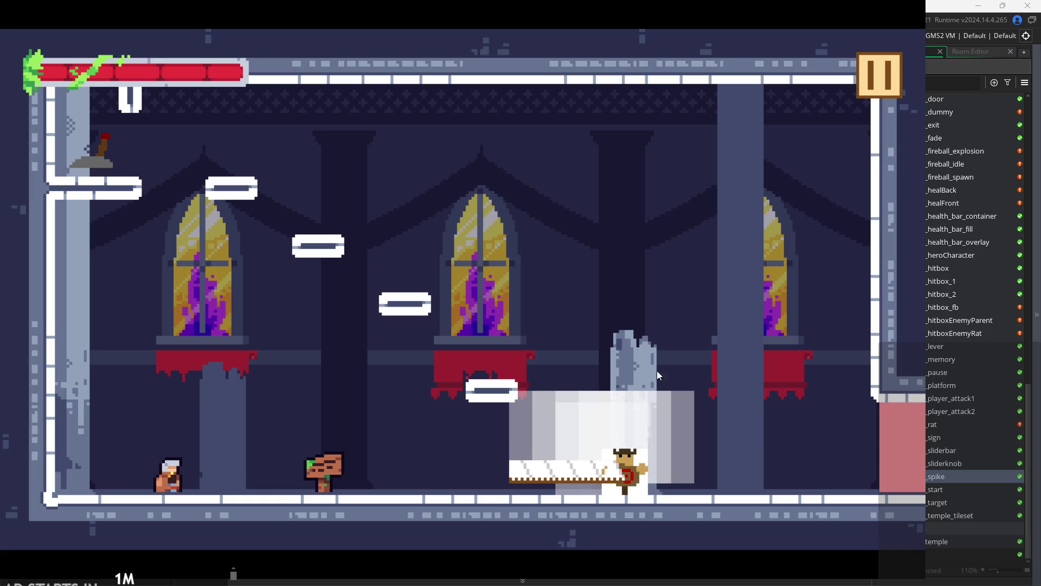
{"action": "left_click", "coordinate": [866, 73]}
- Exit the running game and open rom_level in the Room Editor
{"action": "left_click", "coordinate": [728, 447]}
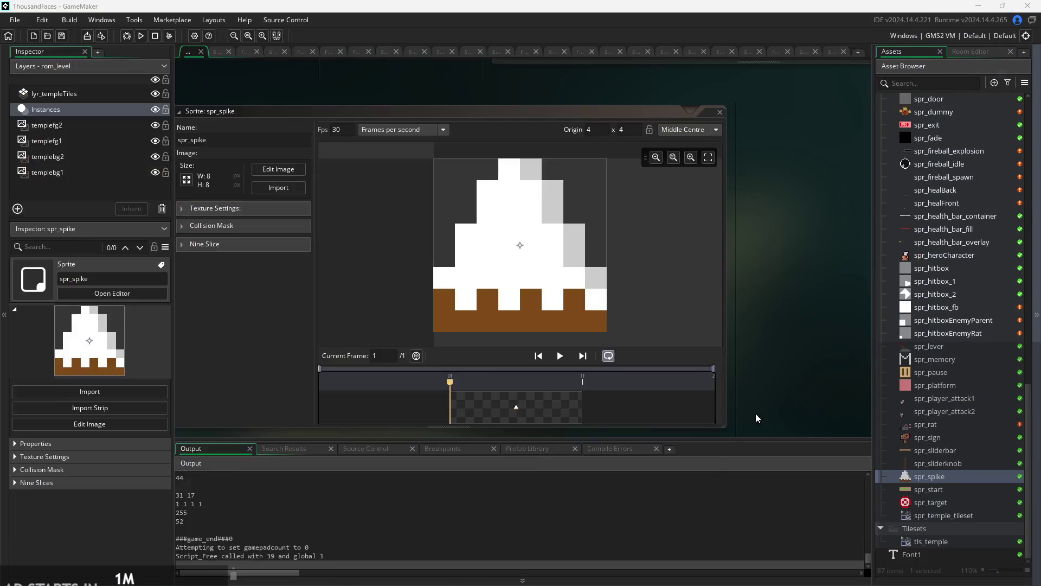
{"action": "scroll", "coordinate": [949, 259], "scroll_direction": "up", "scroll_amount": 5}
{"action": "scroll", "coordinate": [949, 259], "scroll_direction": "up", "scroll_amount": 5}
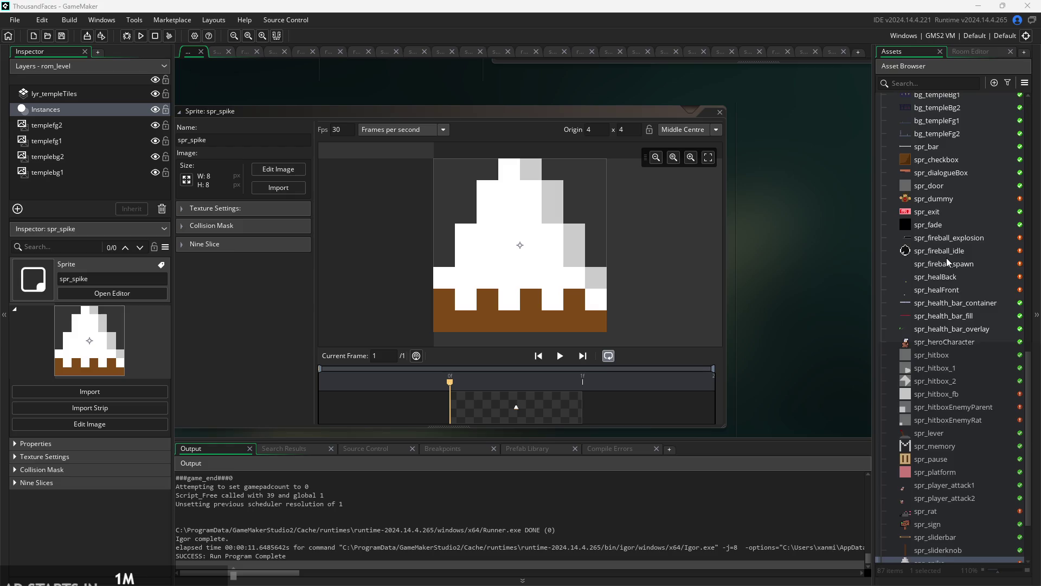
{"action": "left_click", "coordinate": [950, 229]}
{"action": "double_click", "coordinate": [950, 230]}
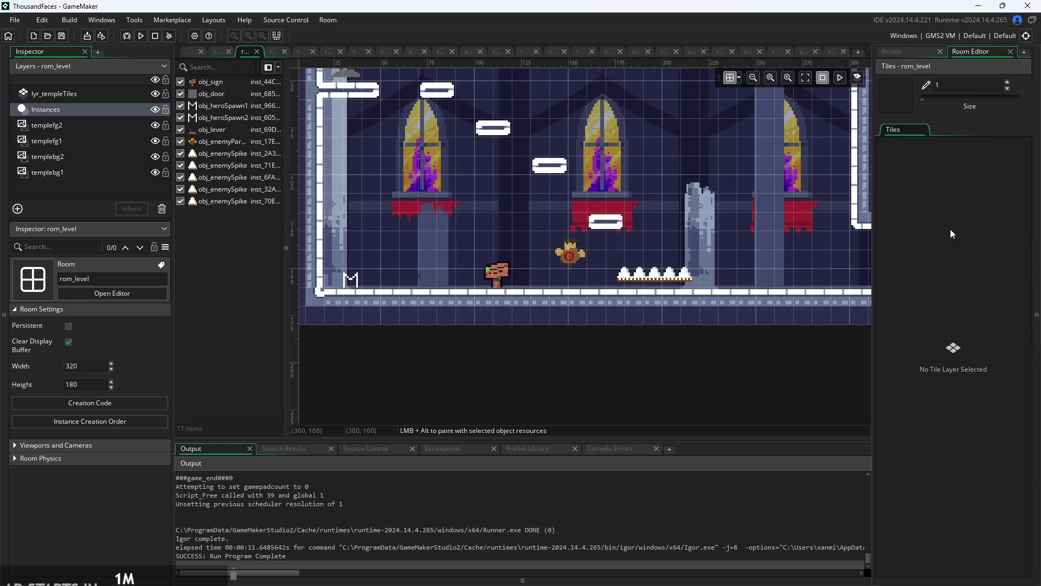
- Select all five obj_enemySpike instances and drag them down to Y 157 on the floor
{"action": "left_click", "coordinate": [633, 276]}
{"action": "scroll", "coordinate": [632, 276], "scroll_direction": "up", "scroll_amount": 3}
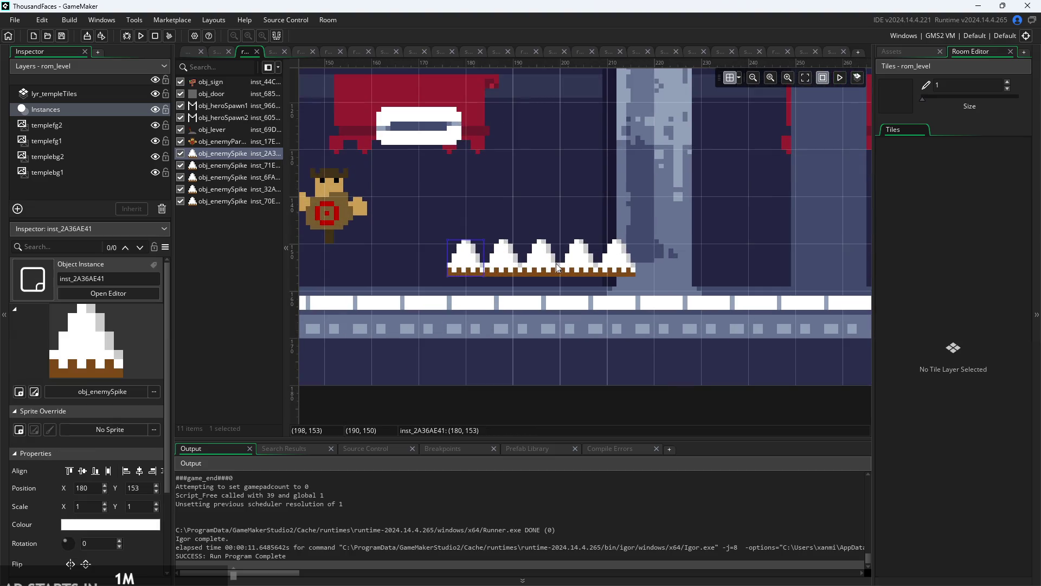
{"action": "left_click", "coordinate": [617, 257]}
{"action": "left_click", "coordinate": [465, 254], "text": "shift"}
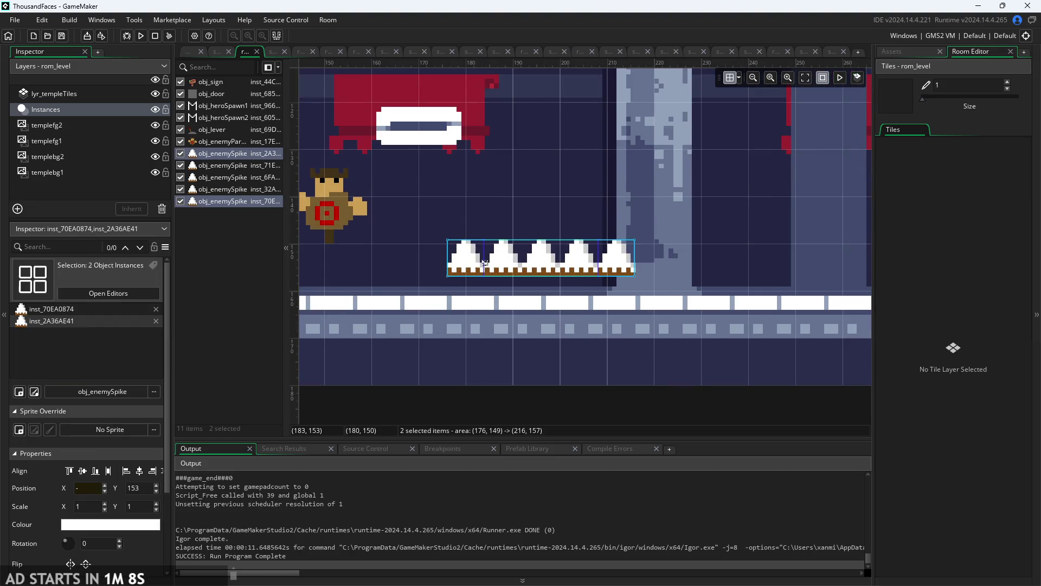
{"action": "left_click", "coordinate": [508, 265], "text": "shift"}
{"action": "left_click", "coordinate": [541, 266], "text": "shift"}
{"action": "left_click", "coordinate": [577, 266], "text": "shift"}
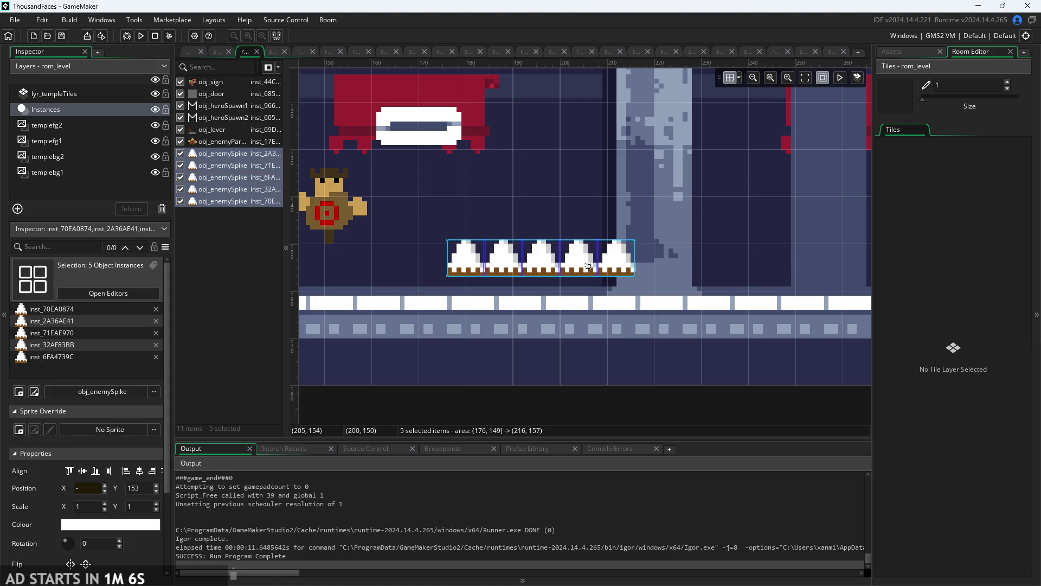
{"action": "mouse_move", "coordinate": [587, 268]}
{"action": "left_mouse_down"}
{"action": "mouse_move", "coordinate": [589, 288]}
{"action": "mouse_move", "coordinate": [609, 288]}
{"action": "left_mouse_up"}
- Deselect the spikes and launch another playtest build
{"action": "left_click", "coordinate": [711, 289]}
{"action": "scroll", "coordinate": [711, 285], "scroll_direction": "down", "scroll_amount": 2}
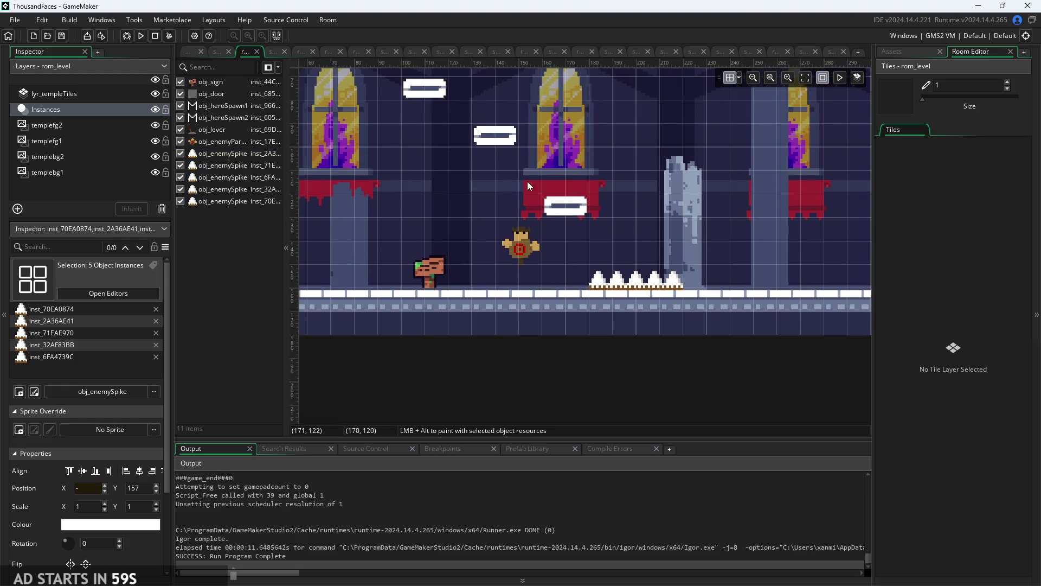
{"action": "left_click", "coordinate": [190, 54]}
{"action": "left_click", "coordinate": [141, 36]}
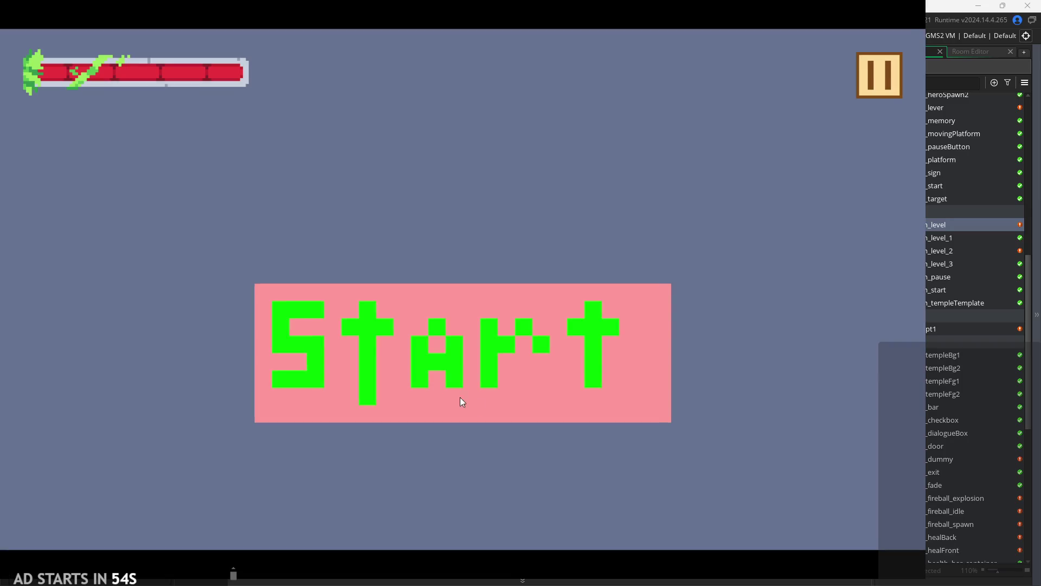
- Start the game, run through the spikes, jump by the sign and strike the dummy
{"action": "left_click", "coordinate": [460, 399]}
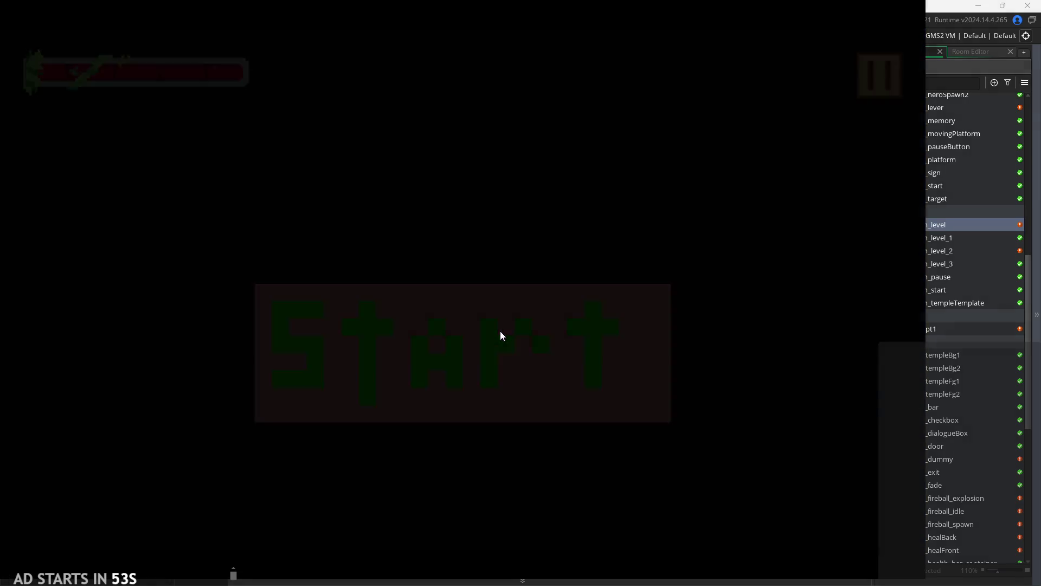
{"action": "key", "text": "Right"}
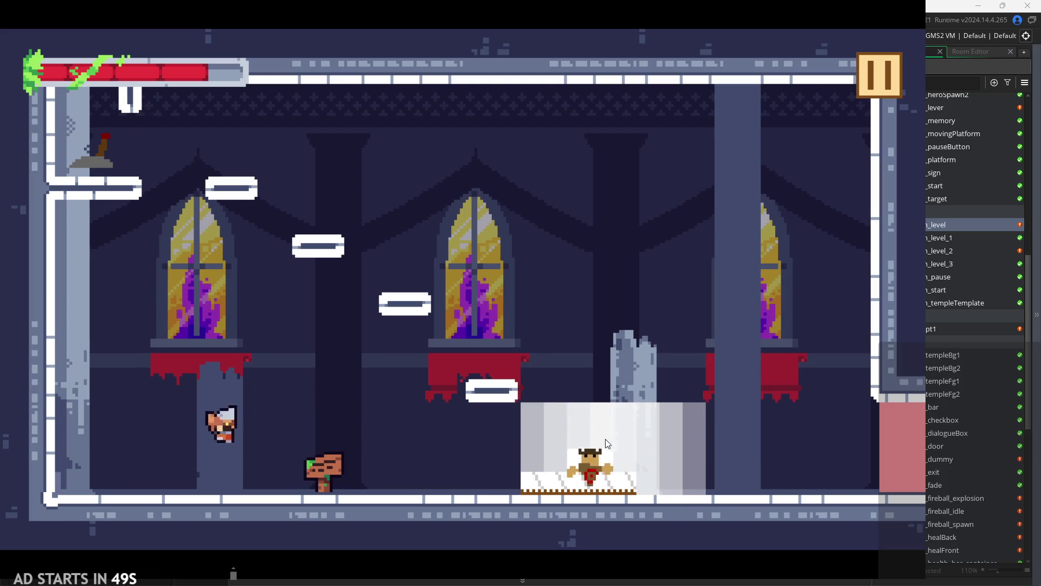
{"action": "key", "text": "Right"}
{"action": "key", "text": "space"}
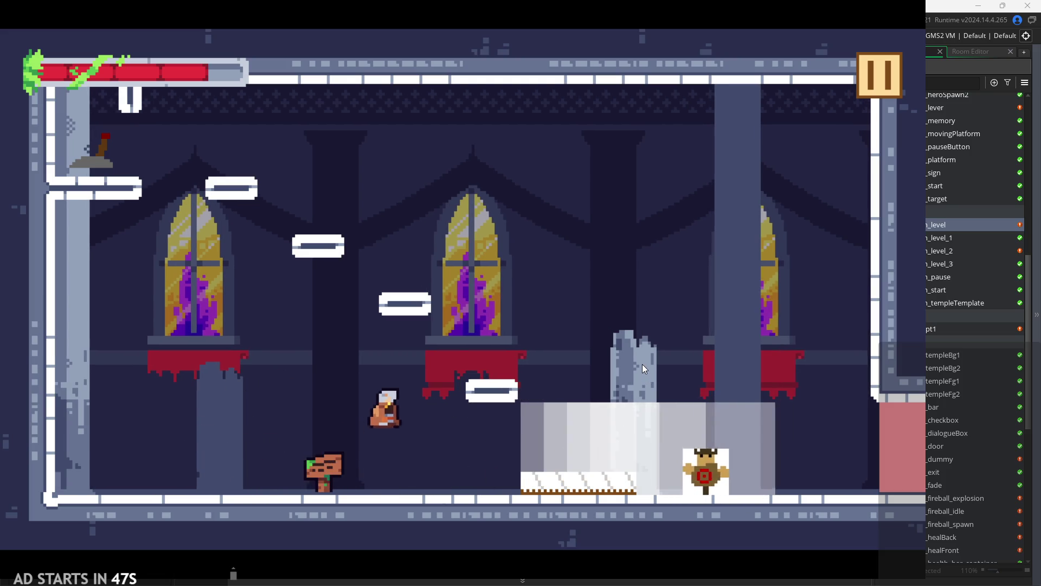
{"action": "key", "text": "Left"}
{"action": "key", "text": "Left"}
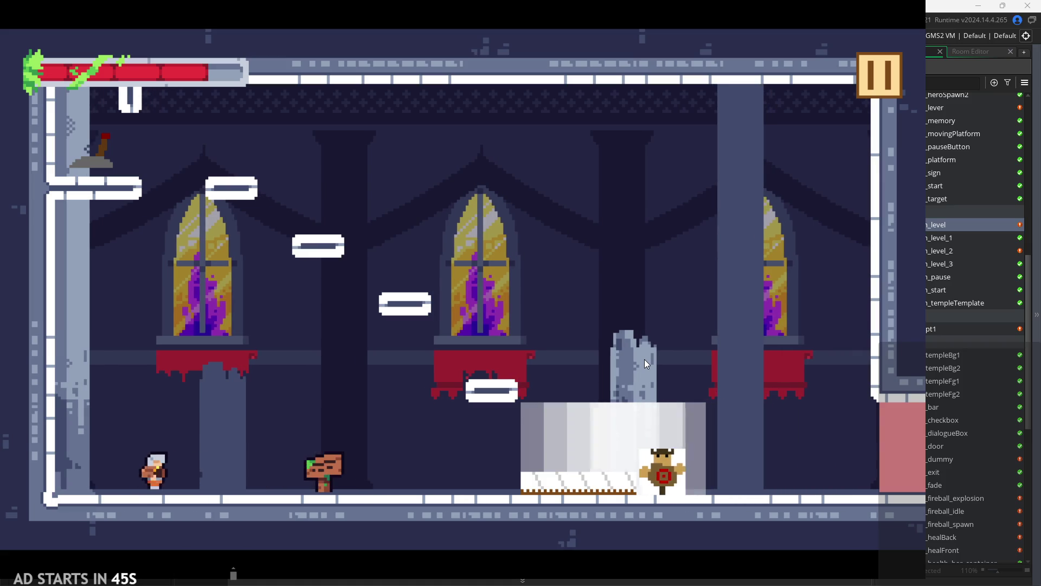
{"action": "key", "text": "Right"}
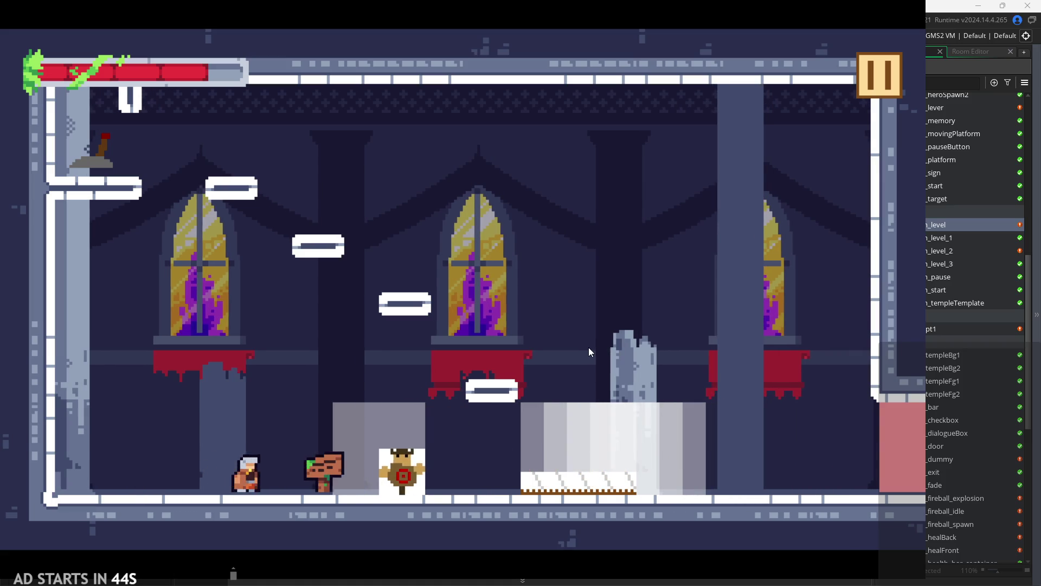
{"action": "key", "text": "Right"}
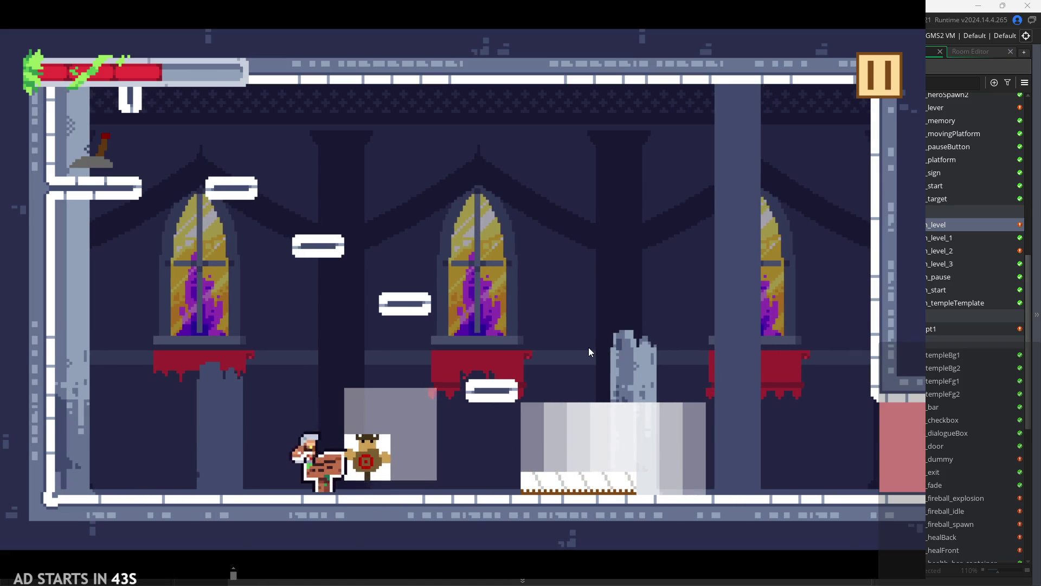
{"action": "key", "text": "space"}
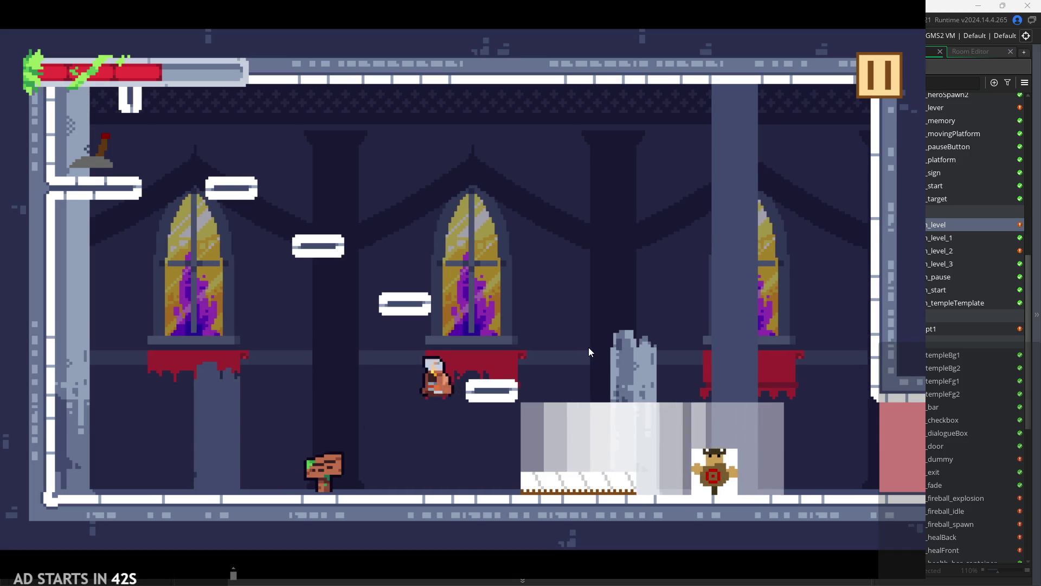
{"action": "key", "text": "Left"}
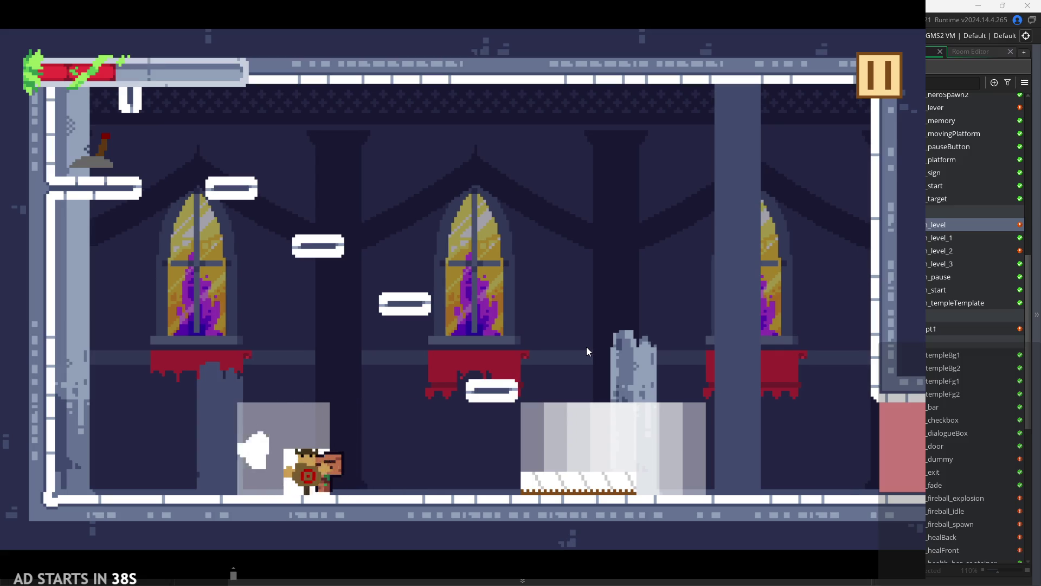
{"action": "key", "text": "Right"}
- Run to the altar to heal the hero, then jump back and forth onto it
{"action": "key", "text": "Left"}
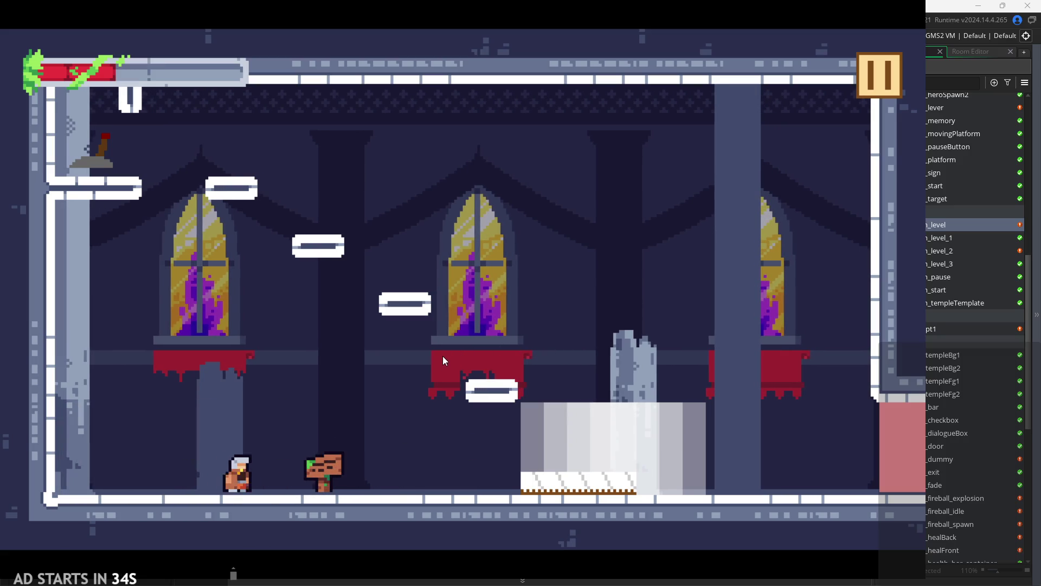
{"action": "key", "text": "Right"}
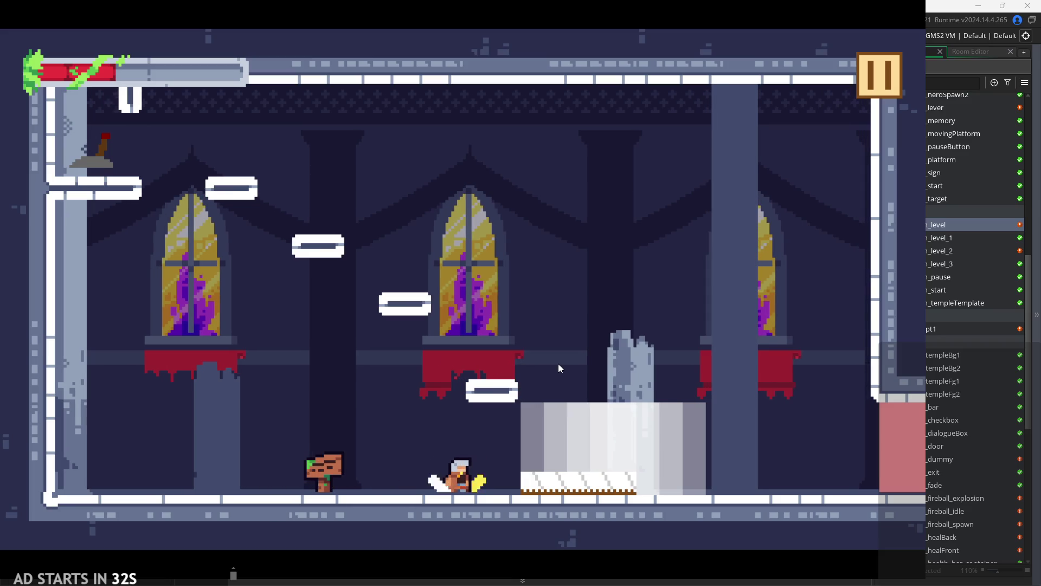
{"action": "key", "text": "Right"}
{"action": "key", "text": "space"}
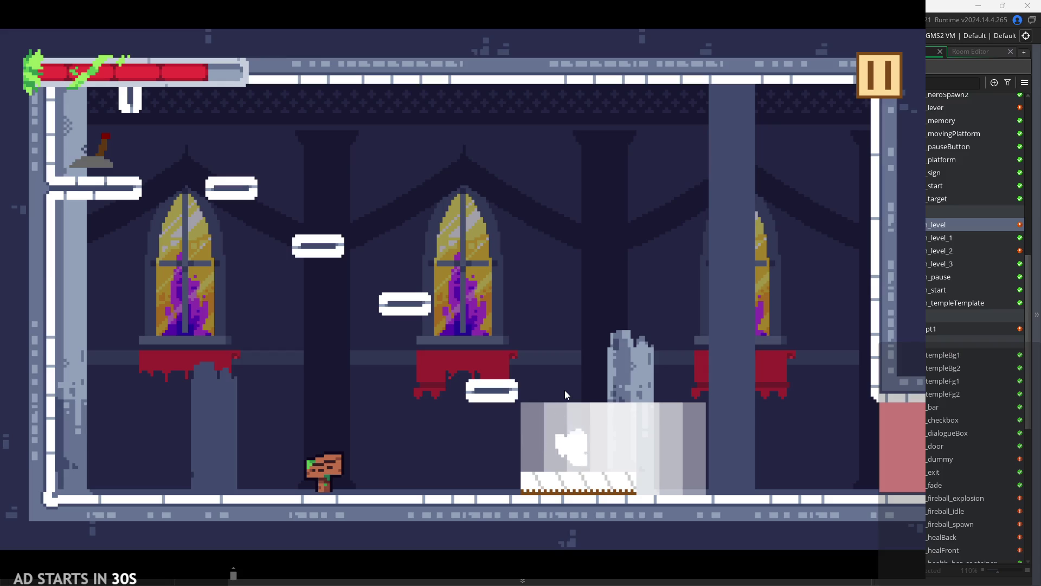
{"action": "key", "text": "Left"}
{"action": "key", "text": "Right"}
{"action": "key", "text": "Right"}
{"action": "key", "text": "space"}
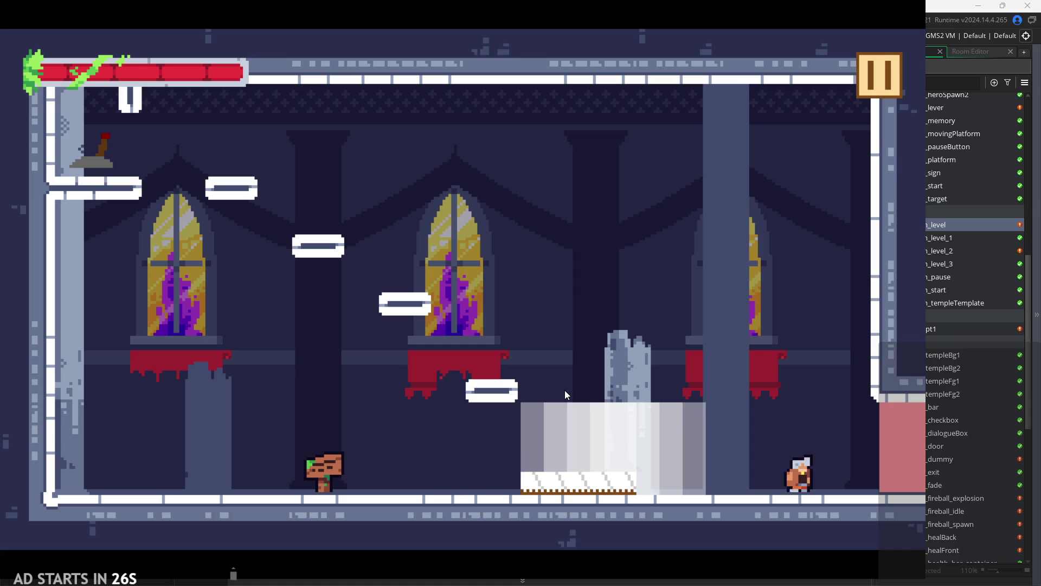
{"action": "key", "text": "Left"}
{"action": "key", "text": "Right"}
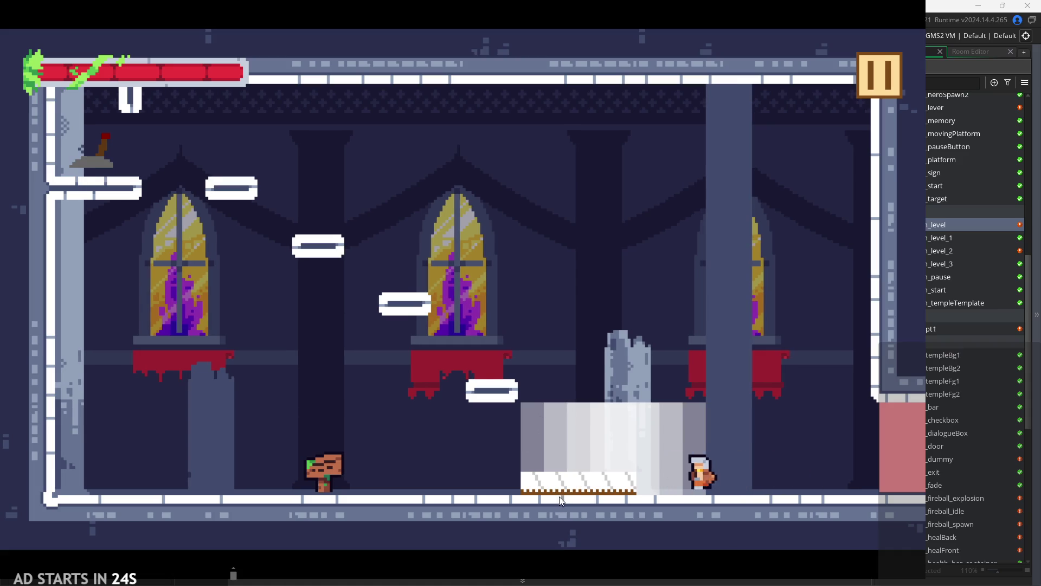
{"action": "key", "text": "space"}
- Jump toward the pink hazard, cast dark swirl attacks and climb the white block
{"action": "key", "text": "space"}
{"action": "key", "text": "Right"}
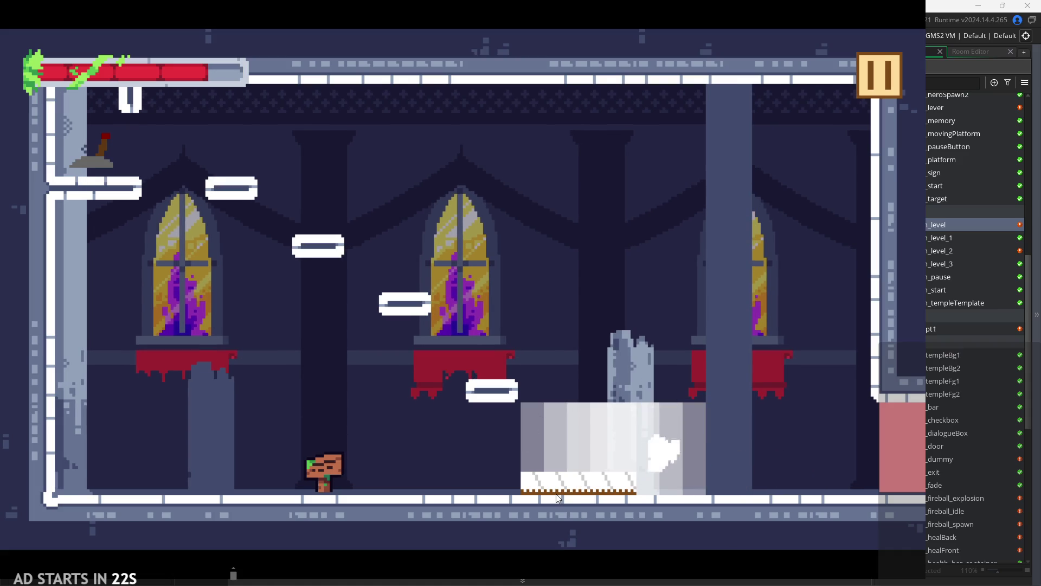
{"action": "key", "text": "space"}
{"action": "key", "text": "Left"}
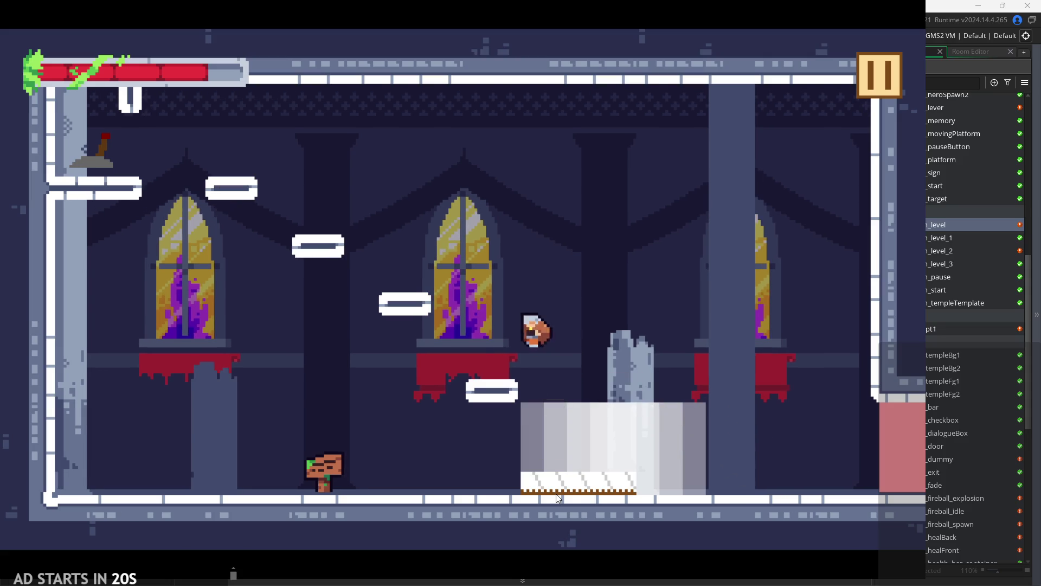
{"action": "key", "text": "Right"}
{"action": "key", "text": "space"}
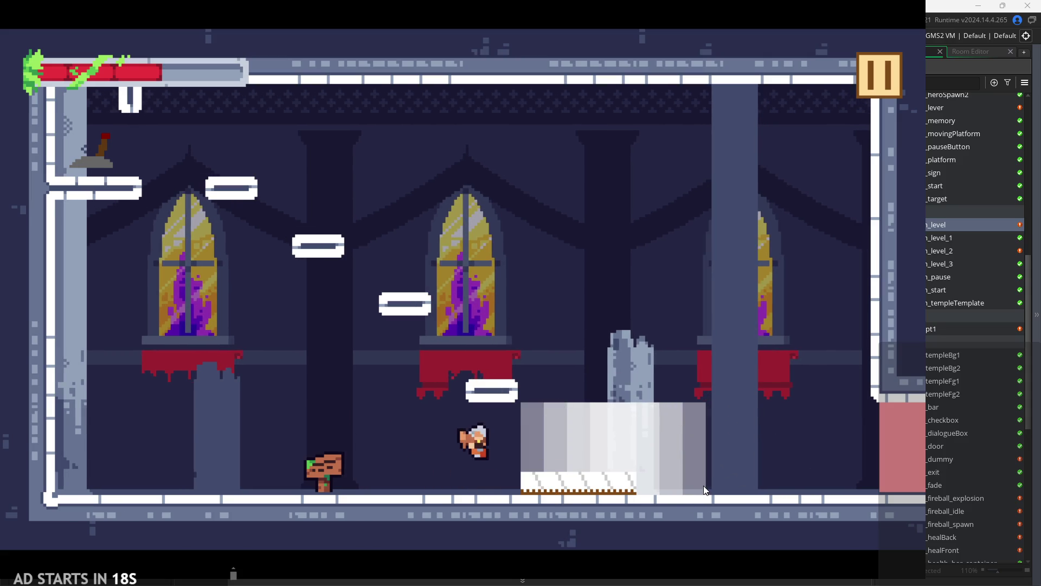
{"action": "key", "text": "Left"}
{"action": "key", "text": "Left"}
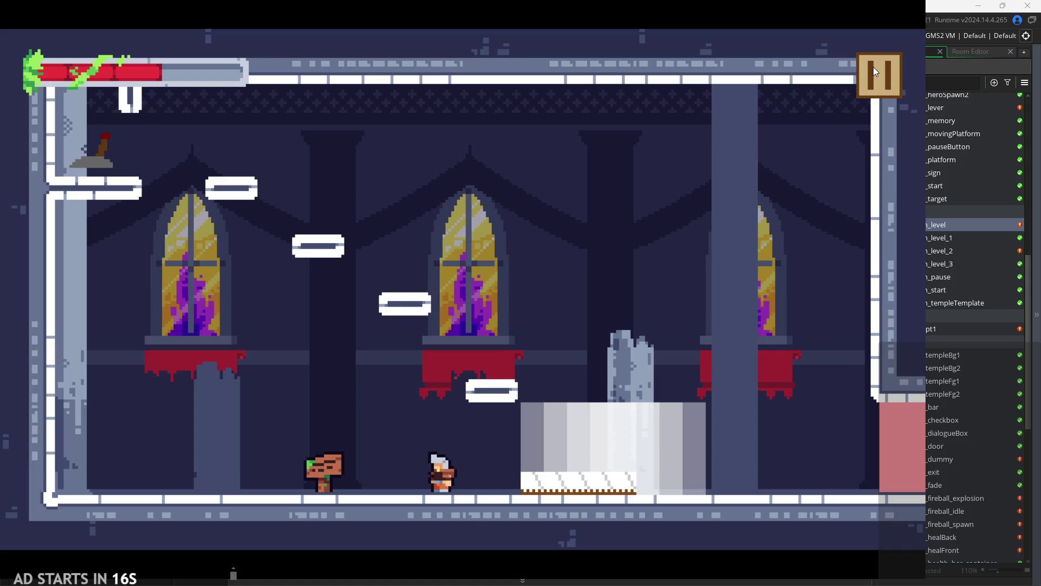
{"action": "key", "text": "Right"}
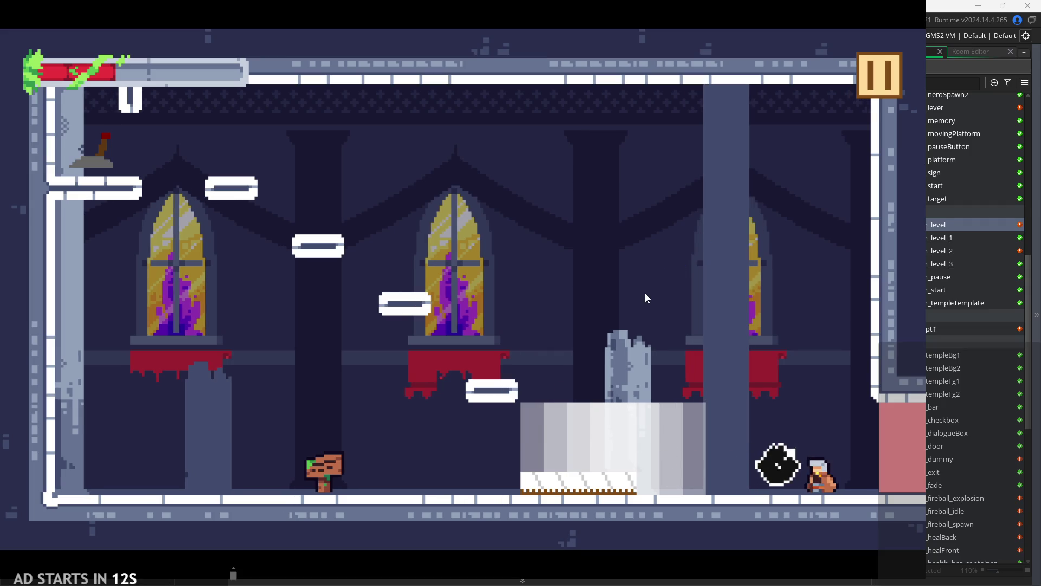
{"action": "key", "text": "Left"}
{"action": "key", "text": "Right"}
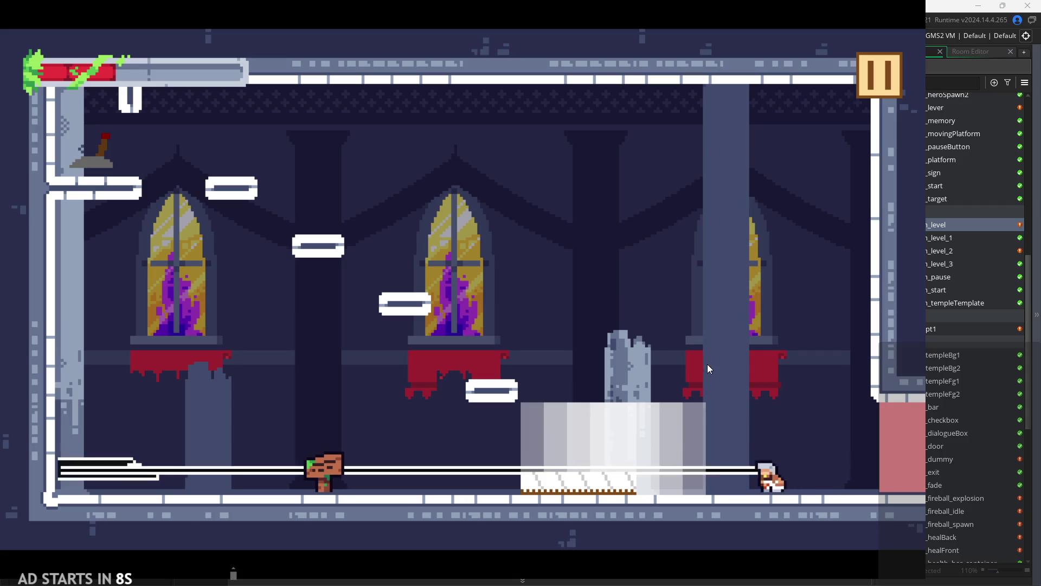
{"action": "key", "text": "Left"}
{"action": "key", "text": "Right"}
{"action": "key", "text": "Right"}
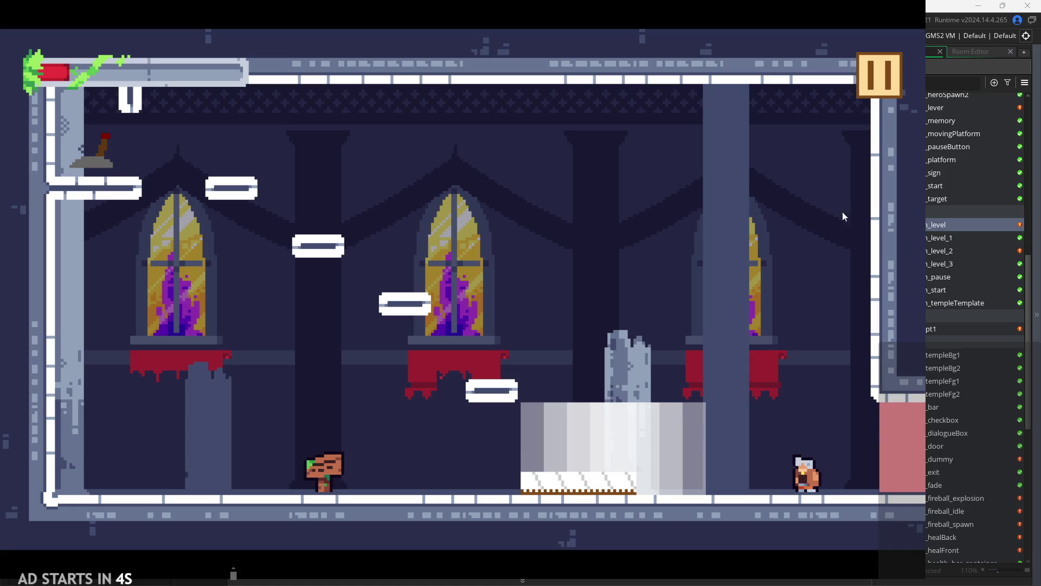
- Pause to enable Debug Stats, walk around with stats showing, then pause and exit
{"action": "left_click", "coordinate": [884, 87]}
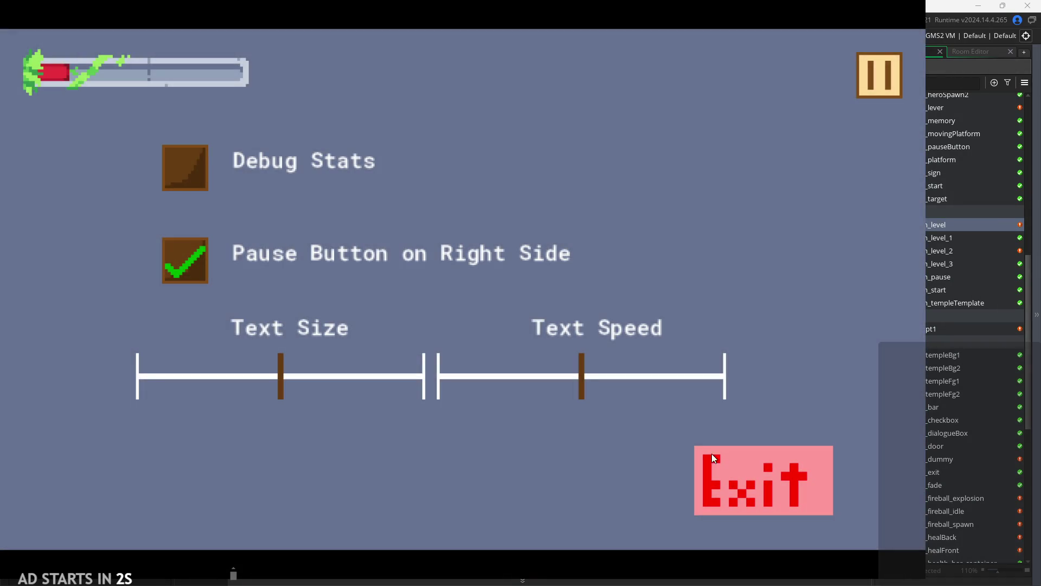
{"action": "left_click", "coordinate": [185, 183]}
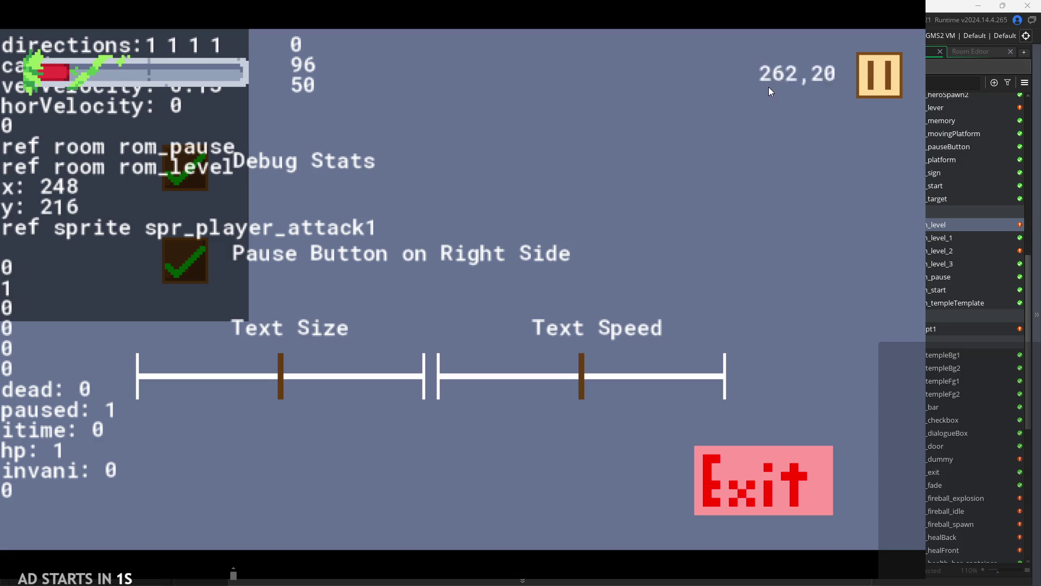
{"action": "left_click", "coordinate": [882, 83]}
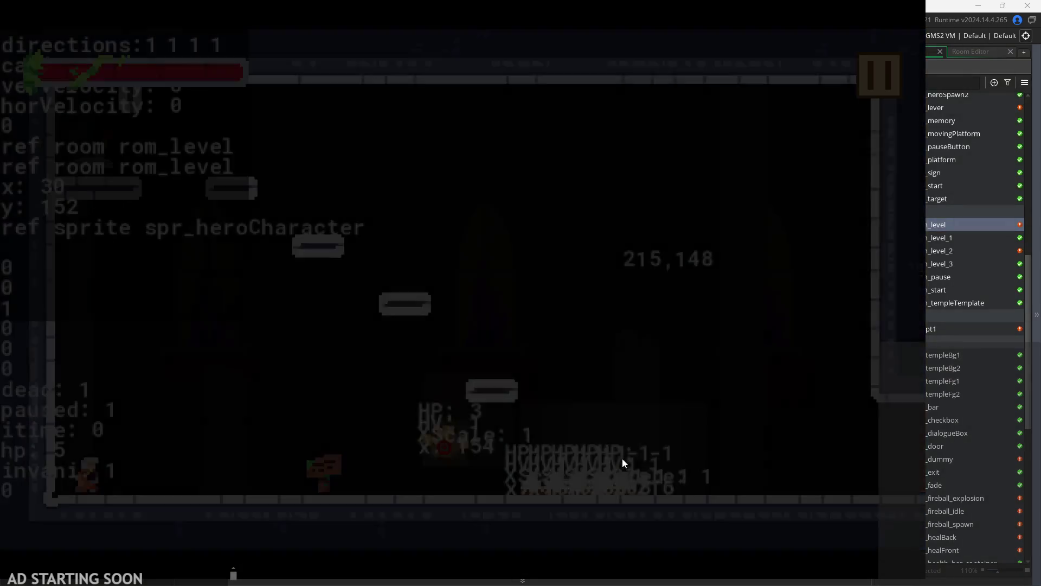
{"action": "key", "text": "Right"}
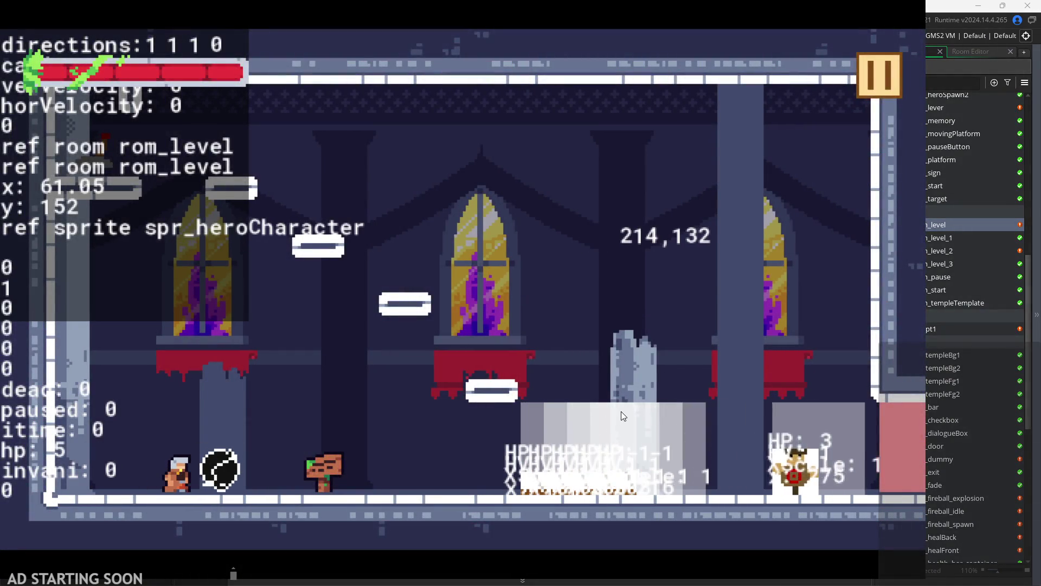
{"action": "left_click", "coordinate": [879, 77]}
{"action": "left_click", "coordinate": [750, 480]}
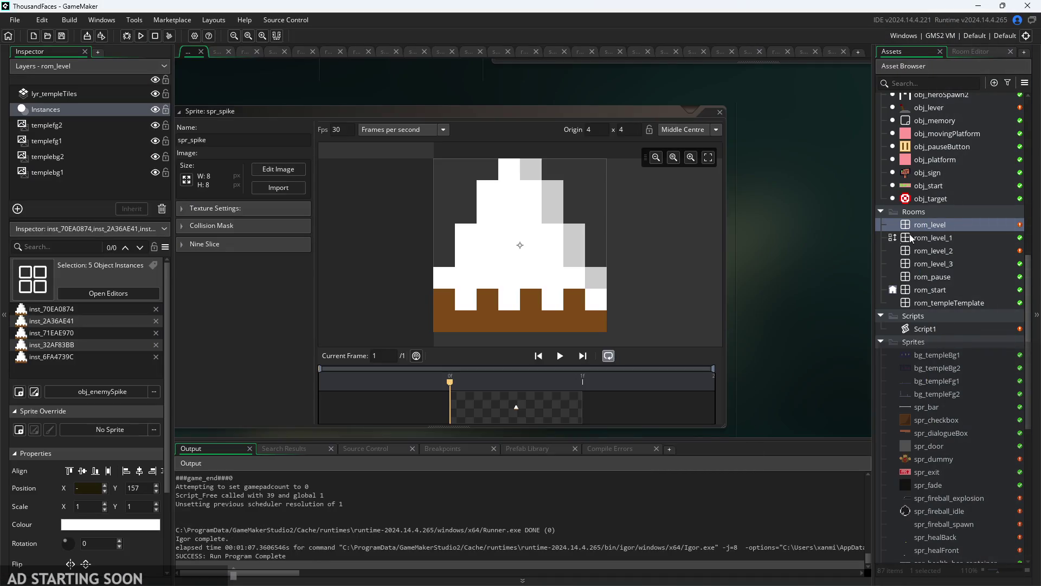
- Delete the dummy obj_enemyParent instance from rom_level
{"action": "double_click", "coordinate": [942, 223]}
{"action": "left_click", "coordinate": [539, 244]}
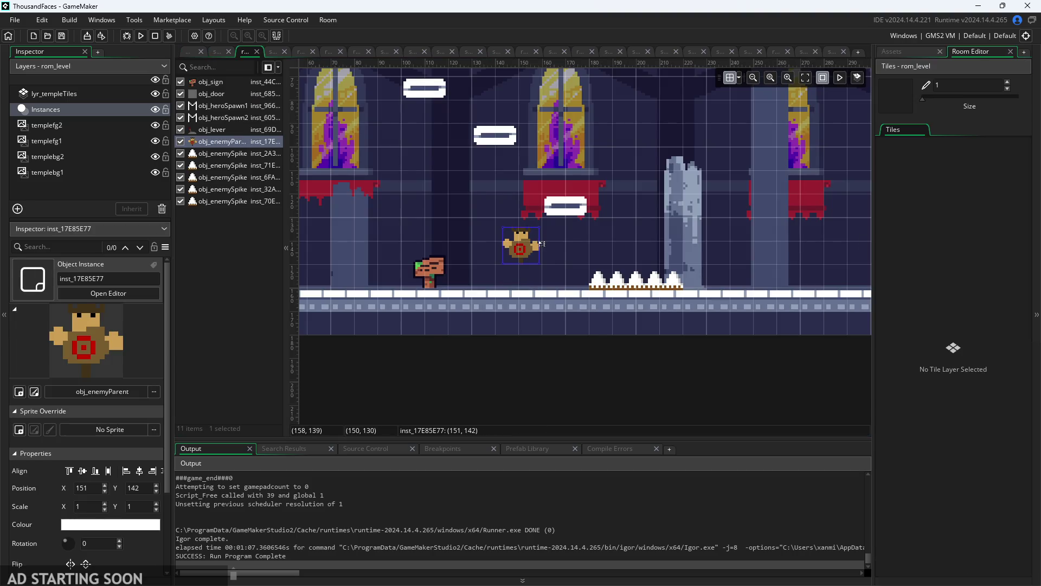
{"action": "key", "text": "Delete"}
- Review obj_hitboxEnemyParent and obj_hitboxEnemyRat step code, then open rom_level_3
{"action": "left_click", "coordinate": [903, 54]}
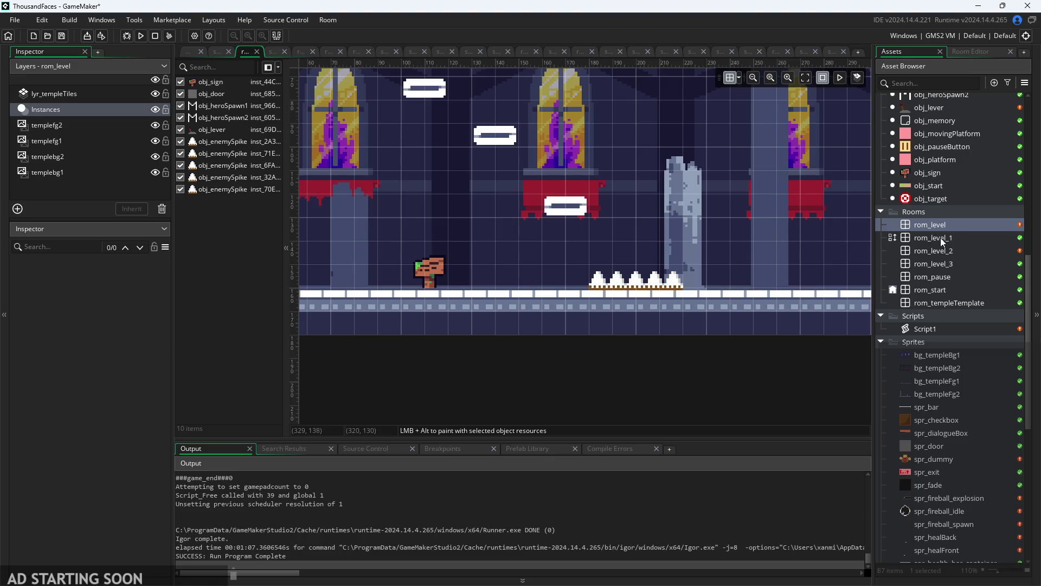
{"action": "scroll", "coordinate": [950, 198], "scroll_direction": "up", "scroll_amount": 5}
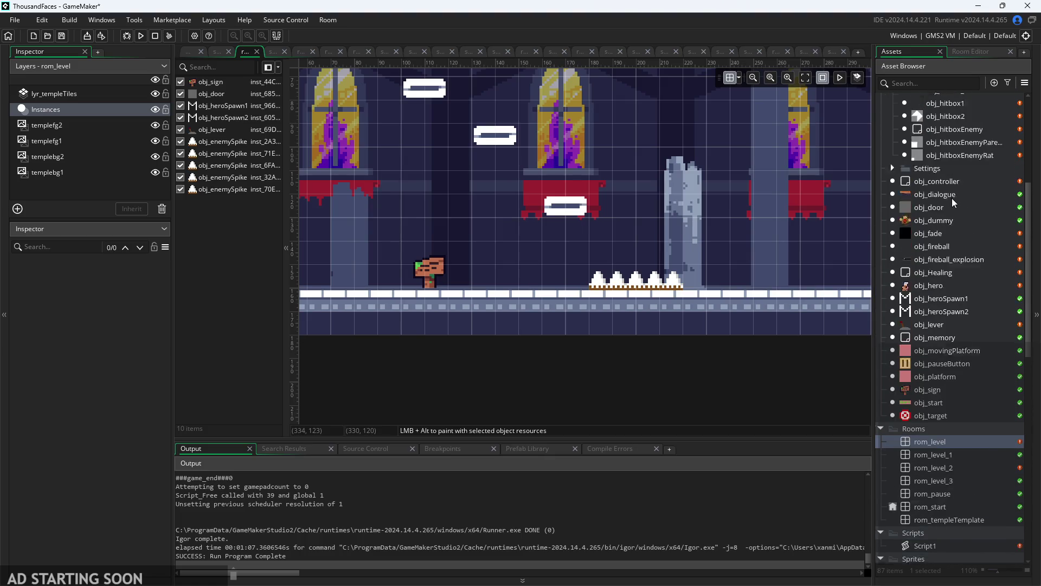
{"action": "scroll", "coordinate": [953, 202], "scroll_direction": "up", "scroll_amount": 3}
{"action": "left_click", "coordinate": [942, 275]}
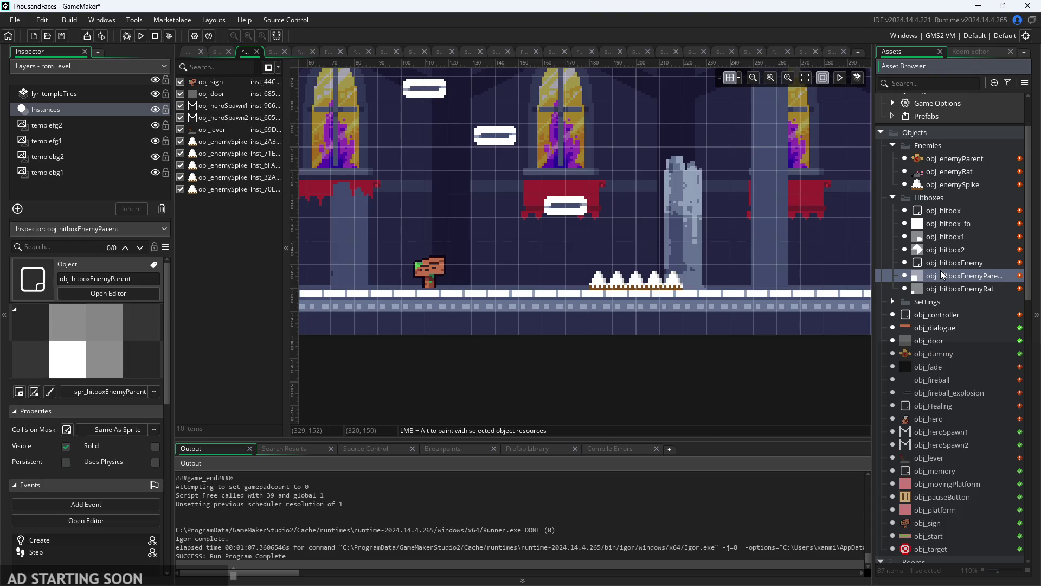
{"action": "double_click", "coordinate": [942, 275]}
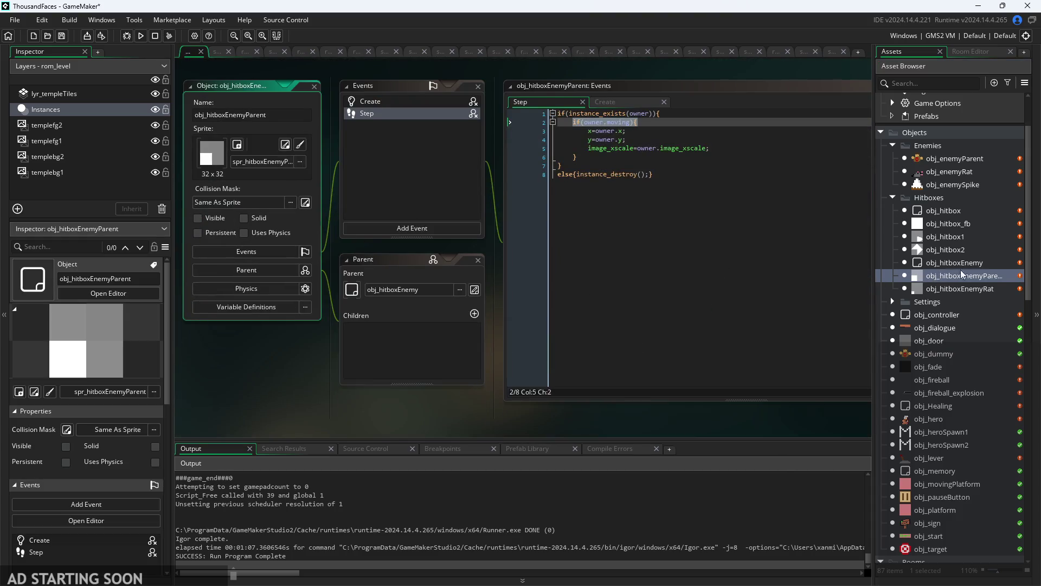
{"action": "double_click", "coordinate": [960, 289]}
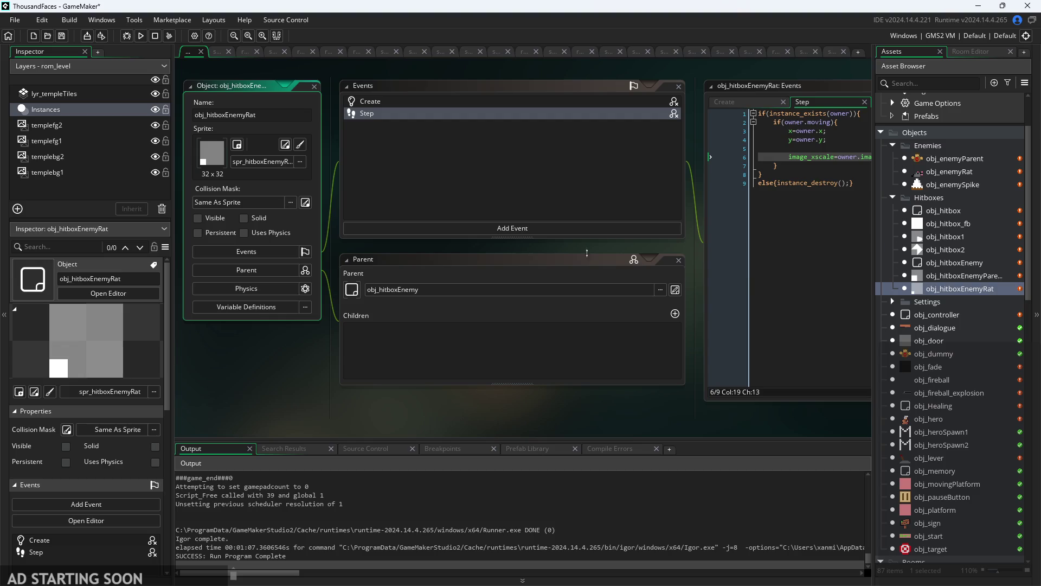
{"action": "scroll", "coordinate": [927, 368], "scroll_direction": "down", "scroll_amount": 10}
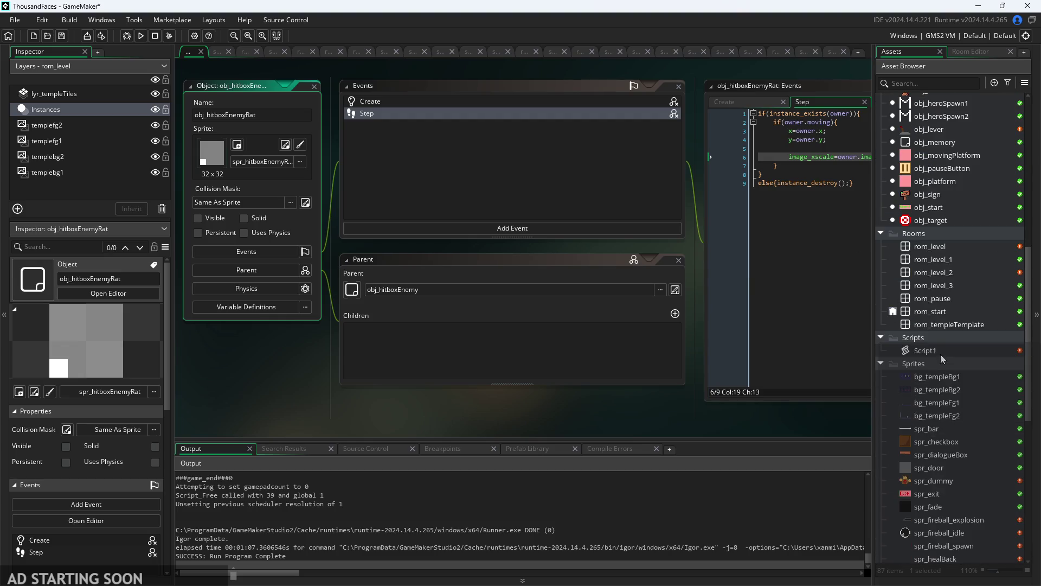
{"action": "double_click", "coordinate": [938, 285]}
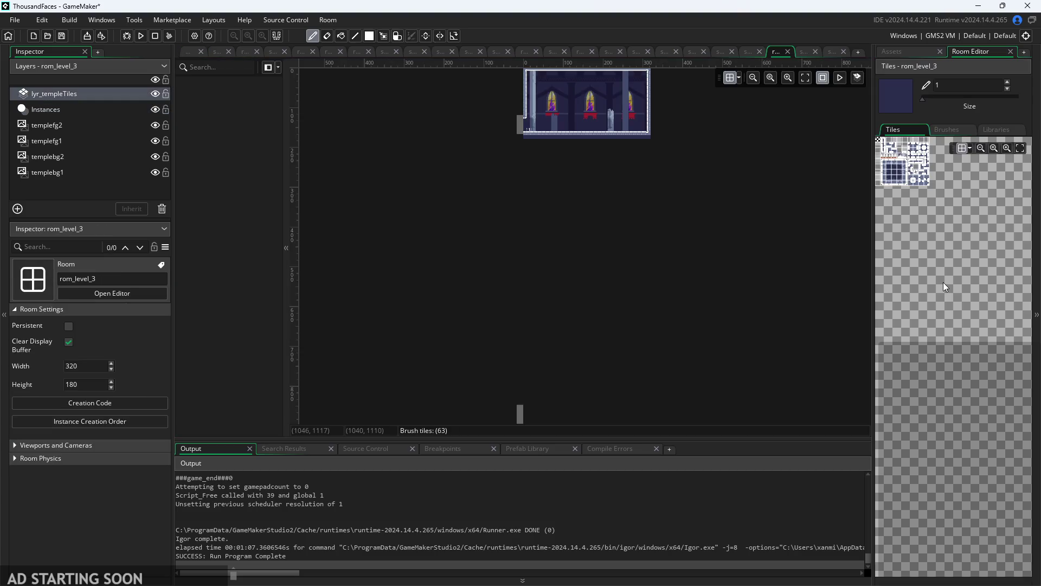
{"action": "scroll", "coordinate": [643, 152], "scroll_direction": "up", "scroll_amount": 5}
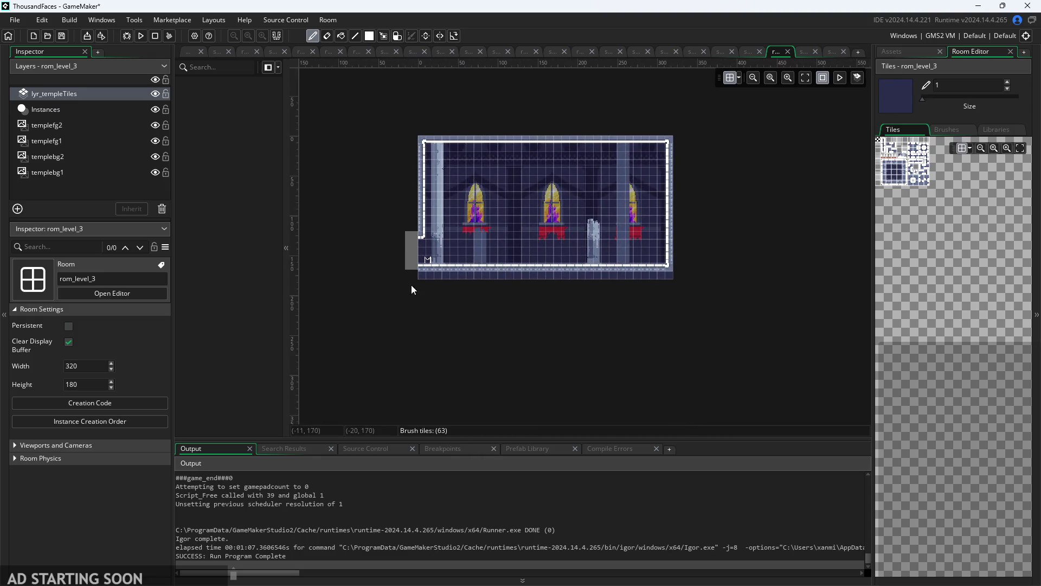
{"action": "left_click", "coordinate": [84, 107]}
{"action": "left_click", "coordinate": [405, 242]}
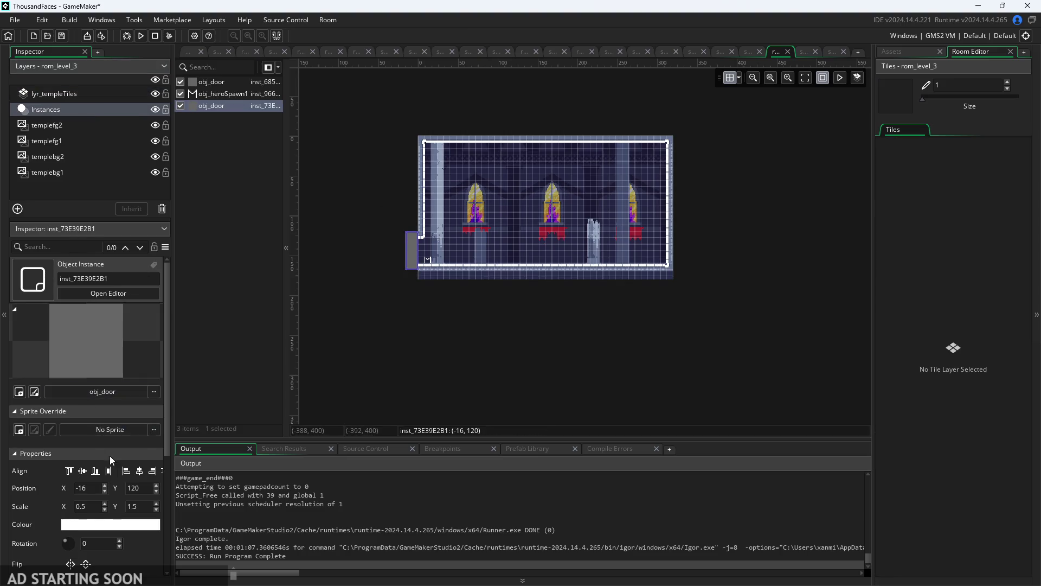
{"action": "scroll", "coordinate": [115, 504], "scroll_direction": "down", "scroll_amount": 3}
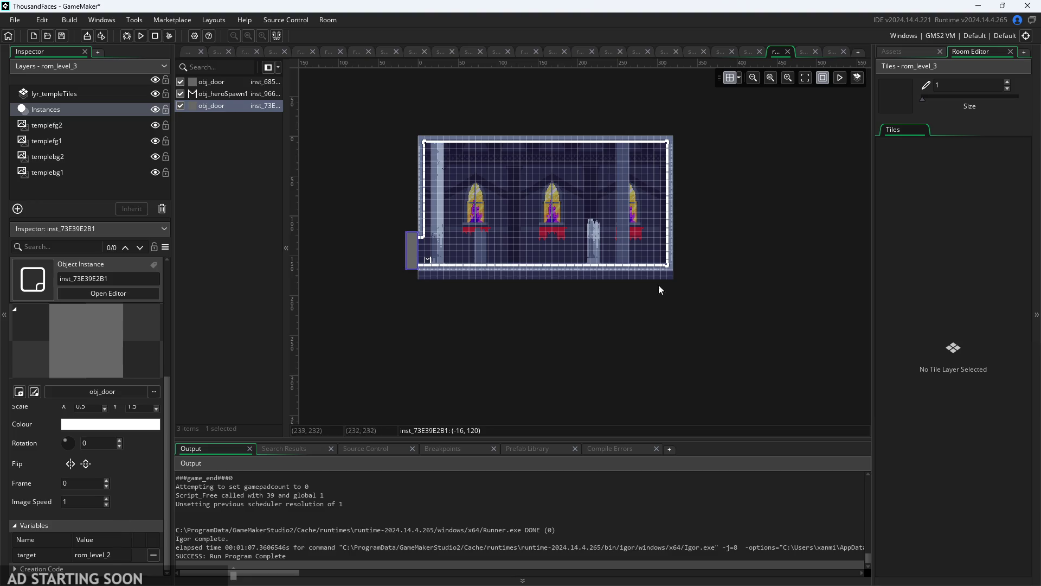
{"action": "left_click", "coordinate": [912, 52]}
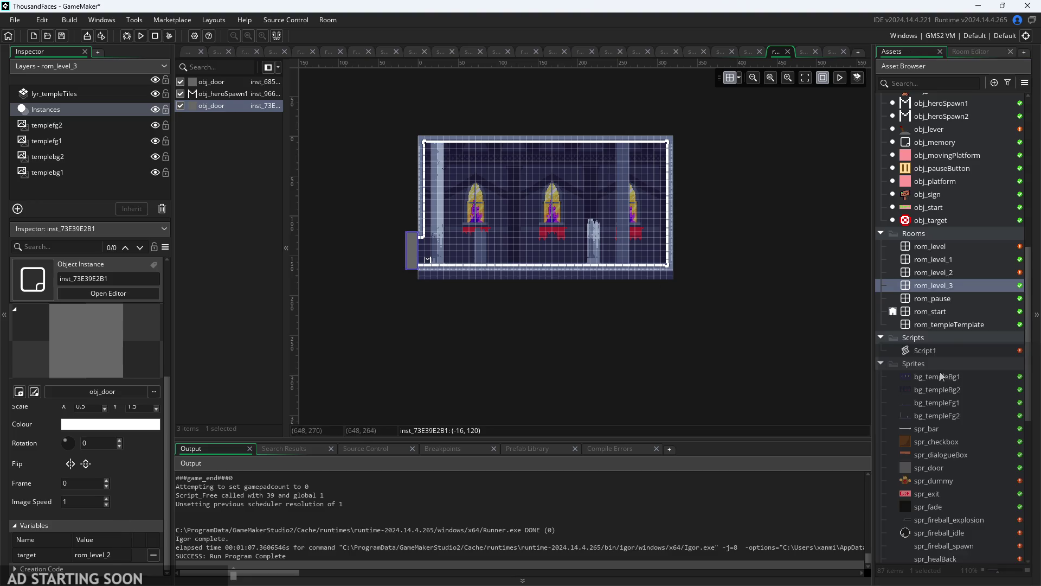
{"action": "double_click", "coordinate": [951, 273]}
{"action": "scroll", "coordinate": [762, 300], "scroll_direction": "down", "scroll_amount": 3}
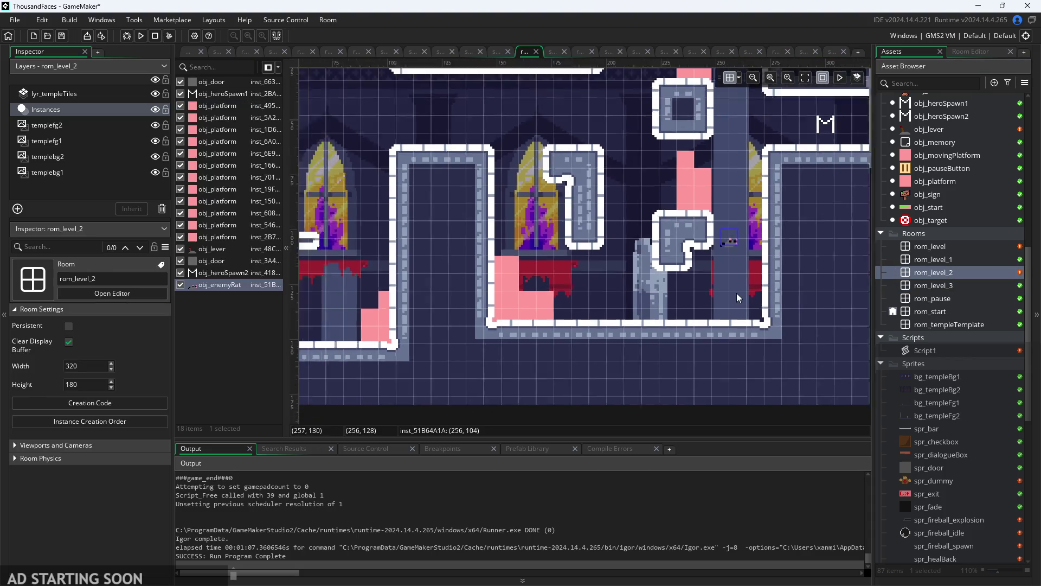
{"action": "left_click", "coordinate": [803, 218]}
{"action": "scroll", "coordinate": [105, 493], "scroll_direction": "down", "scroll_amount": 5}
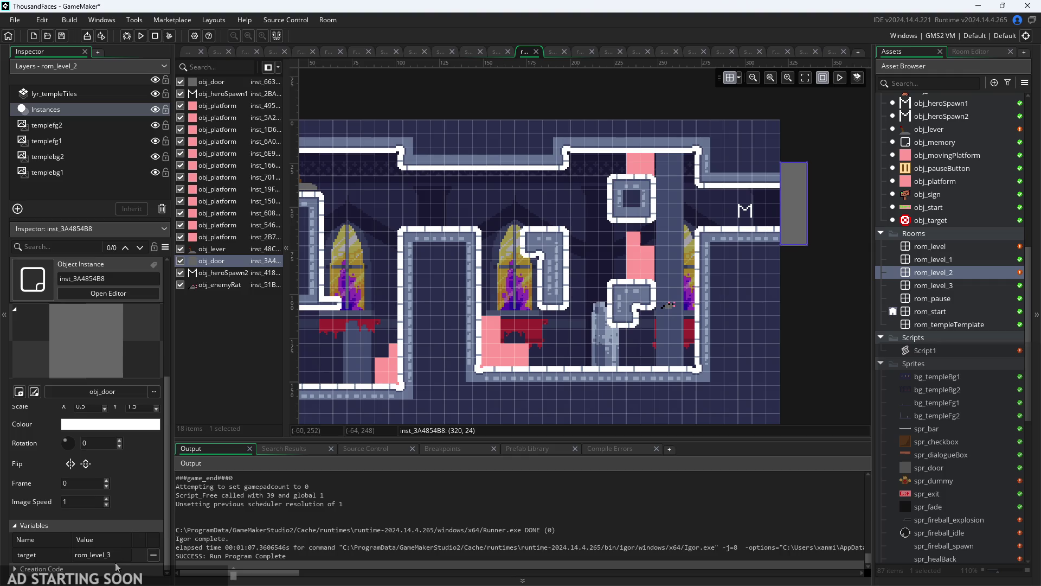
{"action": "left_click", "coordinate": [116, 567]}
{"action": "scroll", "coordinate": [94, 555], "scroll_direction": "down", "scroll_amount": 4}
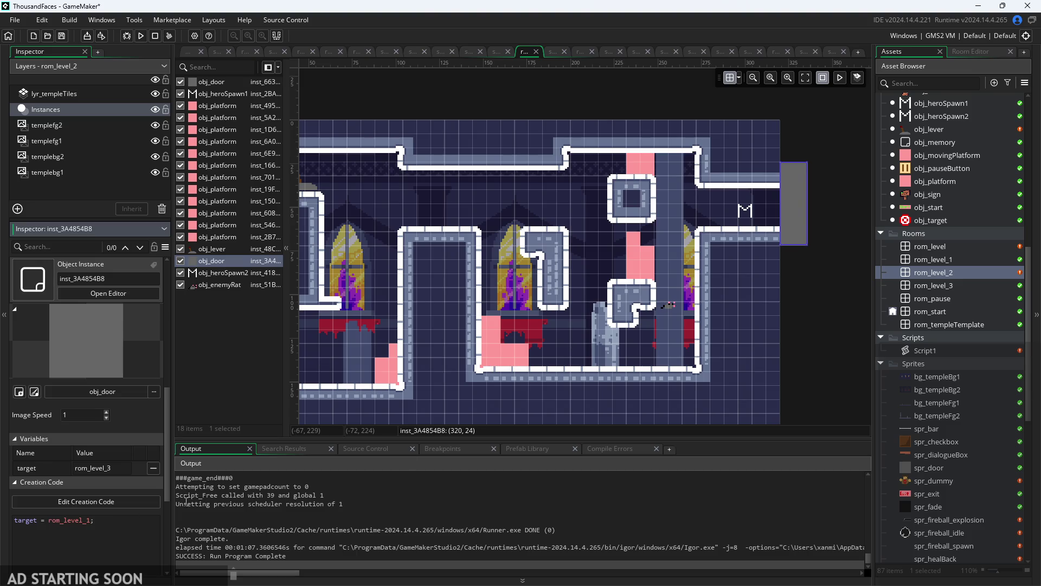
{"action": "scroll", "coordinate": [908, 216], "scroll_direction": "up", "scroll_amount": 3}
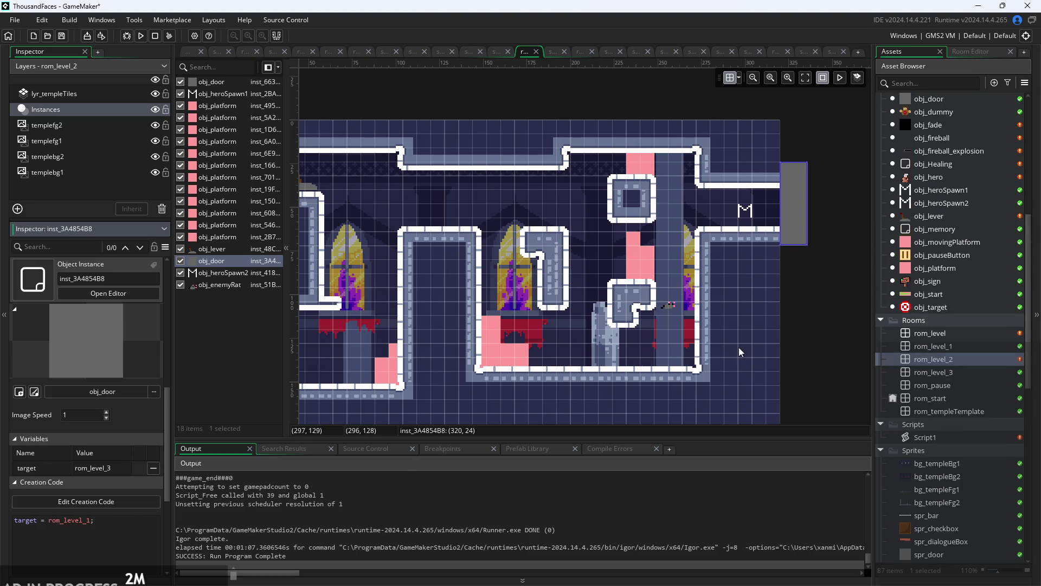
{"action": "left_click_drag", "start_coordinate": [143, 520], "coordinate": [2, 526]}
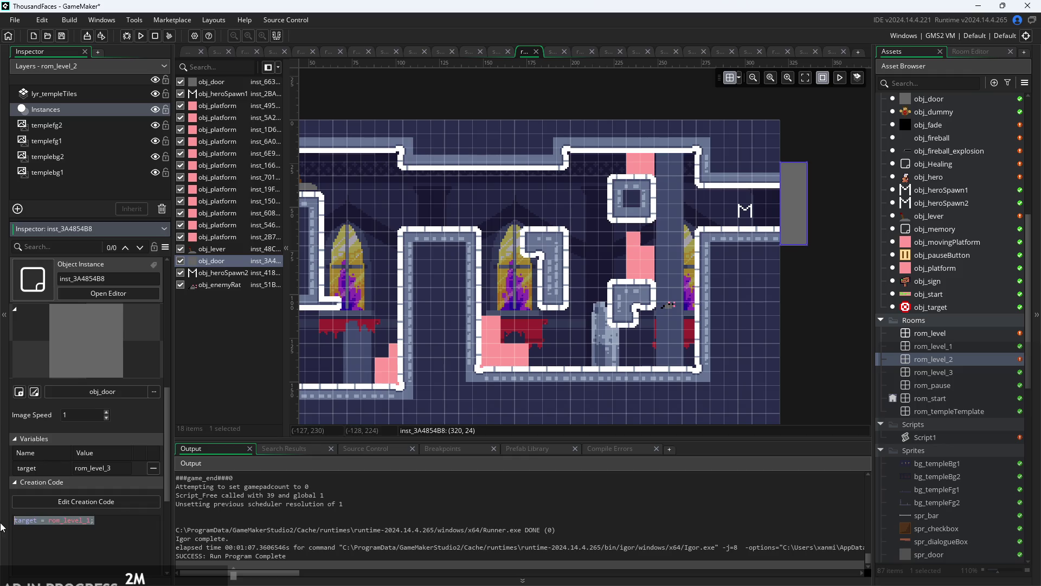
{"action": "double_click", "coordinate": [930, 372]}
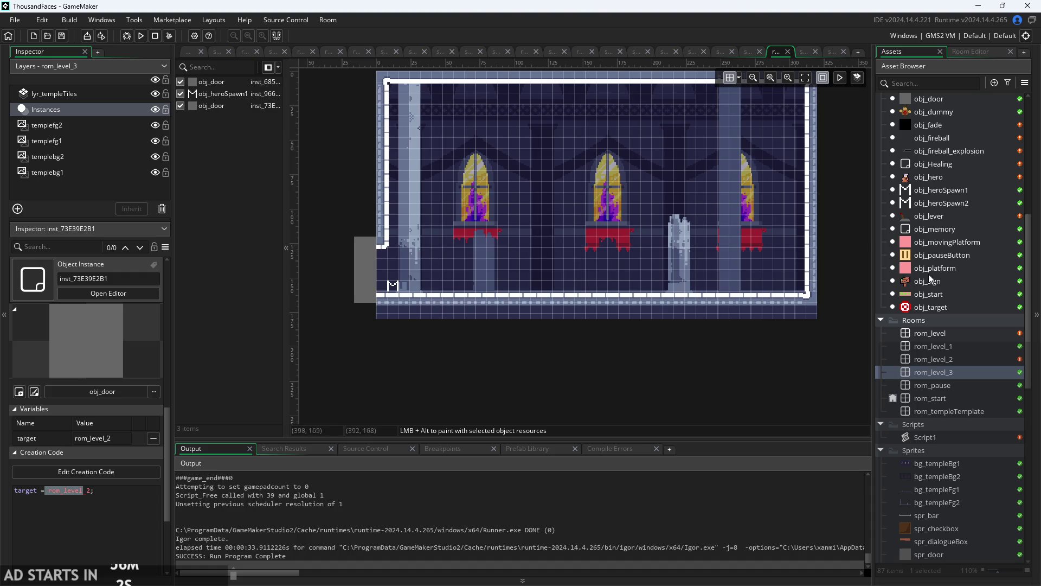
{"action": "scroll", "coordinate": [933, 230], "scroll_direction": "up", "scroll_amount": 3}
{"action": "scroll", "coordinate": [952, 217], "scroll_direction": "up", "scroll_amount": 2}
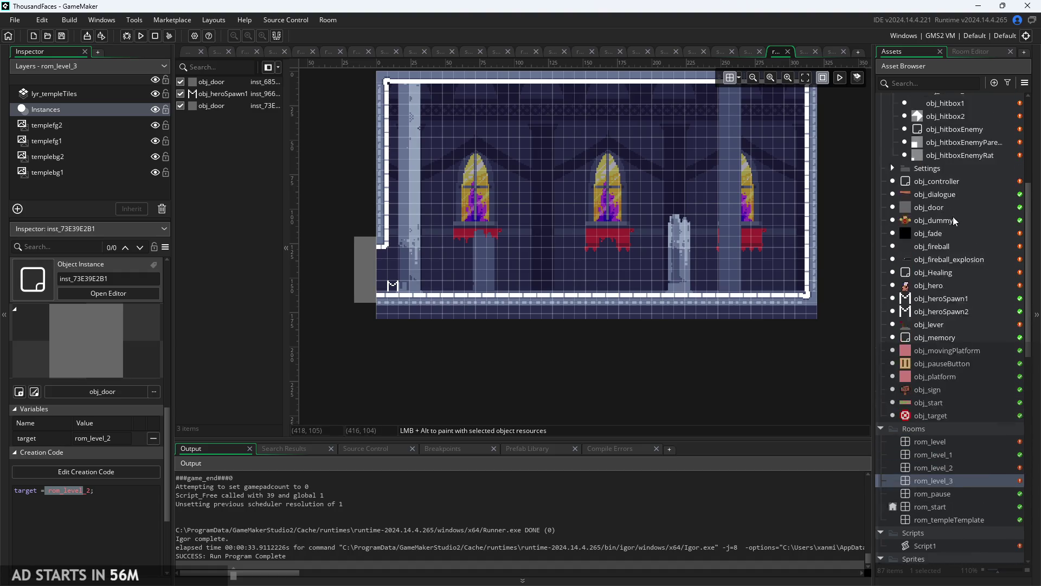
{"action": "scroll", "coordinate": [958, 198], "scroll_direction": "up", "scroll_amount": 3}
- Place an obj_enemyParent and an obj_enemyRat instance on the rom_level_3 floor
{"action": "mouse_move", "coordinate": [953, 159]}
{"action": "left_mouse_down"}
{"action": "mouse_move", "coordinate": [673, 227]}
{"action": "mouse_move", "coordinate": [573, 277]}
{"action": "mouse_move", "coordinate": [761, 265]}
{"action": "left_mouse_up"}
{"action": "scroll", "coordinate": [761, 265], "scroll_direction": "up", "scroll_amount": 2}
{"action": "mouse_move", "coordinate": [948, 171]}
{"action": "left_mouse_down"}
{"action": "mouse_move", "coordinate": [751, 264]}
{"action": "mouse_move", "coordinate": [759, 297]}
{"action": "left_mouse_up"}
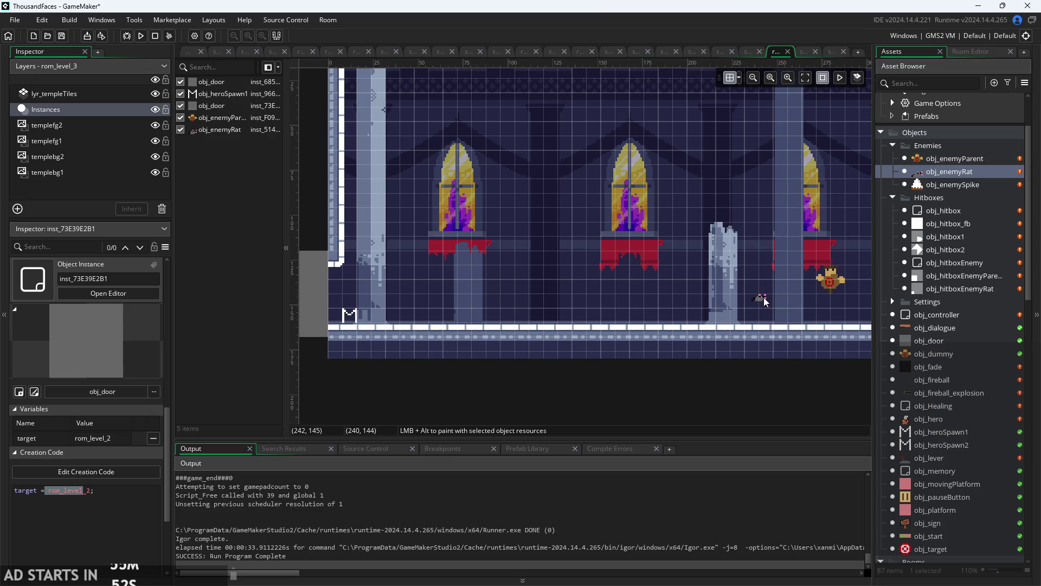
- Change grav from 0.01 to 0.1 in obj_enemyRat's Create event and save
{"action": "double_click", "coordinate": [941, 173]}
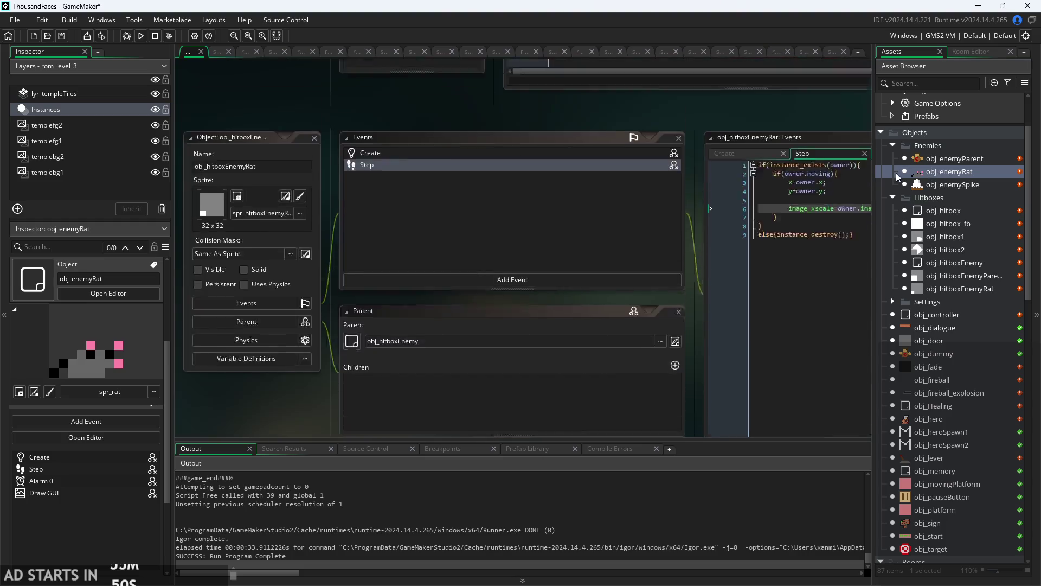
{"action": "left_click", "coordinate": [553, 103]}
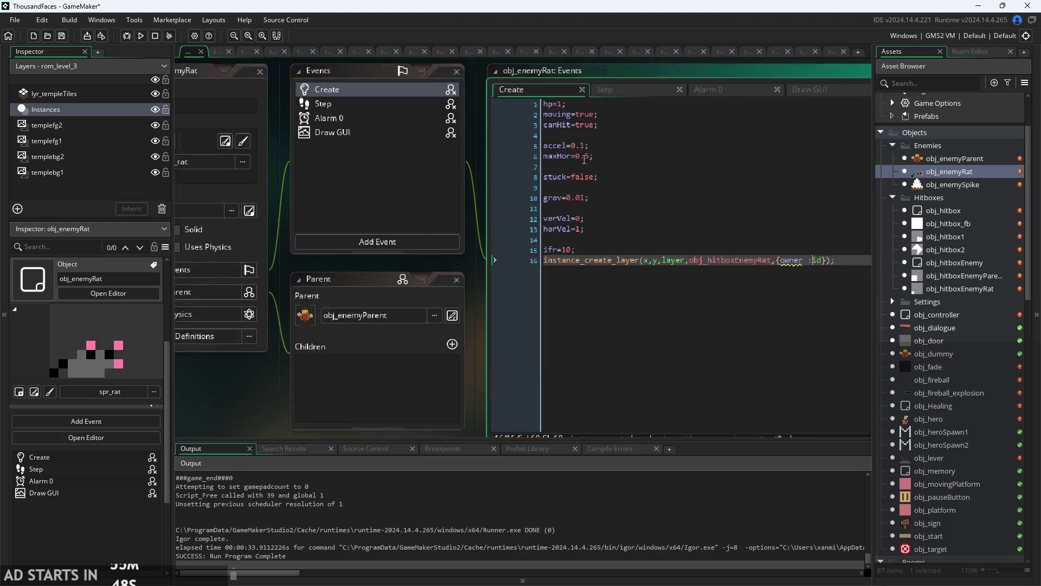
{"action": "left_click", "coordinate": [582, 209]}
{"action": "key", "text": "BackSpace"}
{"action": "type", "text": "1"}
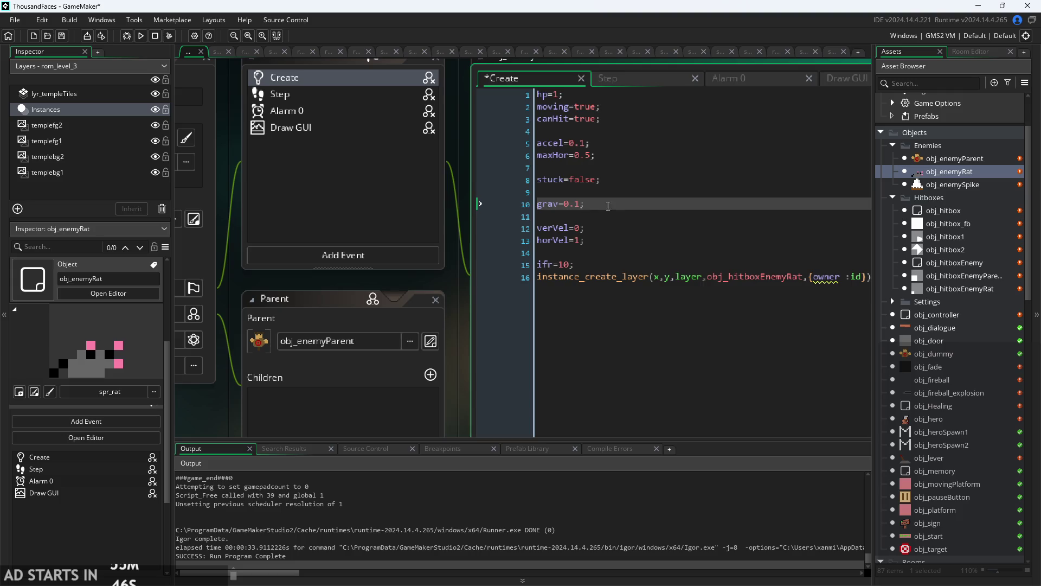
{"action": "key", "text": "ctrl+s"}
{"action": "double_click", "coordinate": [935, 159]}
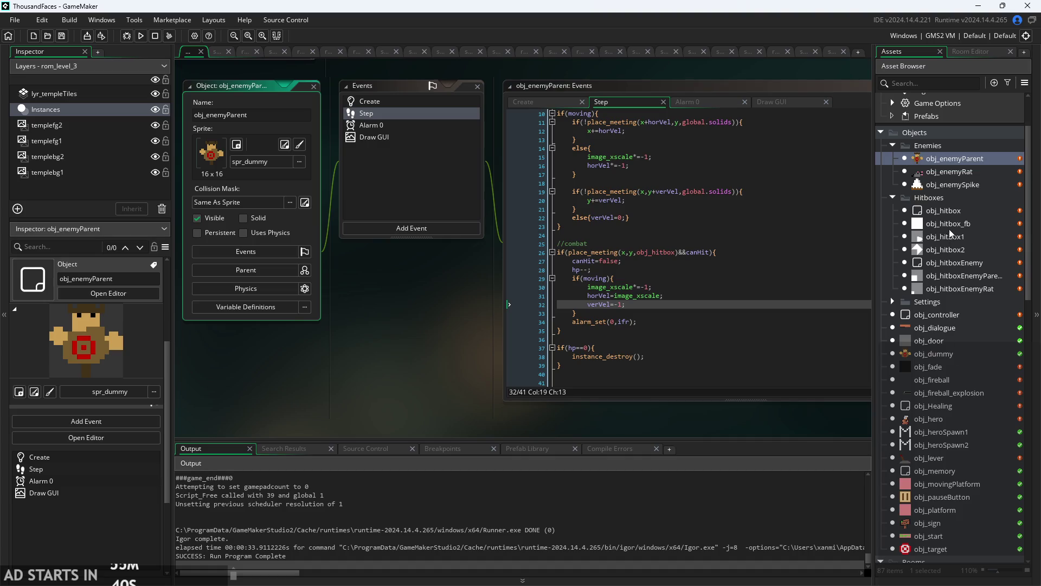
{"action": "scroll", "coordinate": [955, 383], "scroll_direction": "down", "scroll_amount": 4}
- Open rom_level and locate obj_enemyParent in the asset list
{"action": "double_click", "coordinate": [951, 421]}
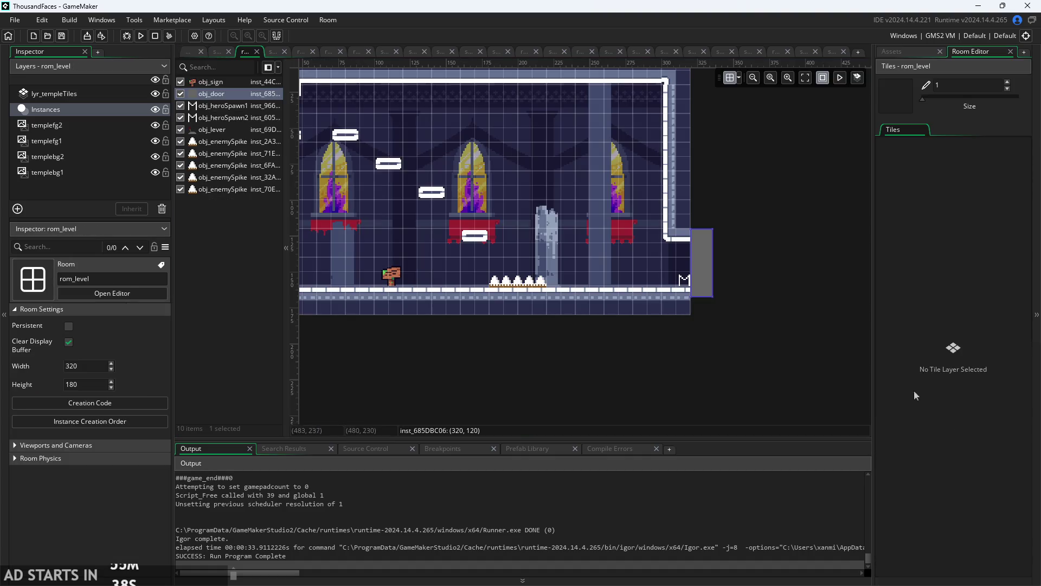
{"action": "left_click", "coordinate": [717, 283]}
{"action": "left_click", "coordinate": [892, 52]}
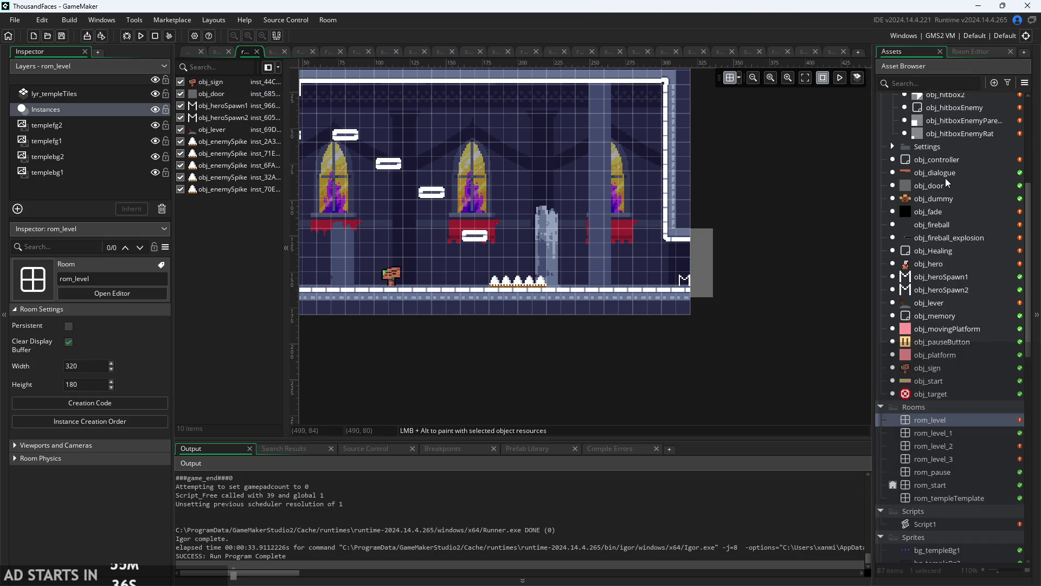
{"action": "left_click", "coordinate": [928, 199]}
{"action": "scroll", "coordinate": [931, 217], "scroll_direction": "up", "scroll_amount": 5}
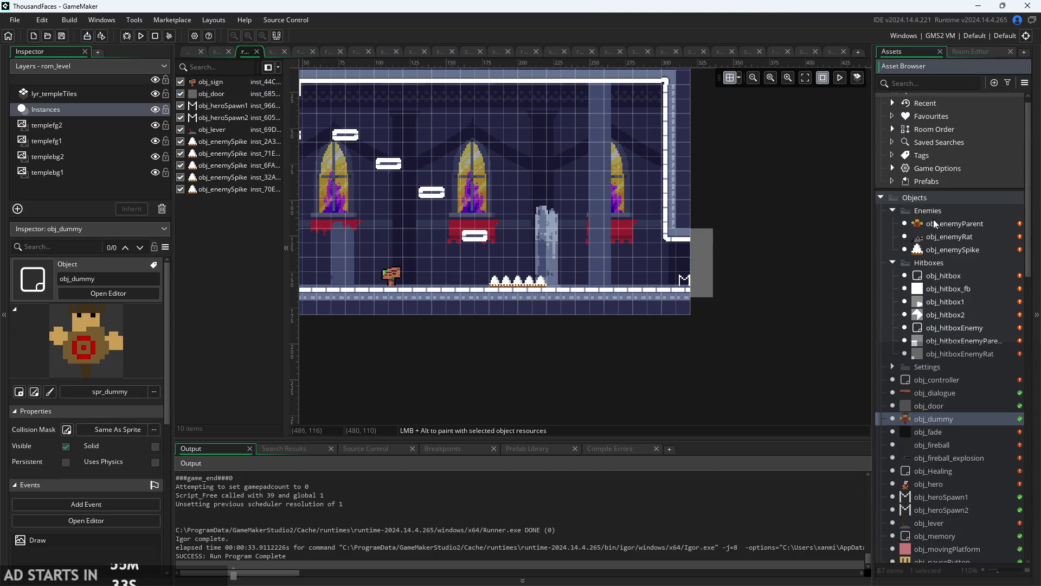
{"action": "left_click", "coordinate": [928, 224]}
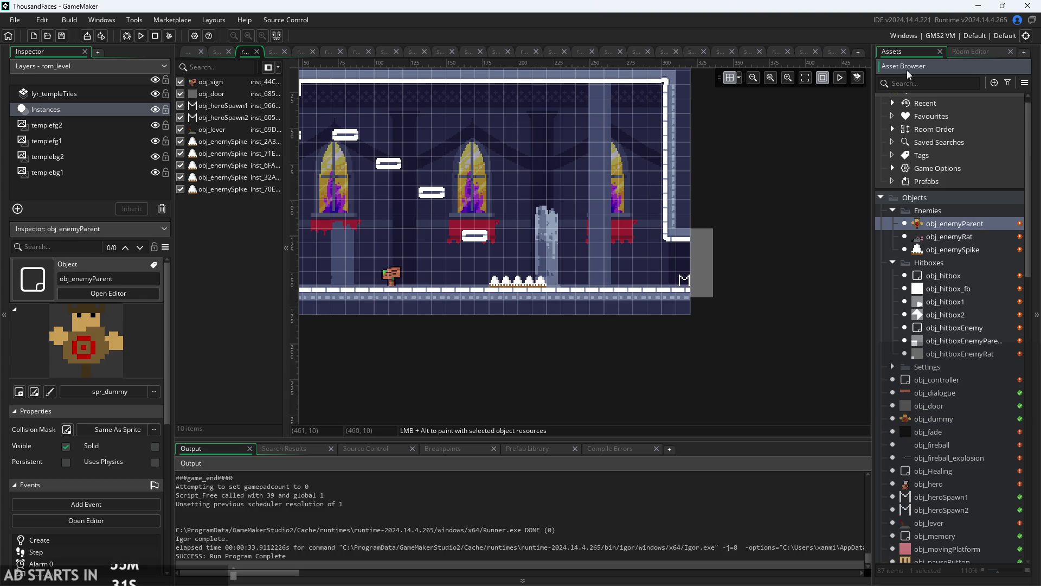
{"action": "left_click", "coordinate": [968, 52]}
{"action": "left_click", "coordinate": [903, 52]}
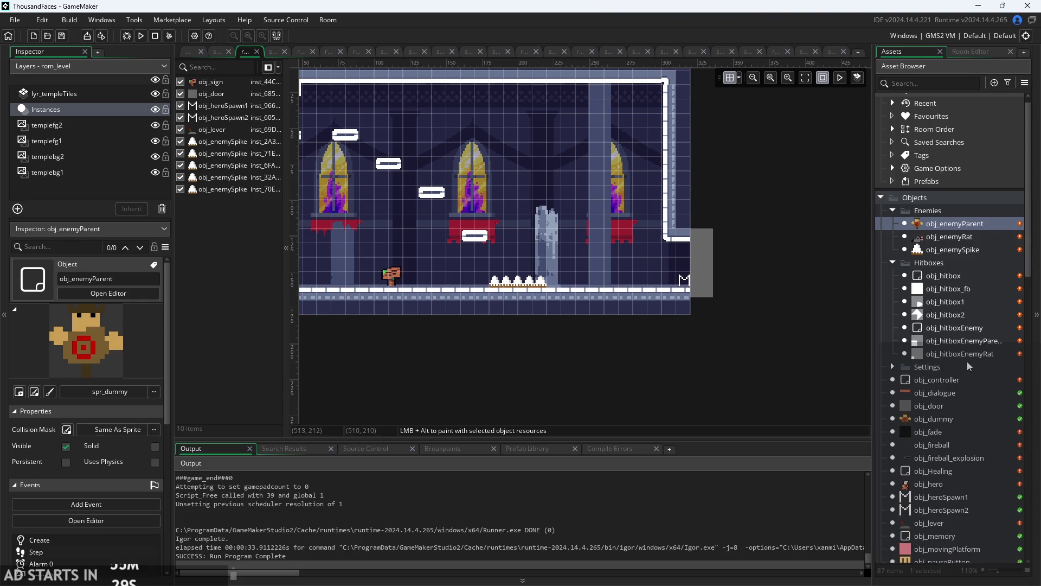
{"action": "scroll", "coordinate": [959, 388], "scroll_direction": "down", "scroll_amount": 5}
- Drop a second obj_enemyParent left of the pillar in rom_level_3 at X 192, Y 144
{"action": "double_click", "coordinate": [944, 439]}
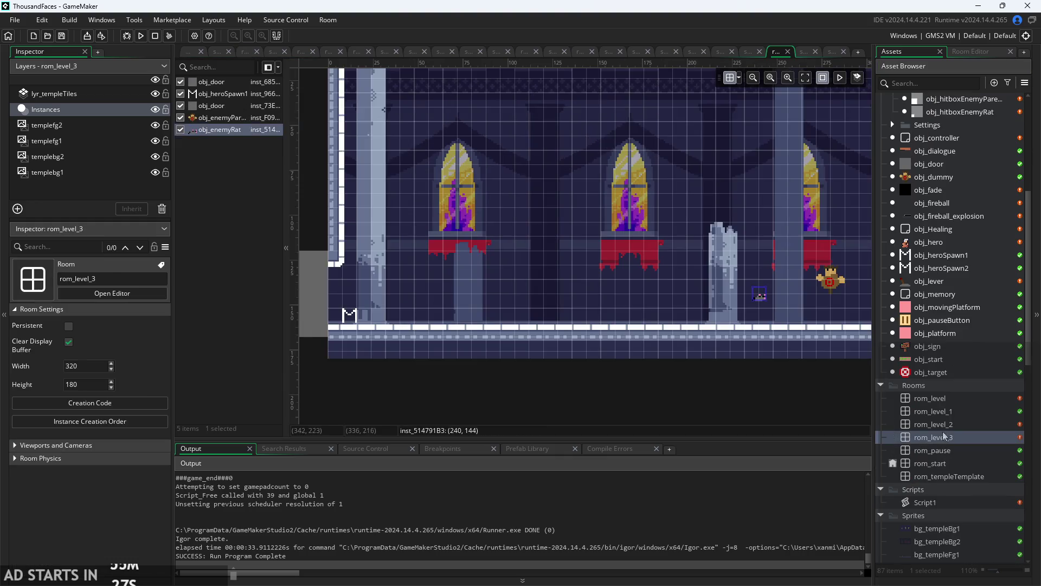
{"action": "left_click", "coordinate": [967, 52]}
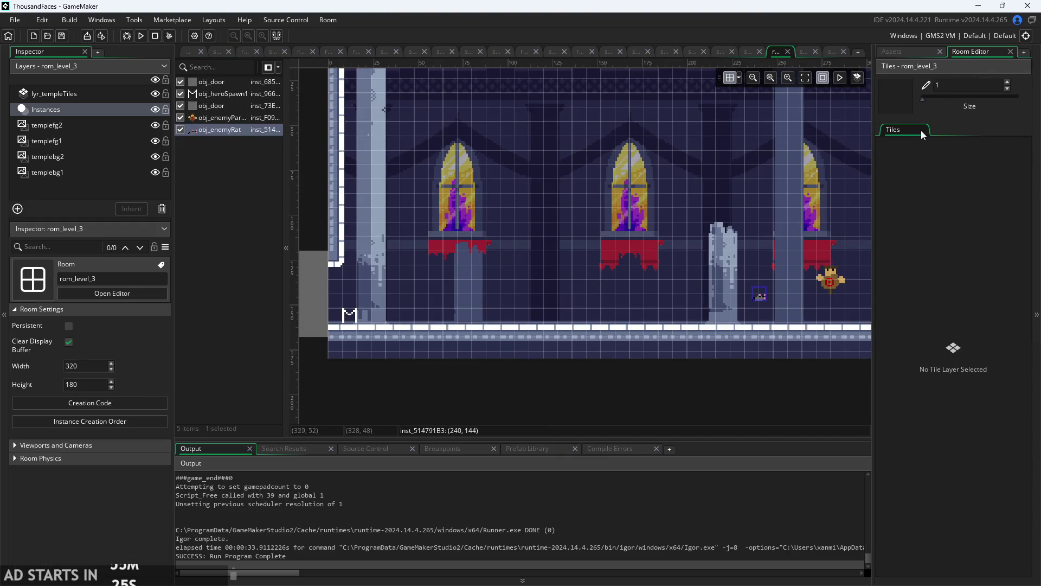
{"action": "left_click", "coordinate": [896, 54]}
{"action": "scroll", "coordinate": [937, 234], "scroll_direction": "up", "scroll_amount": 1}
{"action": "scroll", "coordinate": [937, 234], "scroll_direction": "up", "scroll_amount": 4}
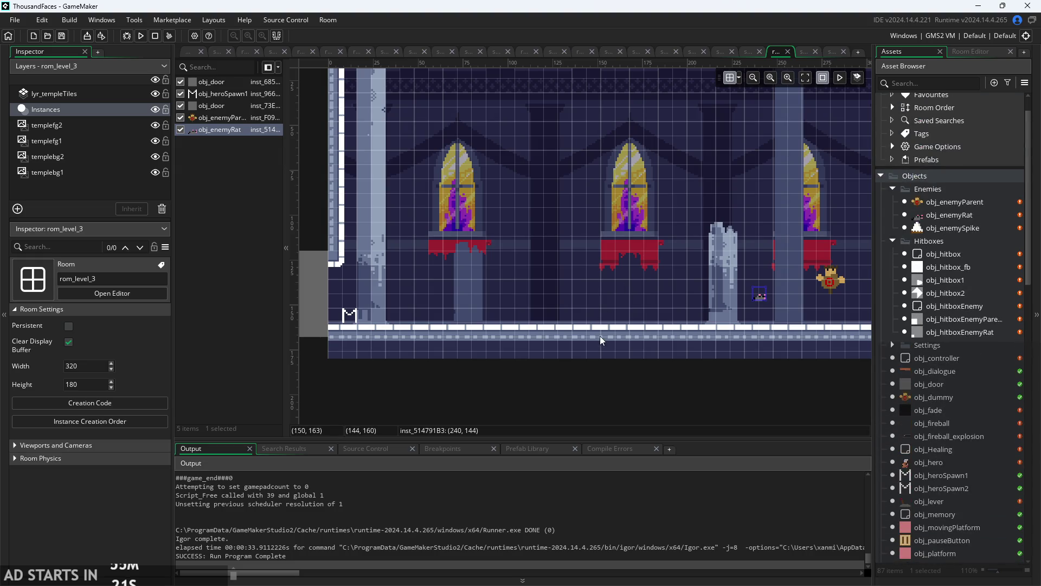
{"action": "scroll", "coordinate": [612, 334], "scroll_direction": "down", "scroll_amount": 4}
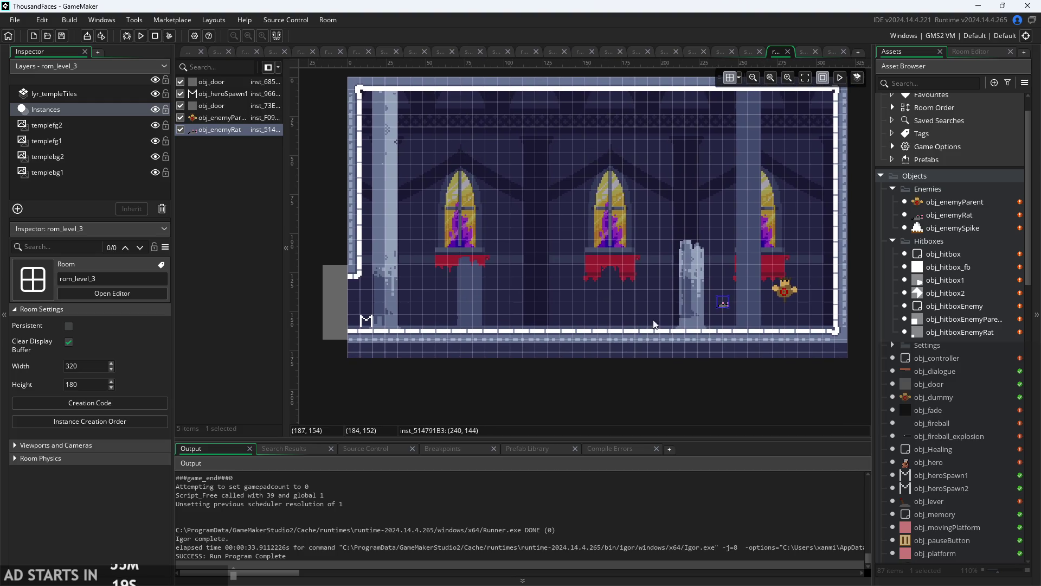
{"action": "mouse_move", "coordinate": [930, 202]}
{"action": "left_mouse_down"}
{"action": "mouse_move", "coordinate": [559, 304]}
{"action": "mouse_move", "coordinate": [586, 290]}
{"action": "mouse_move", "coordinate": [652, 313]}
{"action": "left_mouse_up"}
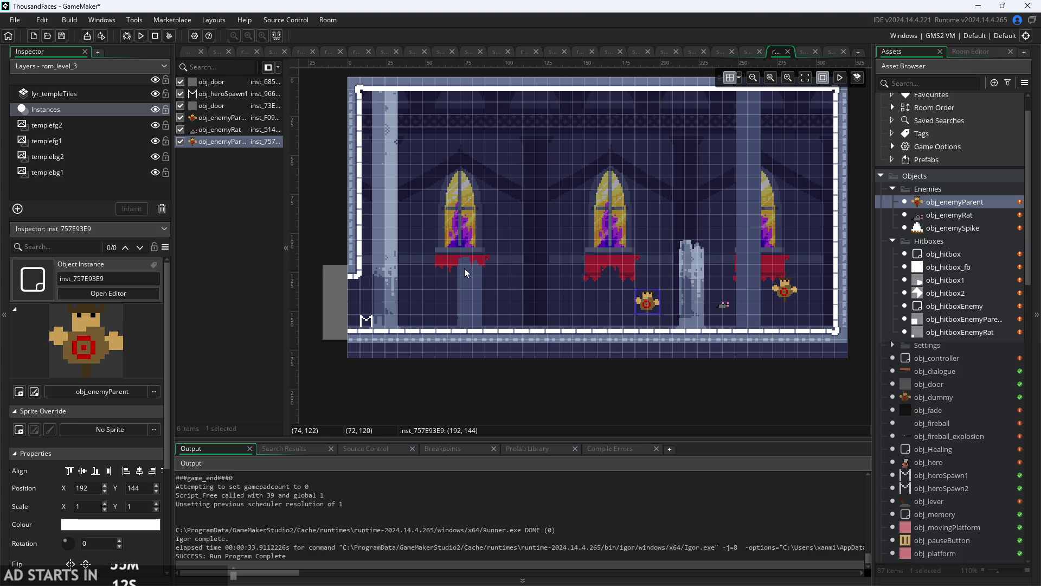
{"action": "left_click", "coordinate": [939, 207]}
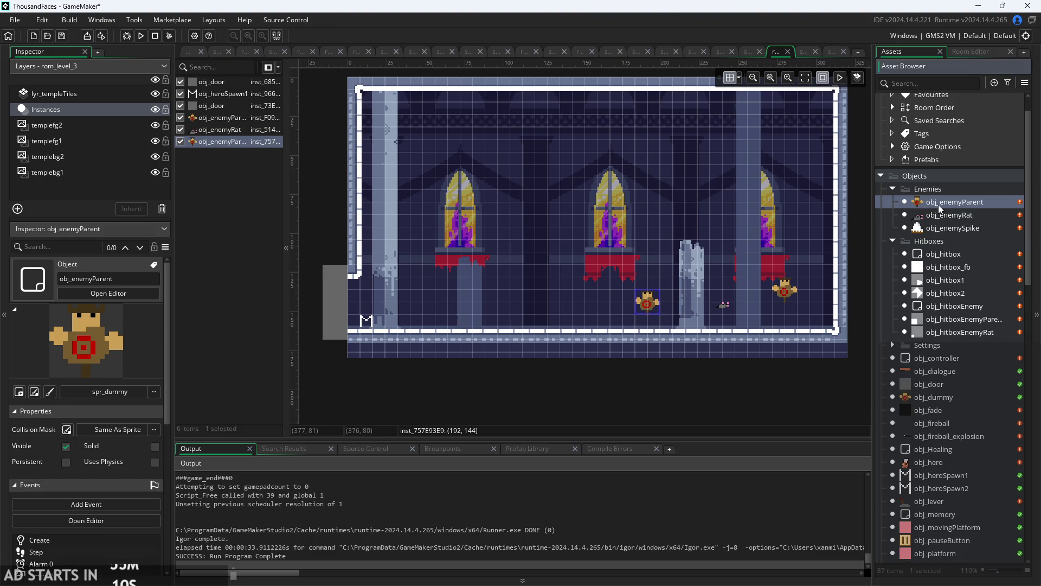
- In obj_enemyParent's Step event, start a second negated condition after line 11's wall check
{"action": "double_click", "coordinate": [1006, 206]}
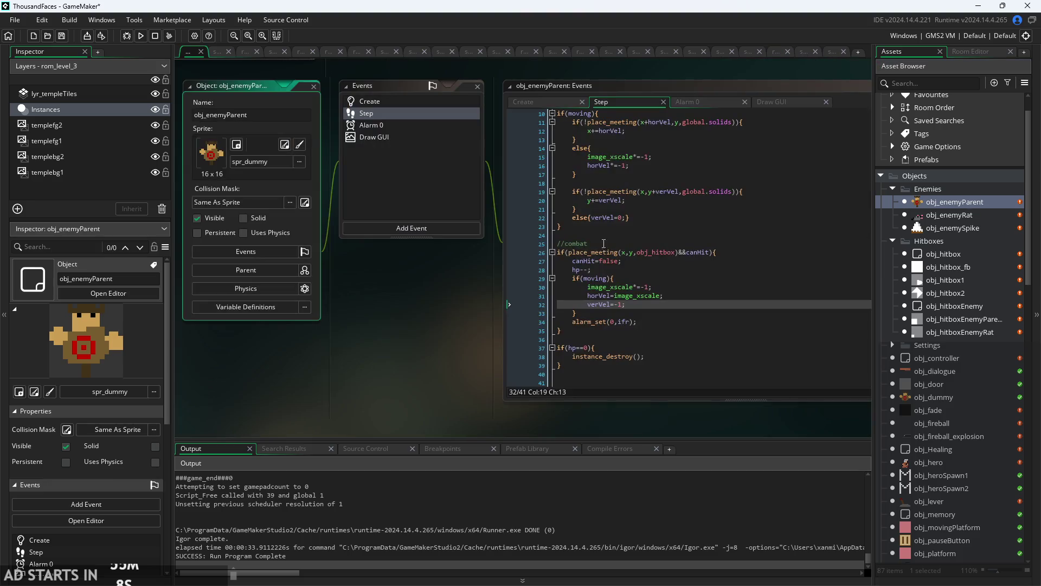
{"action": "scroll", "coordinate": [564, 227], "scroll_direction": "up", "scroll_amount": 1, "text": "ctrl"}
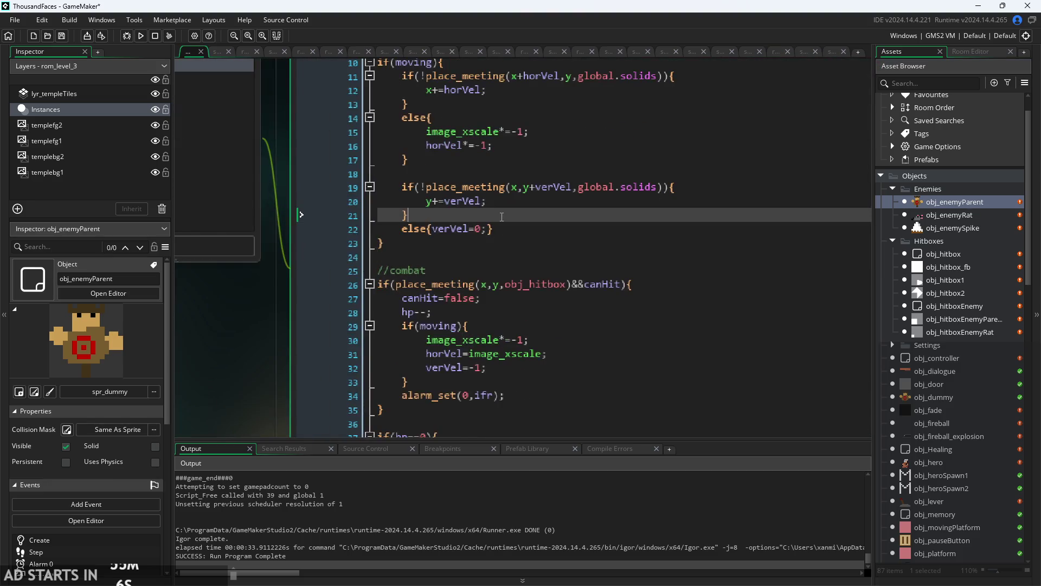
{"action": "scroll", "coordinate": [502, 216], "scroll_direction": "up", "scroll_amount": 2}
{"action": "left_click", "coordinate": [624, 181]}
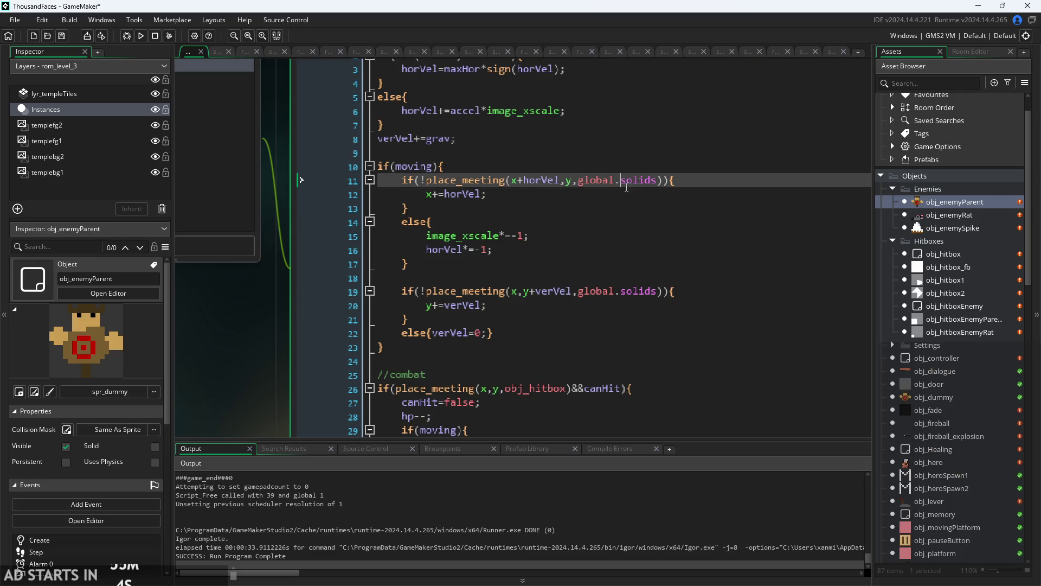
{"action": "left_click", "coordinate": [665, 184]}
{"action": "type", "text": "&&"}
{"action": "type", "text": "!"}
{"action": "key", "text": "BackSpace"}
{"action": "type", "text": "!("}
- Add the room-edge test x+horVel<0||x+horVel>room_width to the line 11 condition
{"action": "scroll", "coordinate": [668, 195], "scroll_direction": "up", "scroll_amount": 2, "text": "ctrl"}
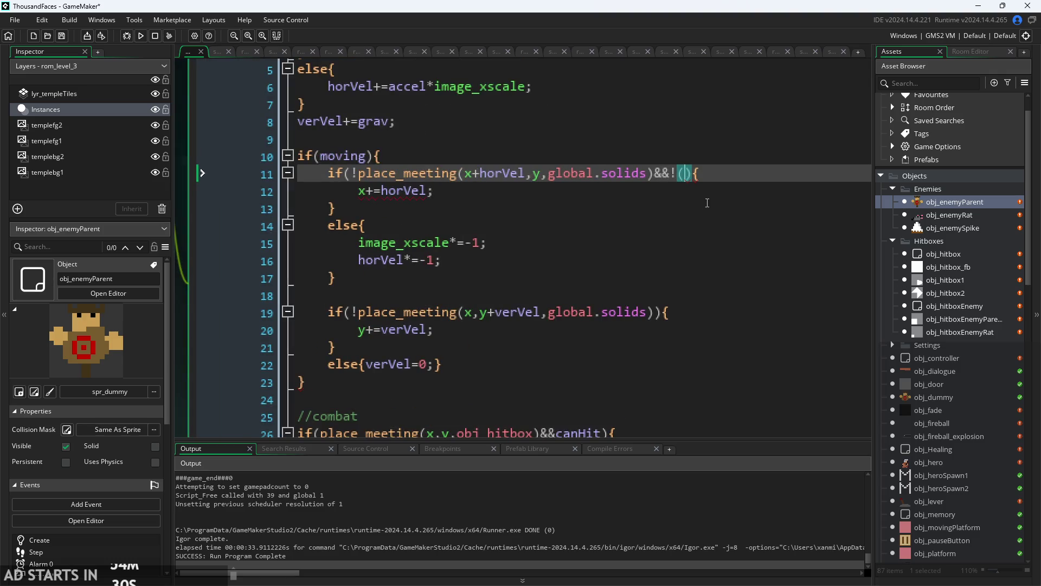
{"action": "scroll", "coordinate": [723, 201], "scroll_direction": "down", "scroll_amount": 1, "text": "ctrl"}
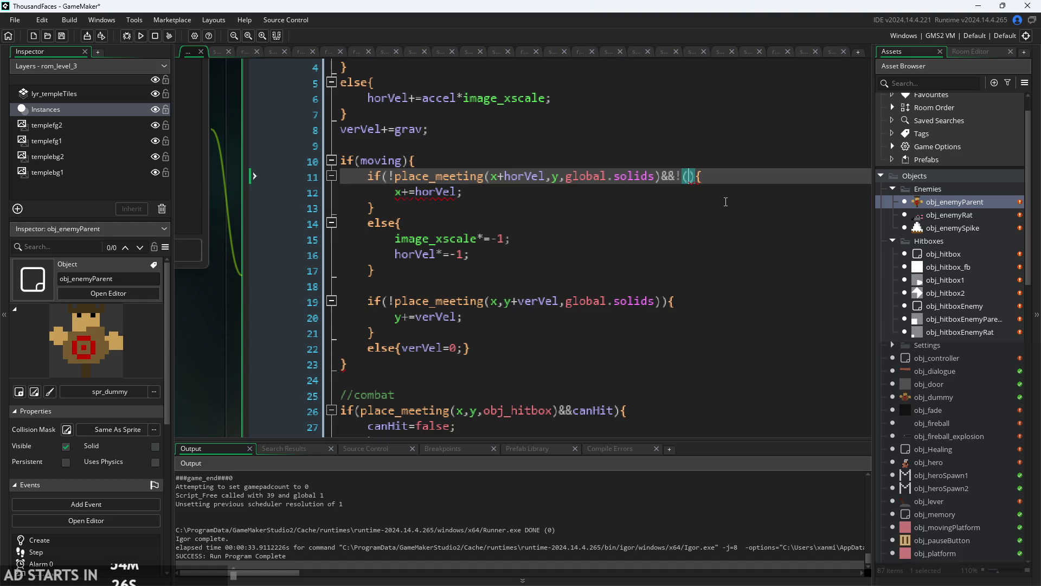
{"action": "type", "text": "x+horVel"}
{"action": "type", "text": "<0"}
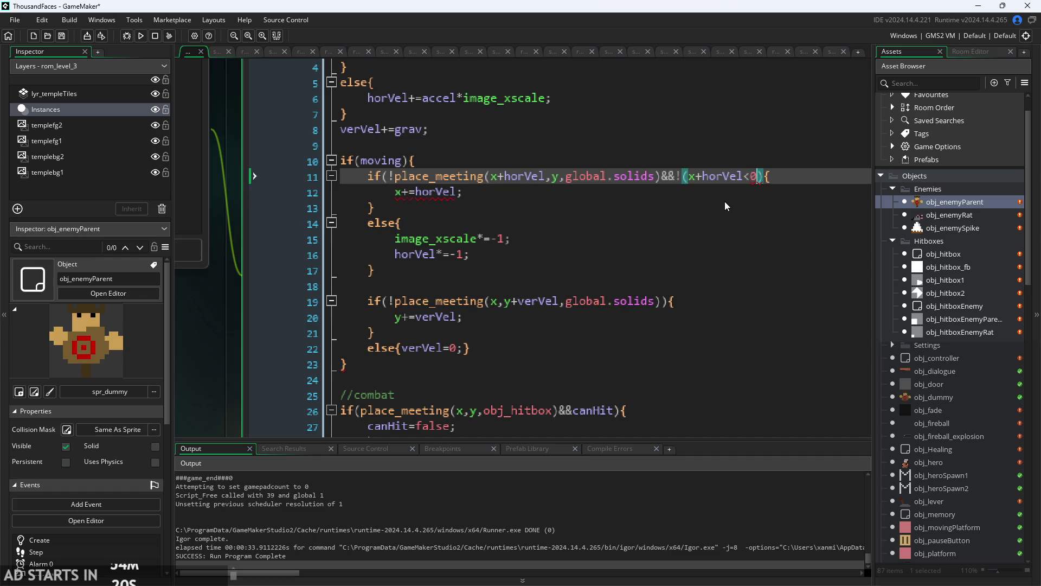
{"action": "type", "text": "||"}
{"action": "type", "text": "x+h"}
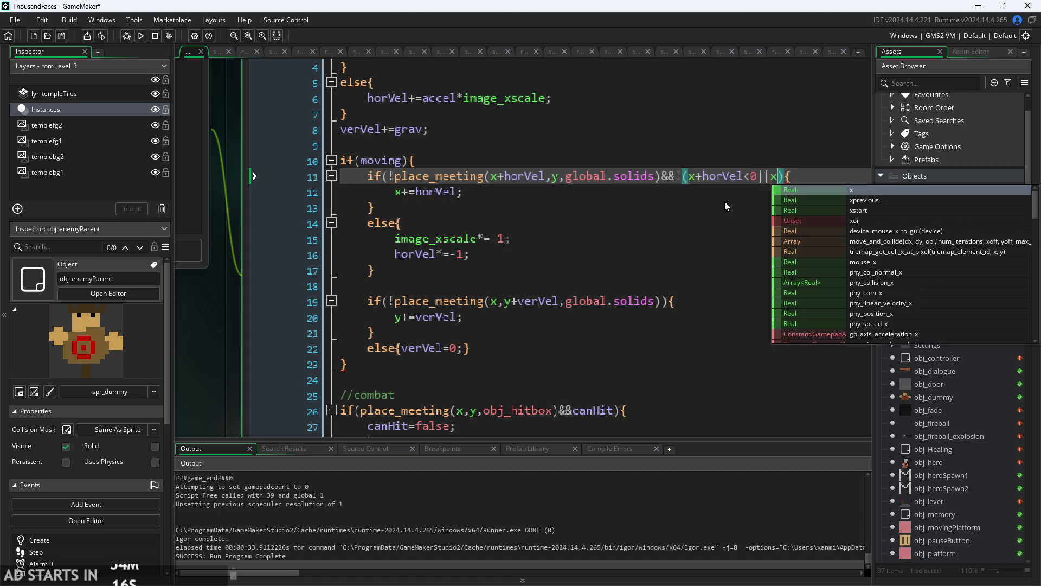
{"action": "key", "text": "Return"}
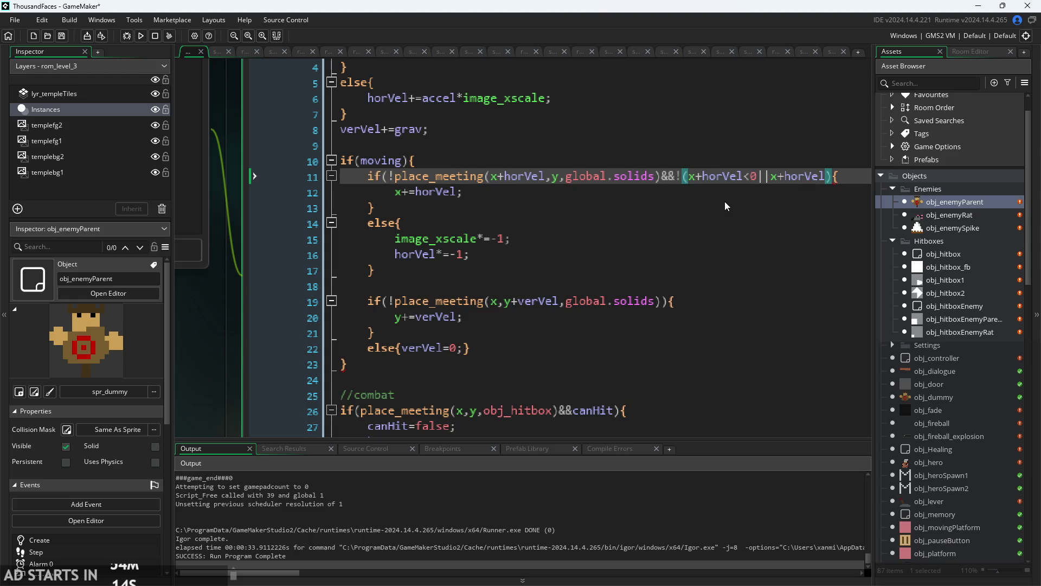
{"action": "type", "text": ">r"}
{"action": "key", "text": "Escape"}
{"action": "type", "text": "room_width"}
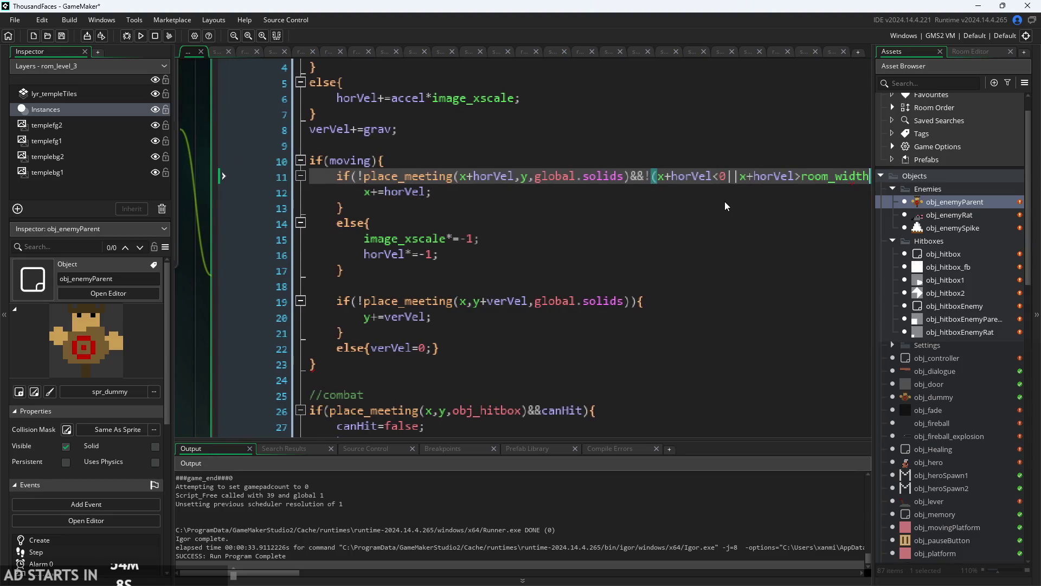
{"action": "key", "text": "Right"}
{"action": "key", "text": "Right"}
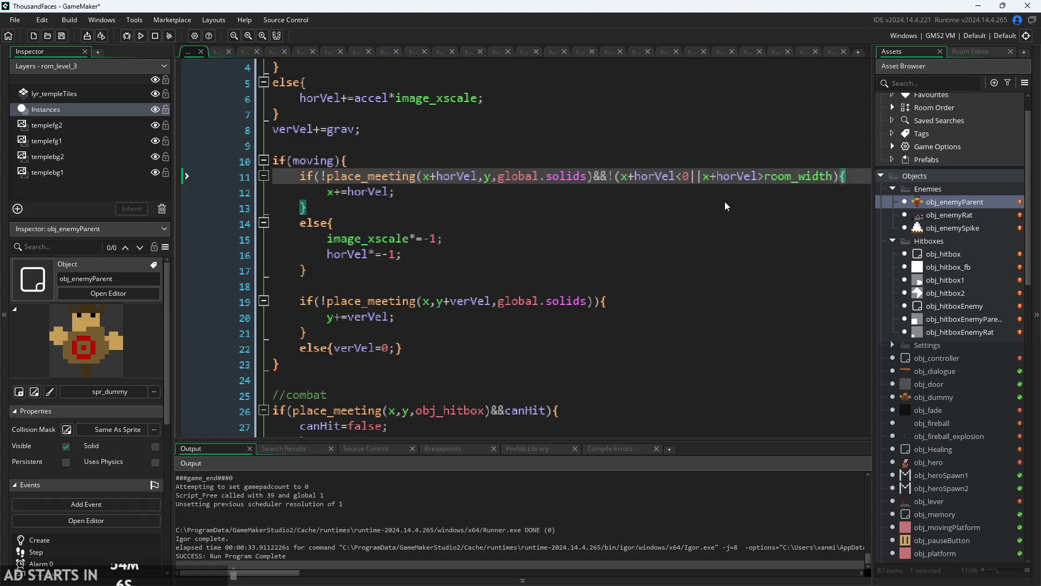
- Join both checks with || under one negation, if(!(place_meeting(...)||...)), and run the game
{"action": "scroll", "coordinate": [665, 225], "scroll_direction": "down", "scroll_amount": 2}
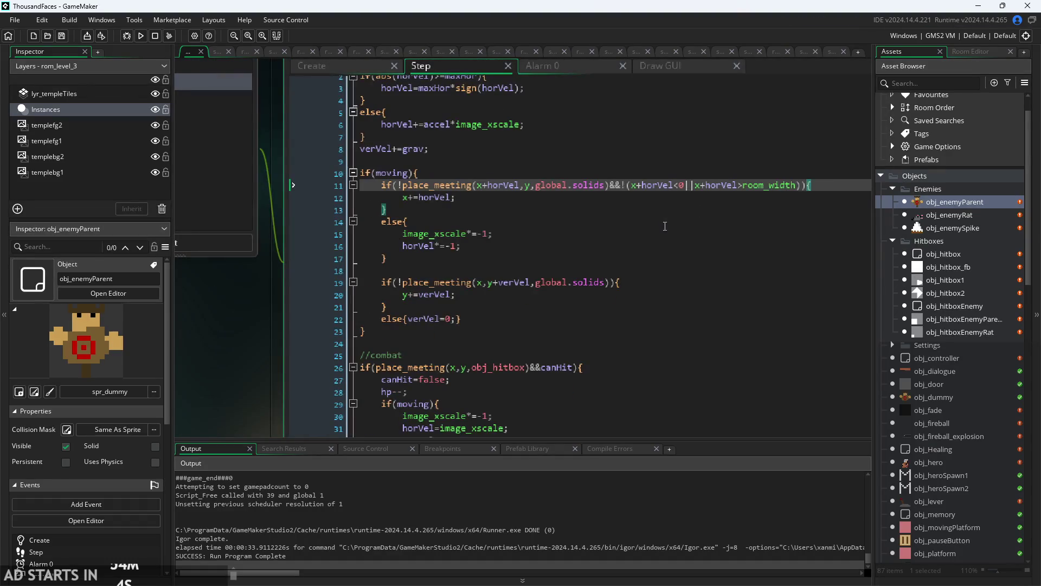
{"action": "scroll", "coordinate": [627, 186], "scroll_direction": "up", "scroll_amount": 2, "text": "ctrl"}
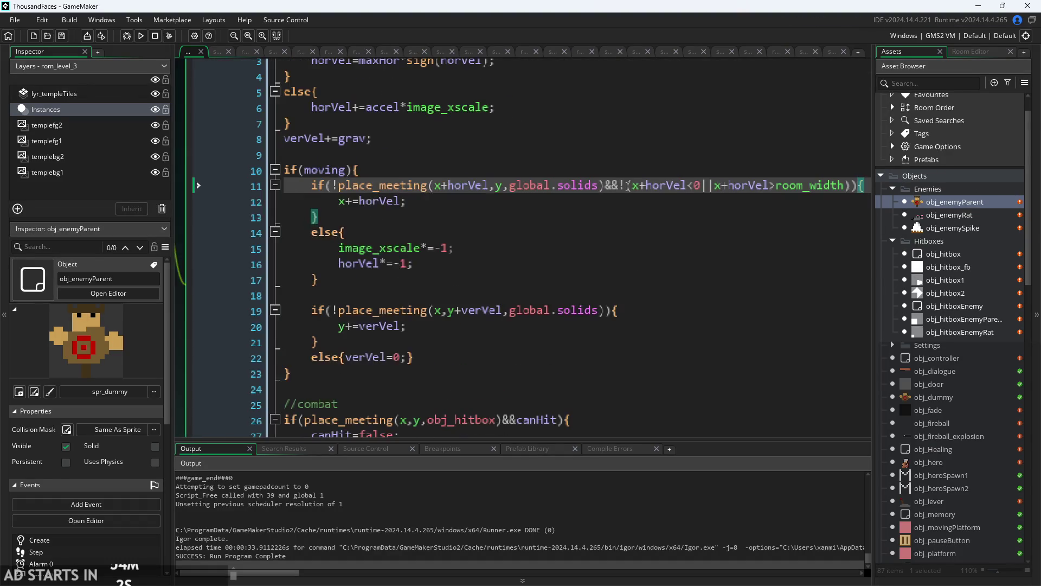
{"action": "key", "text": "BackSpace"}
{"action": "key", "text": "BackSpace"}
{"action": "key", "text": "BackSpace"}
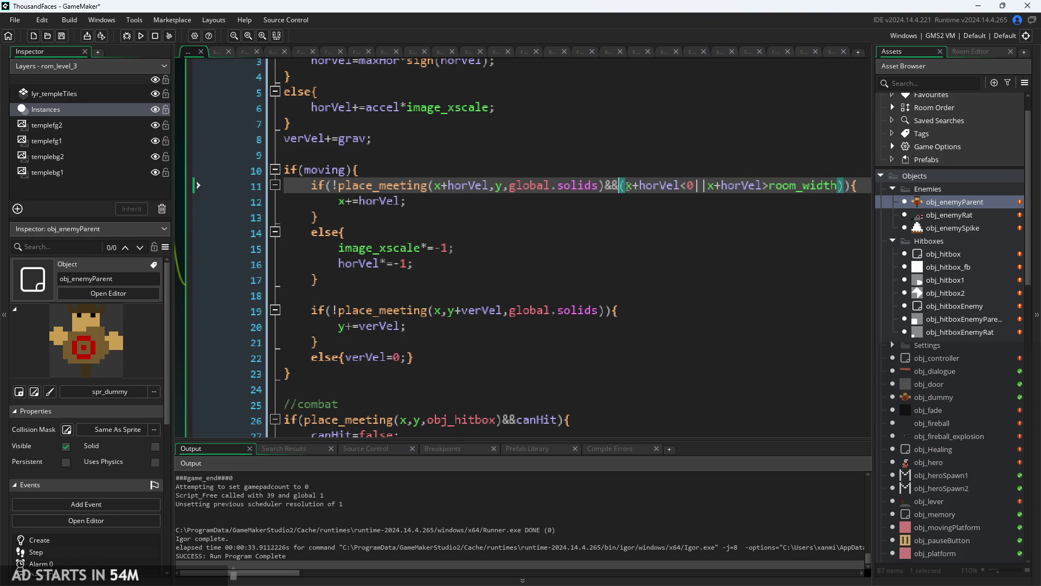
{"action": "type", "text": "||"}
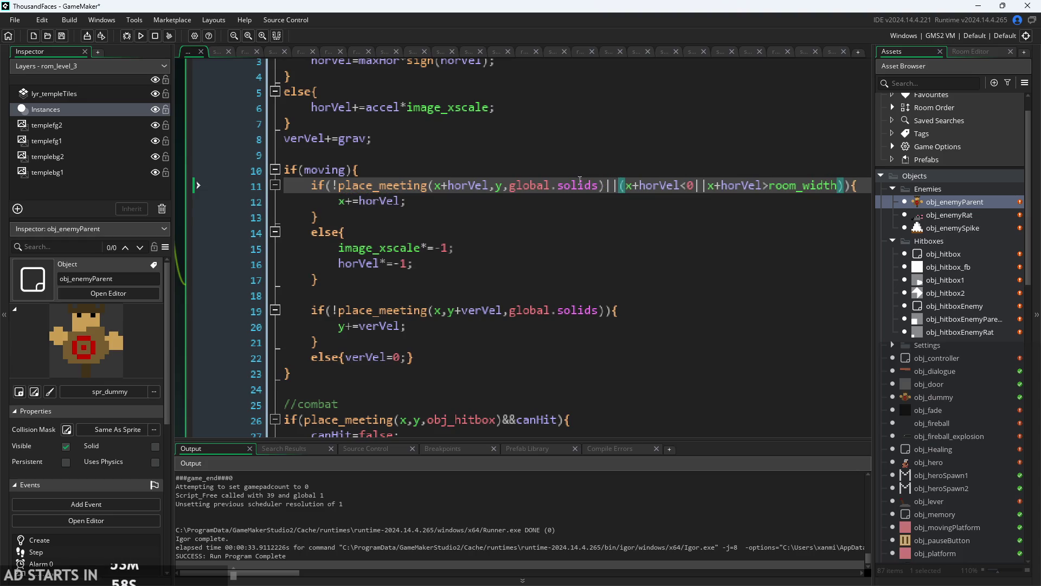
{"action": "left_click", "coordinate": [340, 185]}
{"action": "type", "text": "("}
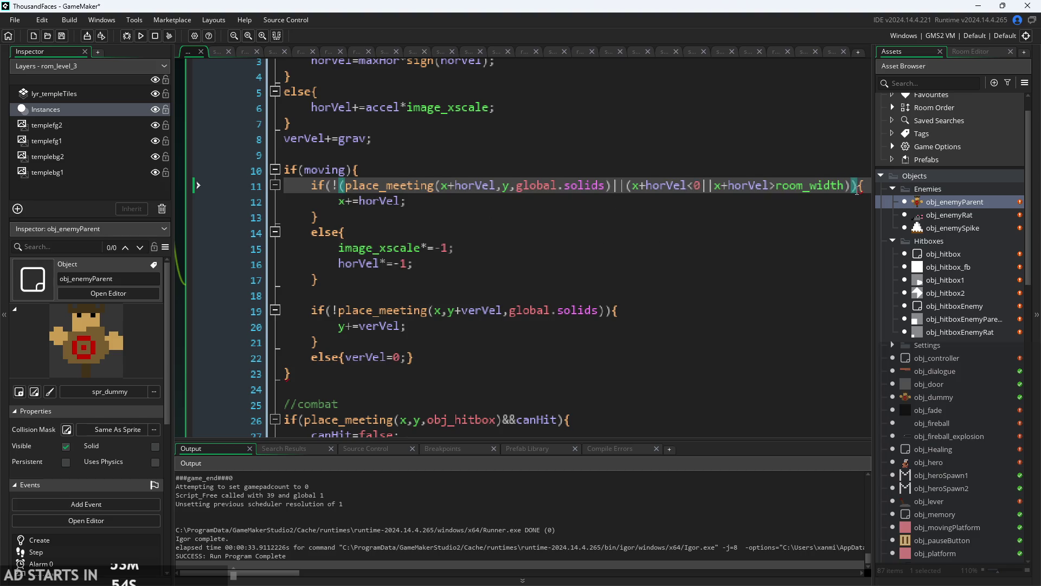
{"action": "type", "text": ")"}
{"action": "scroll", "coordinate": [705, 181], "scroll_direction": "down", "scroll_amount": 1, "text": "ctrl"}
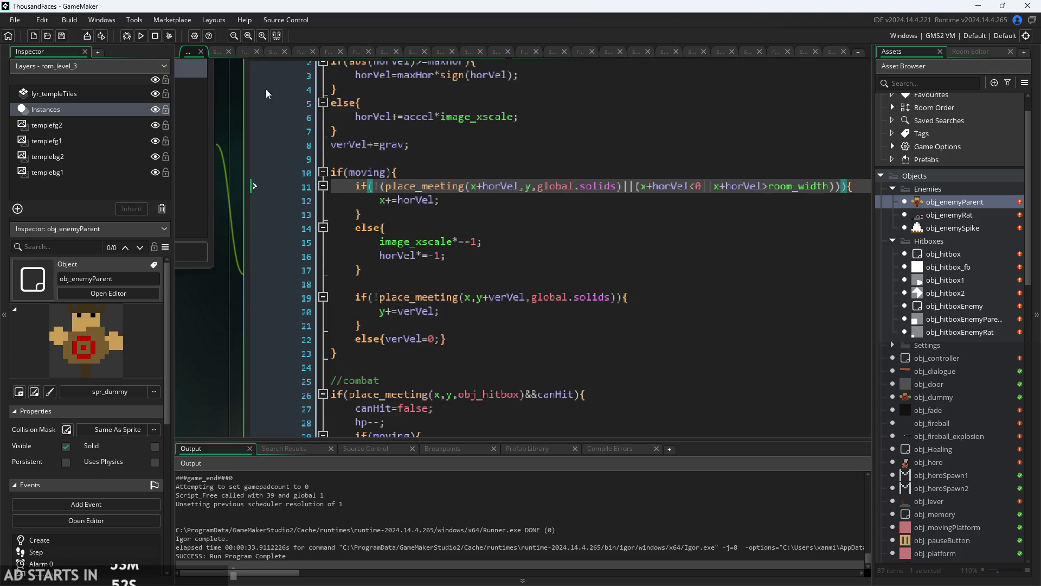
{"action": "left_click", "coordinate": [141, 38]}
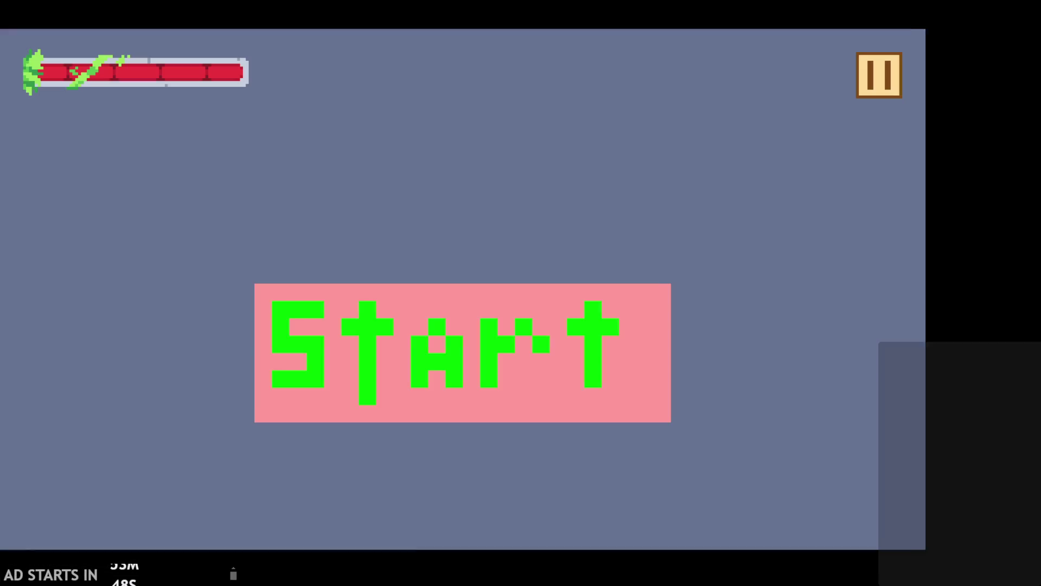
- Start the game, flip the lever to open the pink block, and run through the targets room
{"action": "left_click", "coordinate": [475, 352]}
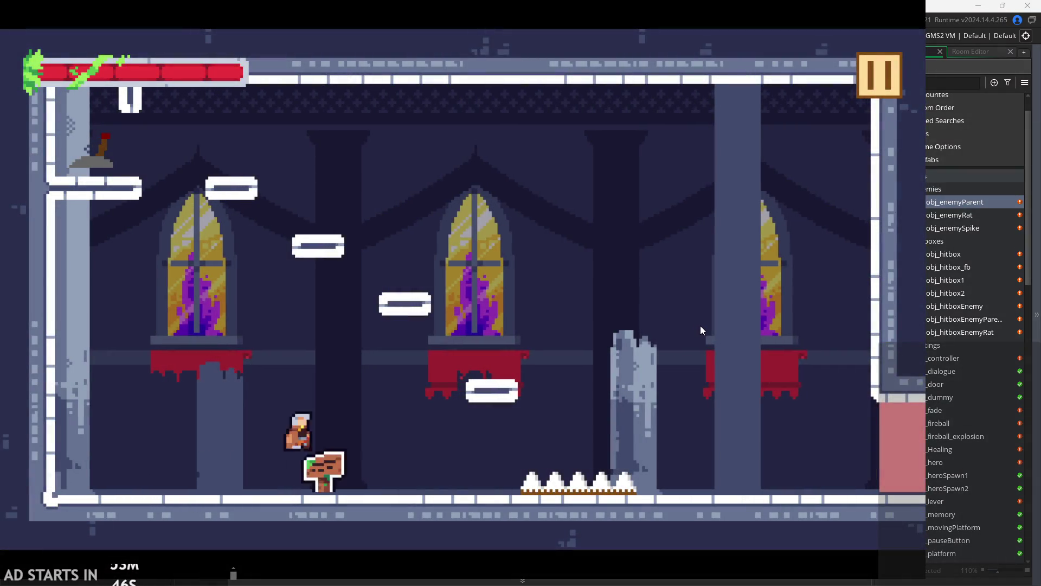
{"action": "key", "text": "space"}
{"action": "key", "text": "Left"}
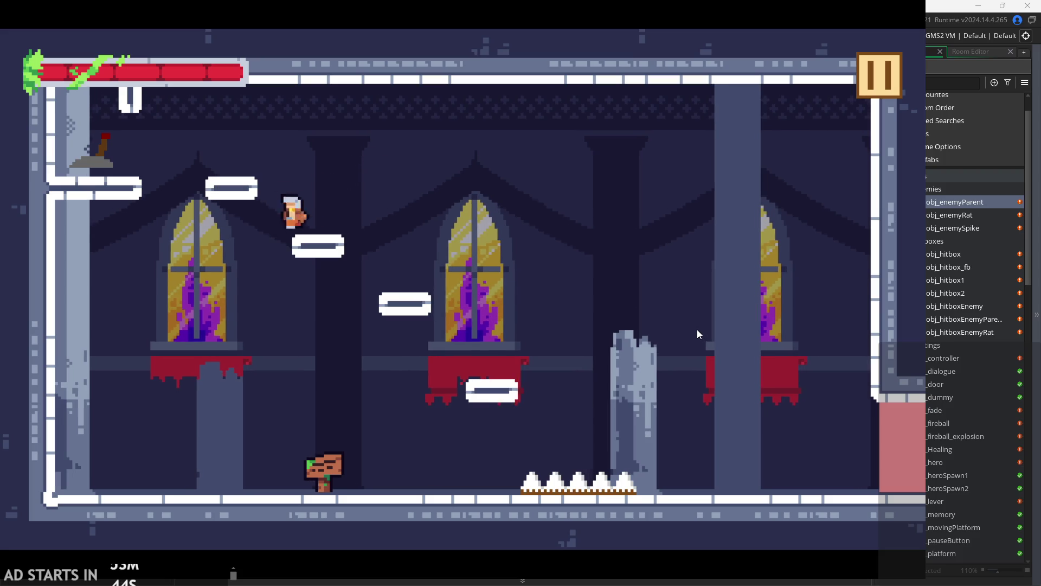
{"action": "key", "text": "space"}
{"action": "key", "text": "Left"}
{"action": "key", "text": "space"}
{"action": "key", "text": "x"}
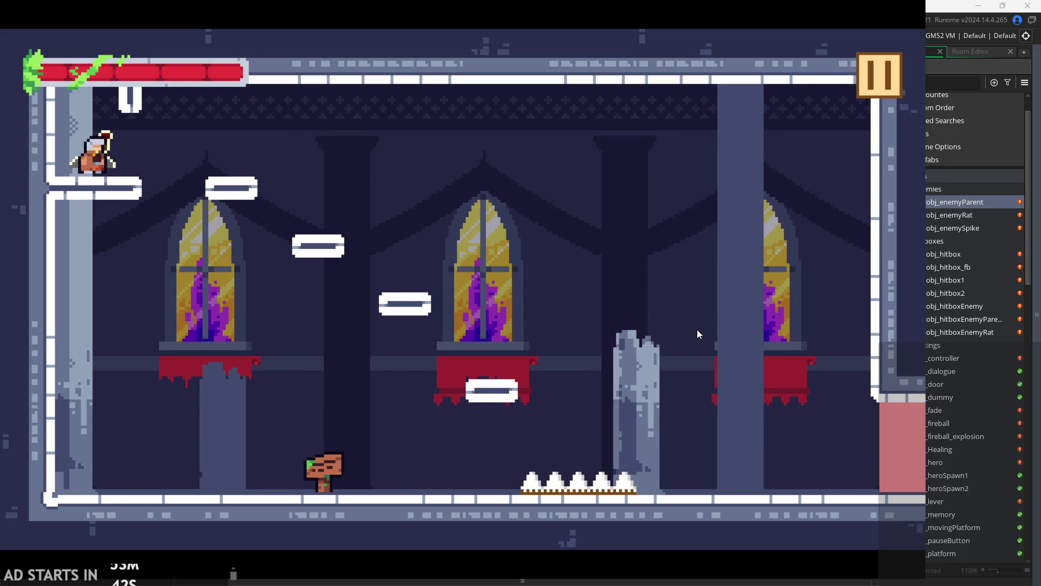
{"action": "key", "text": "Right"}
{"action": "key", "text": "space"}
{"action": "key", "text": "Right"}
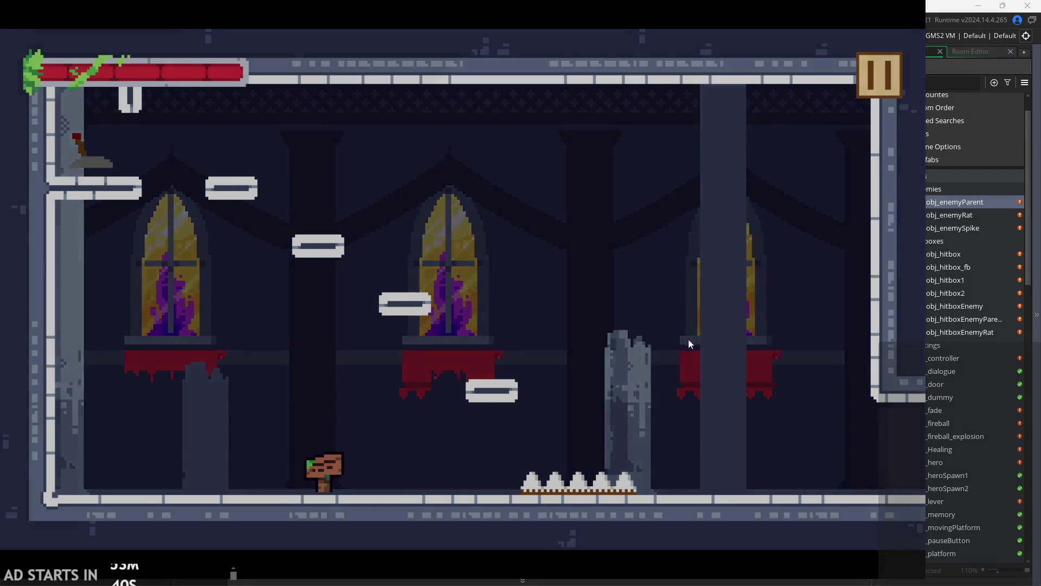
{"action": "key", "text": "space"}
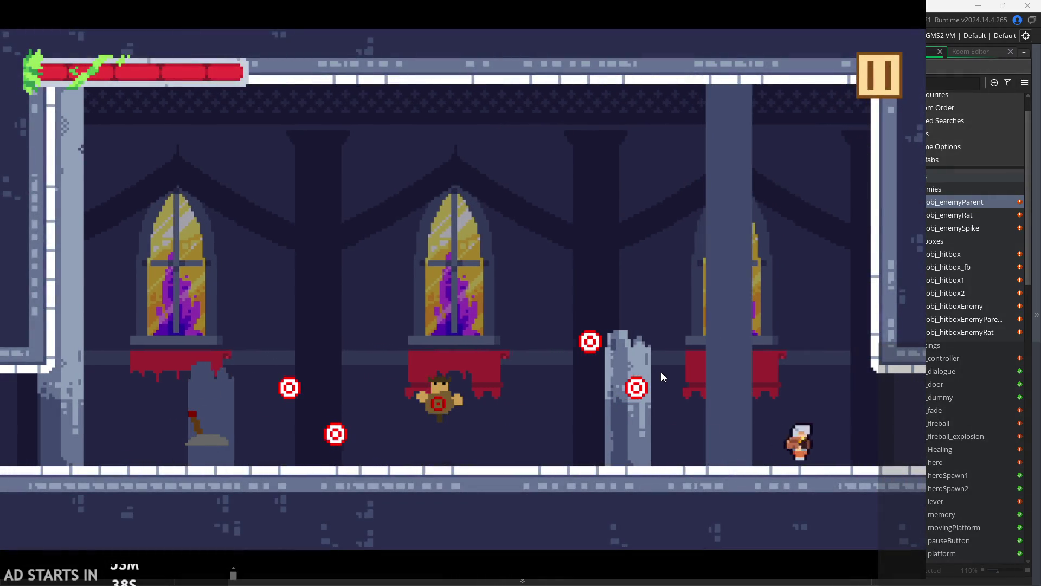
- Jump the hero over the wall onto the pink block, then up to the ledge near the lever
{"action": "key", "text": "Right"}
{"action": "key", "text": "space"}
{"action": "key", "text": "Left"}
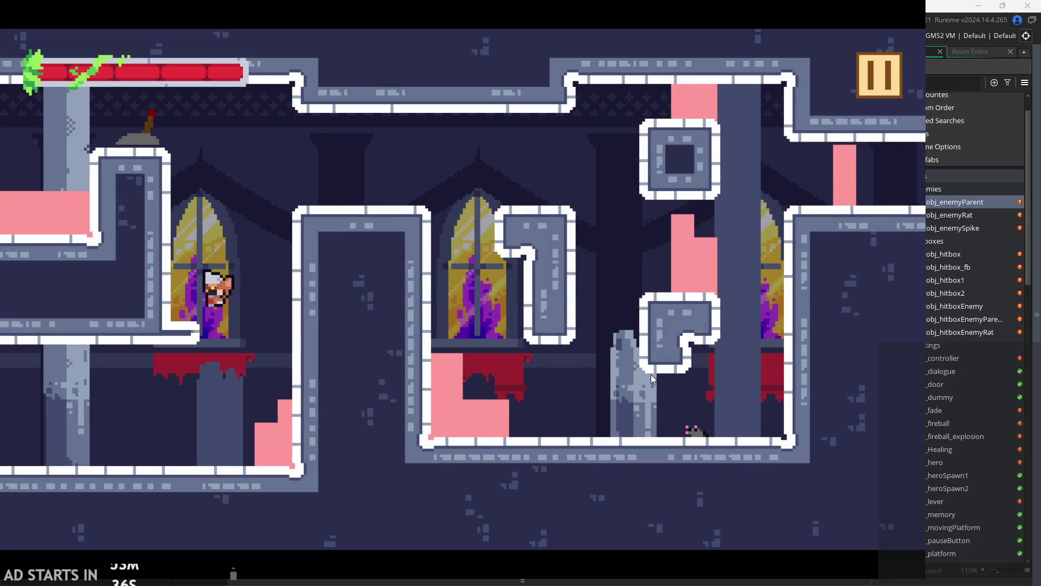
{"action": "key", "text": "space"}
{"action": "key", "text": "Right"}
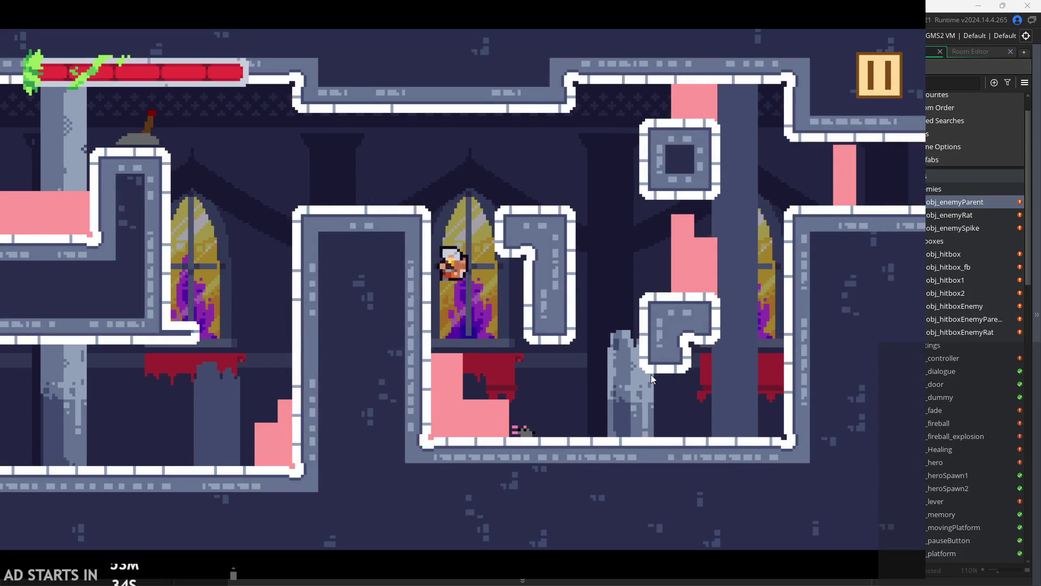
{"action": "key", "text": "Right"}
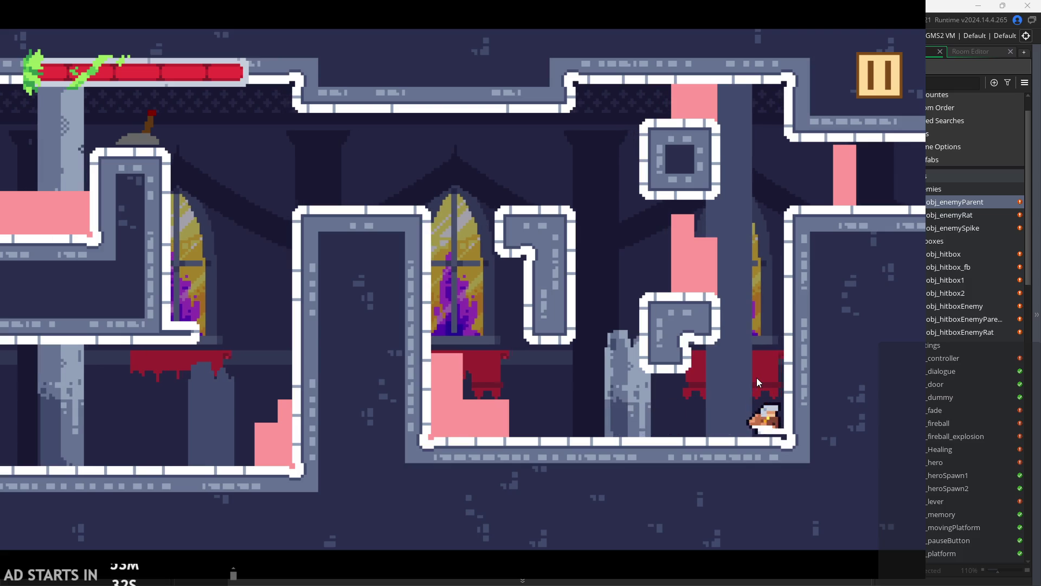
{"action": "key", "text": "space"}
{"action": "key", "text": "Left"}
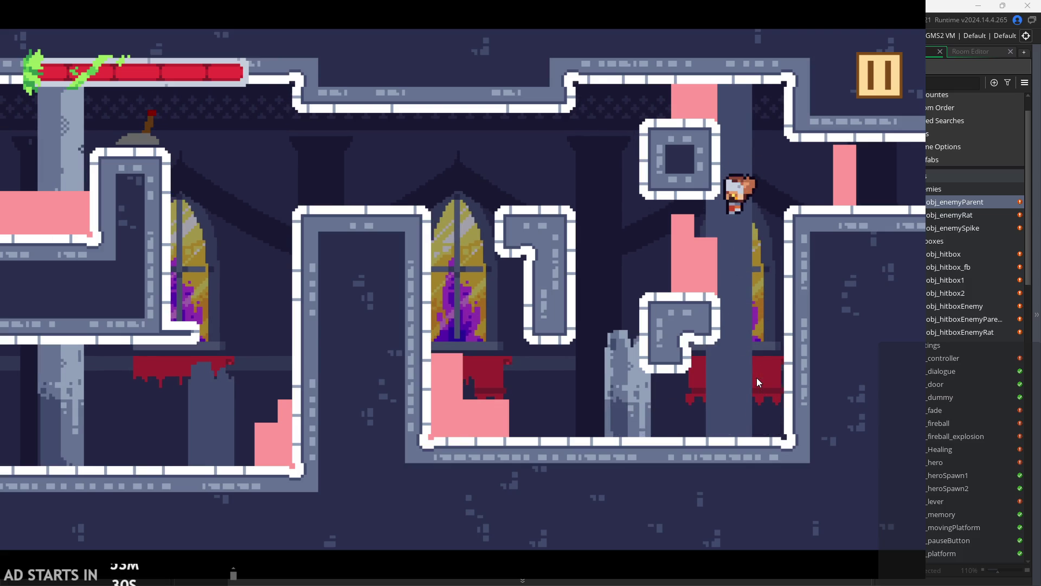
{"action": "key", "text": "Left"}
{"action": "key", "text": "space"}
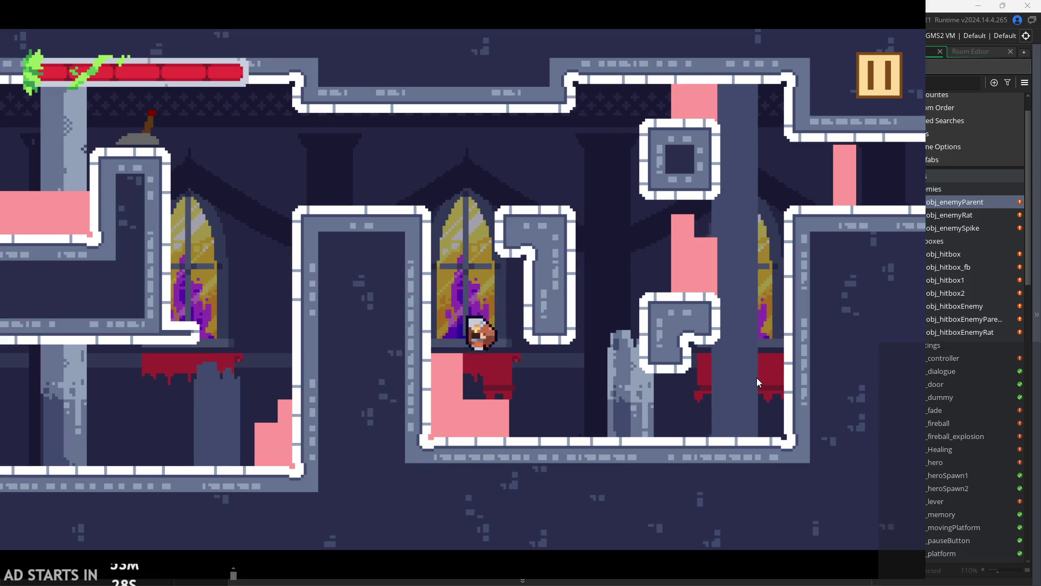
{"action": "key", "text": "space"}
{"action": "key", "text": "Left"}
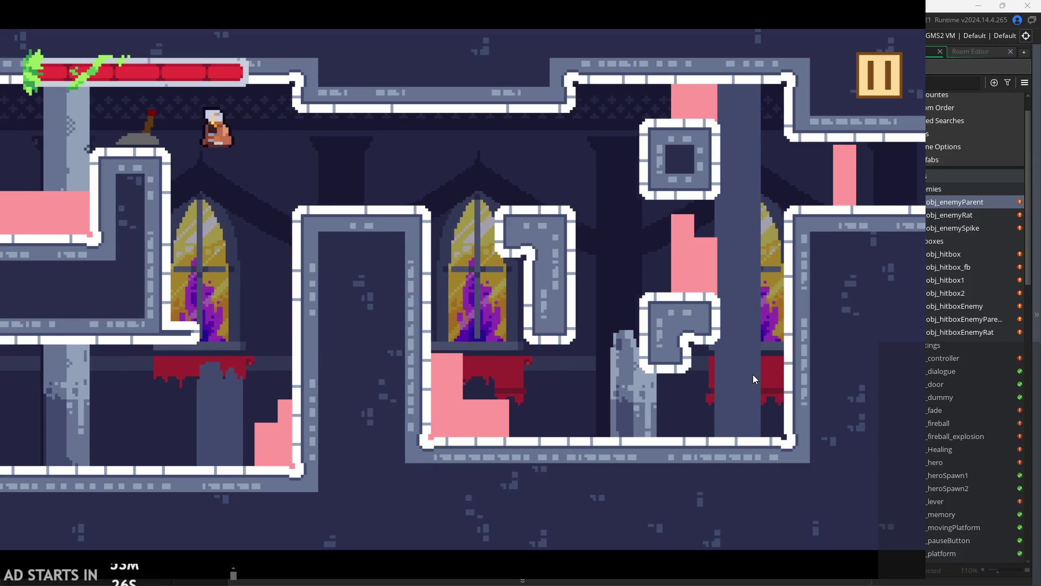
{"action": "key", "text": "Right"}
{"action": "key", "text": "Left"}
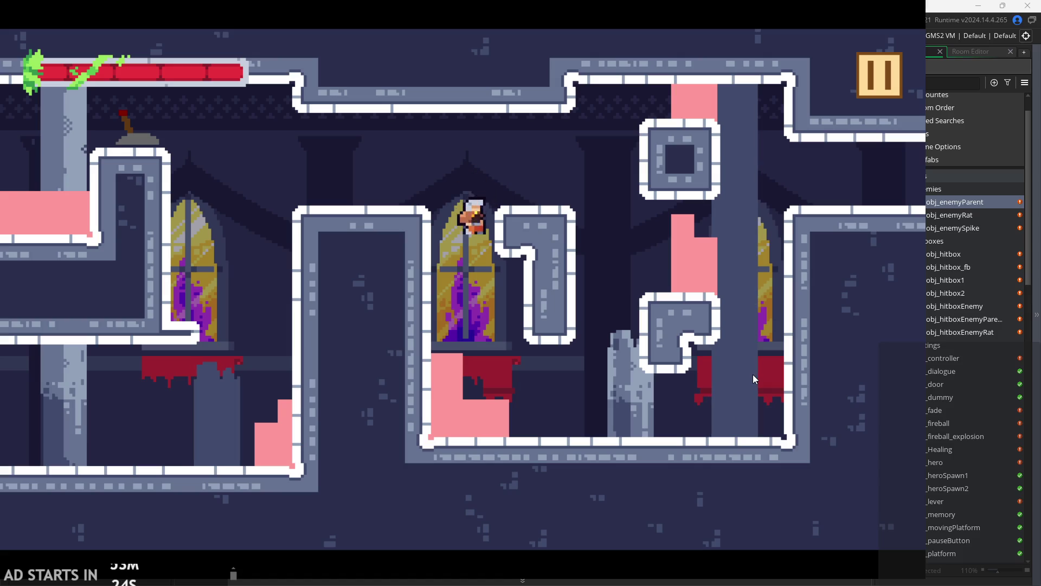
- Climb the right side of the room and exit top-right into the room with the dummies
{"action": "key", "text": "Right"}
{"action": "key", "text": "space"}
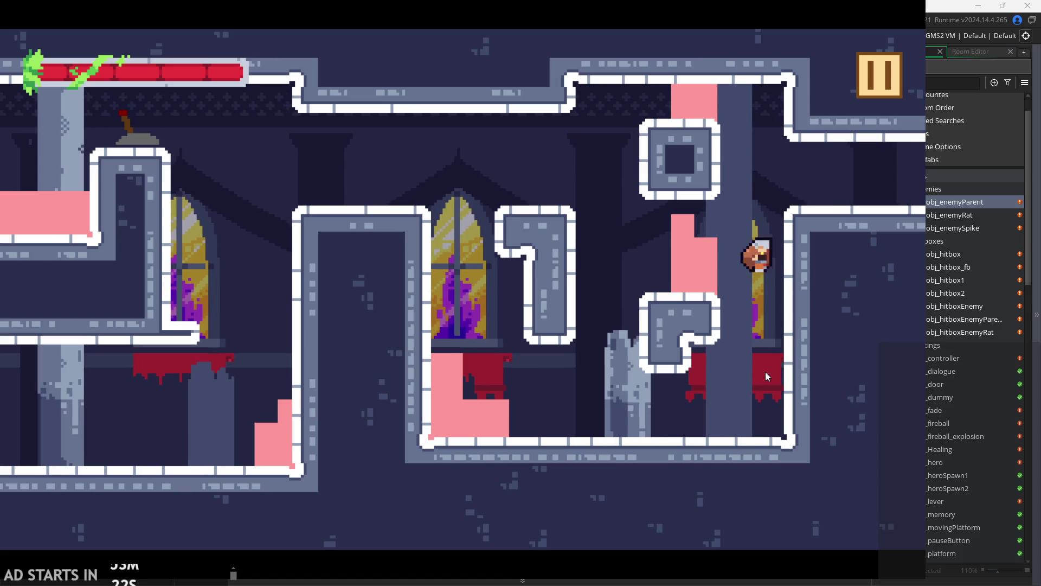
{"action": "key", "text": "Right"}
{"action": "key", "text": "space"}
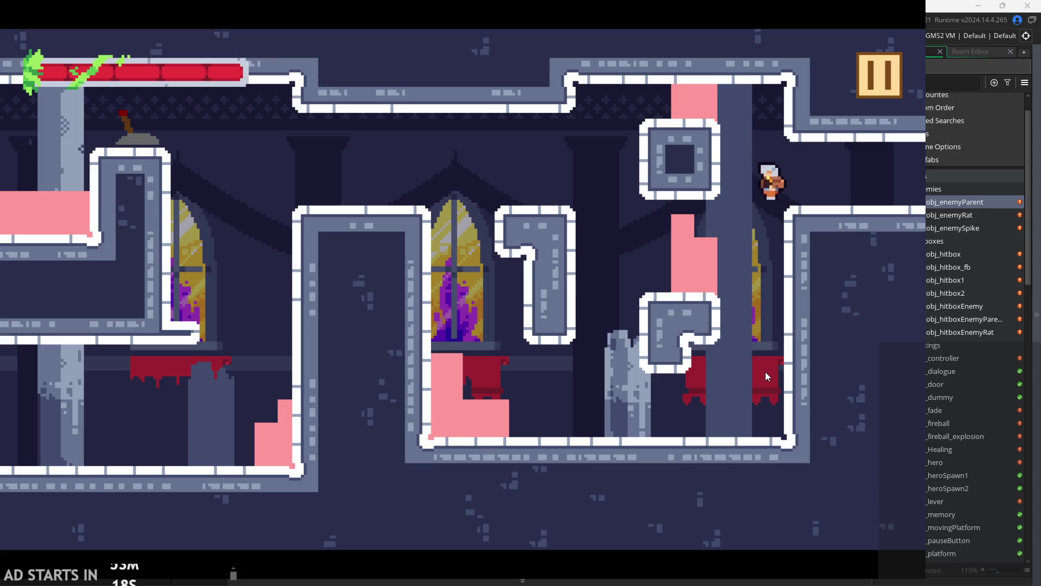
{"action": "key", "text": "Left"}
{"action": "key", "text": "space"}
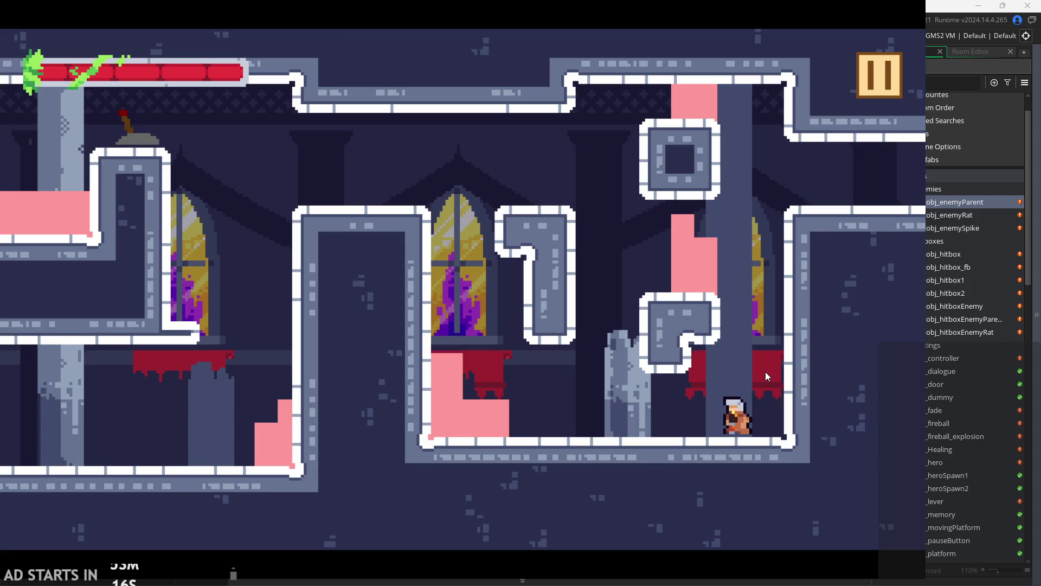
{"action": "key", "text": "Right"}
{"action": "key", "text": "space"}
{"action": "key", "text": "space"}
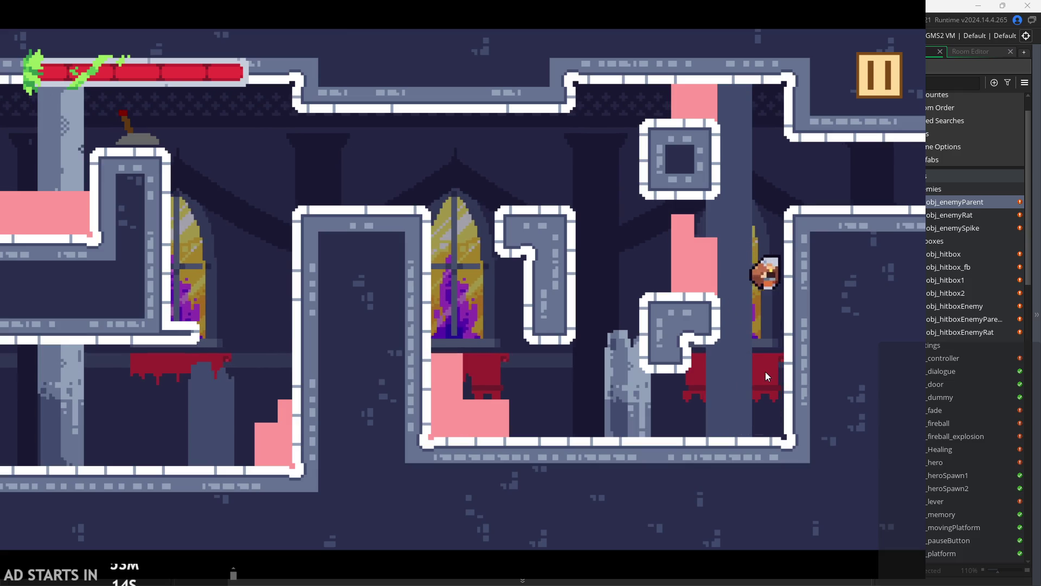
{"action": "key", "text": "space"}
{"action": "key", "text": "Left"}
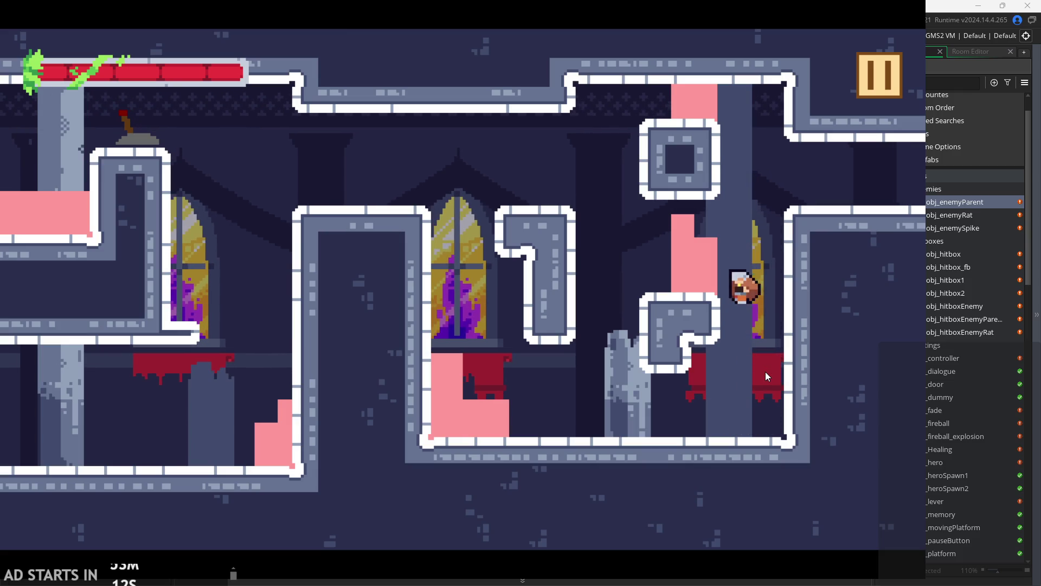
{"action": "key", "text": "Right"}
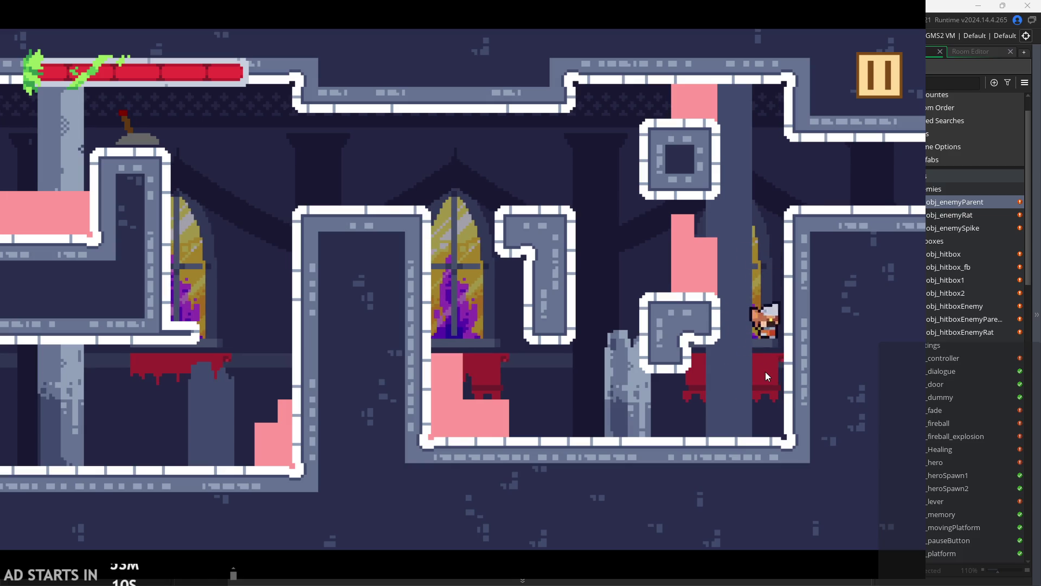
{"action": "key", "text": "space"}
{"action": "key", "text": "space"}
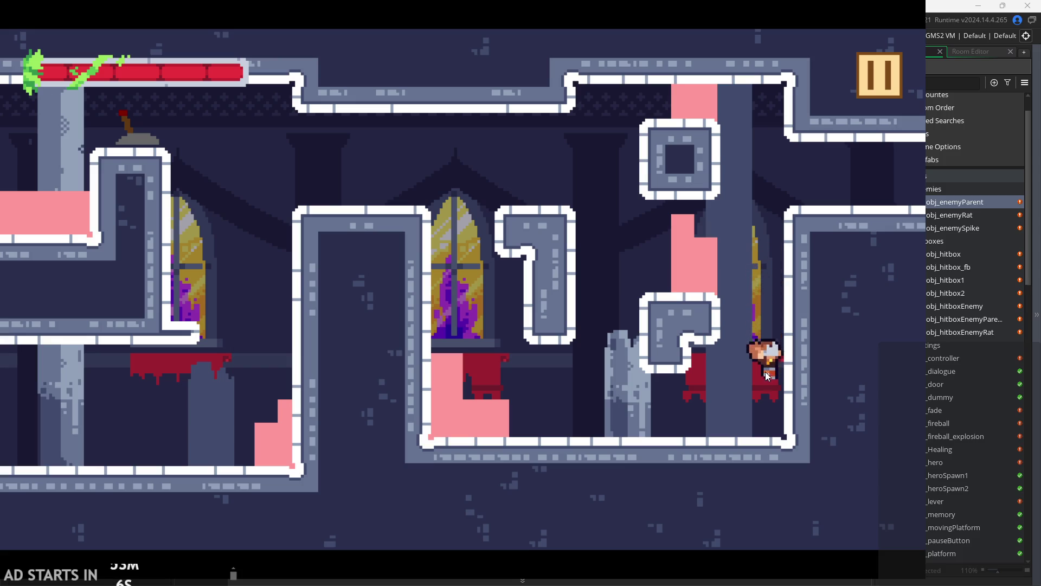
{"action": "key", "text": "Left"}
{"action": "key", "text": "space"}
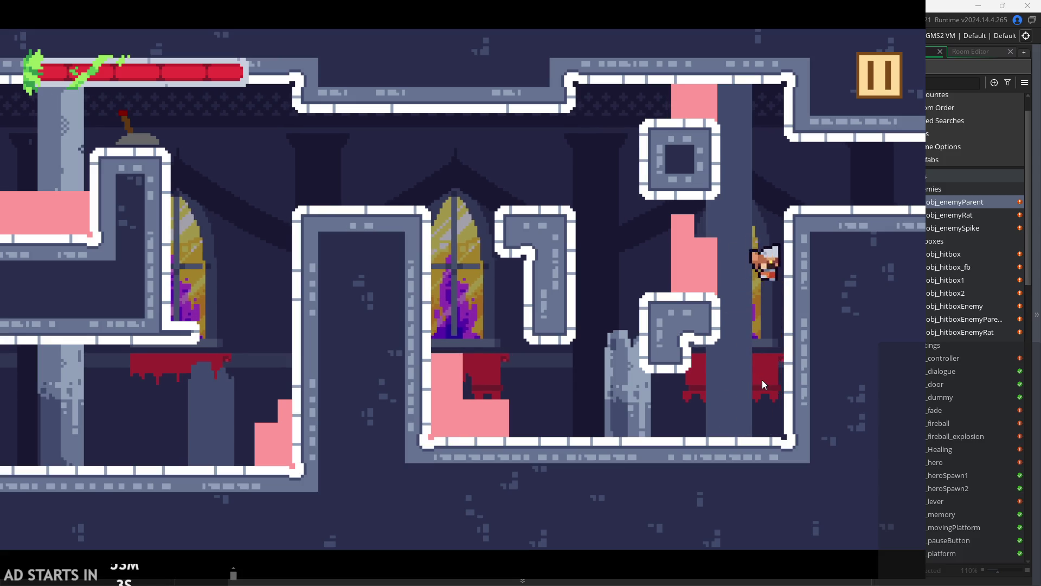
{"action": "key", "text": "Right"}
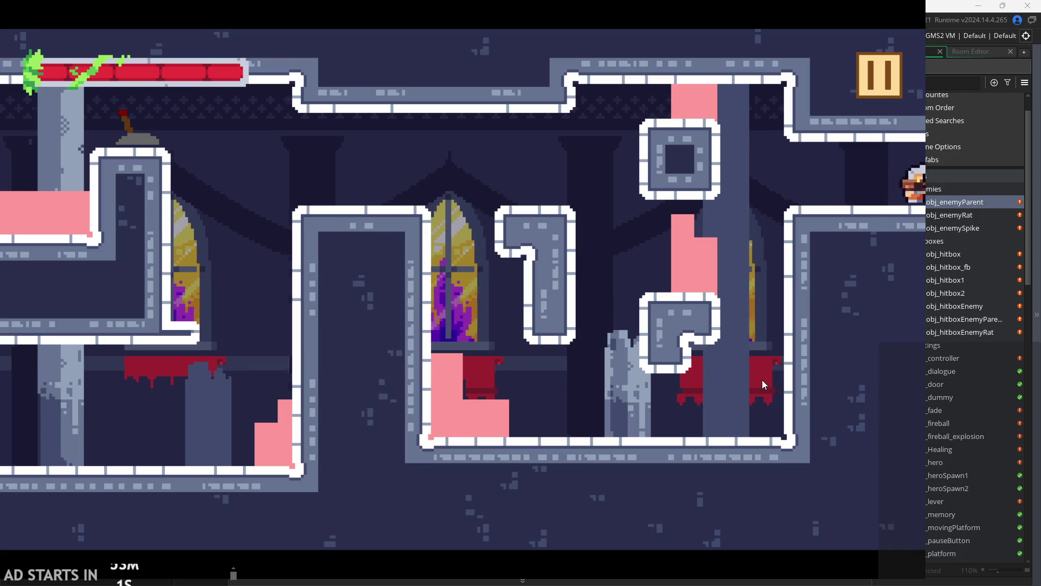
{"action": "key", "text": "Right"}
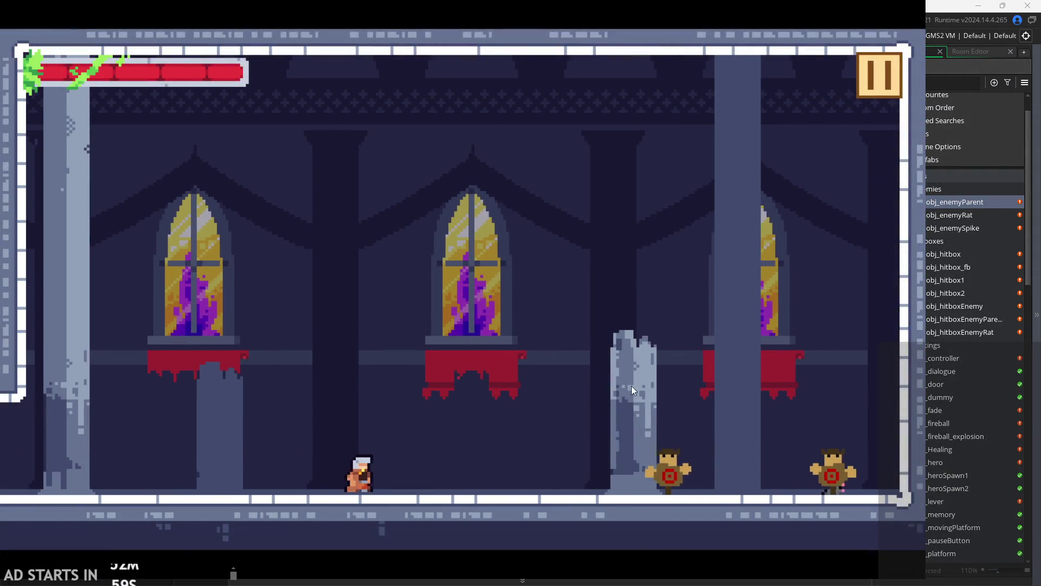
- Walk the hero into the two dummy enemies and clear them with sword slashes
{"action": "key", "text": "Right"}
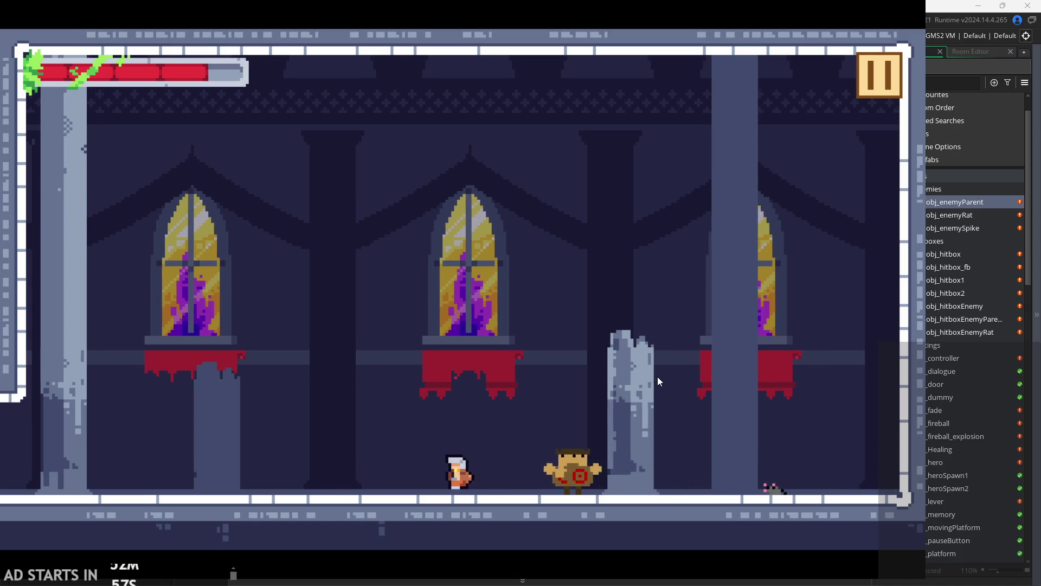
{"action": "key", "text": "Right"}
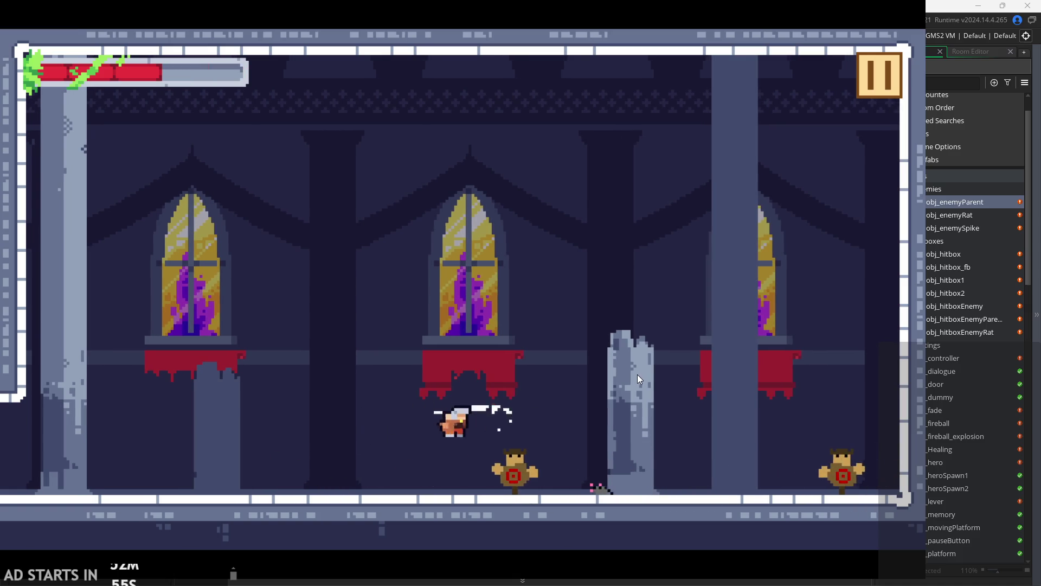
{"action": "key", "text": "Right"}
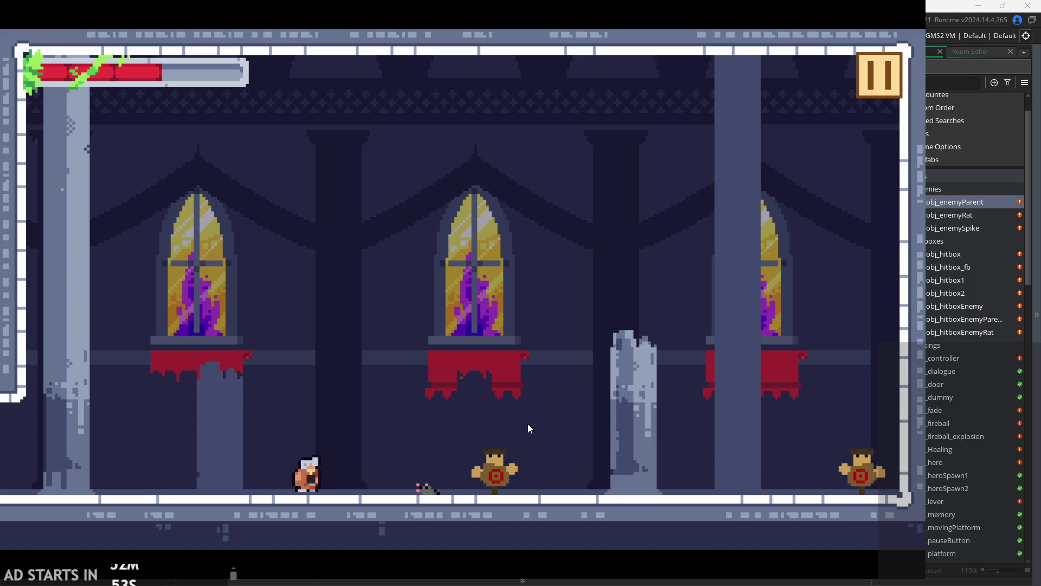
{"action": "key", "text": "x"}
{"action": "key", "text": "Right"}
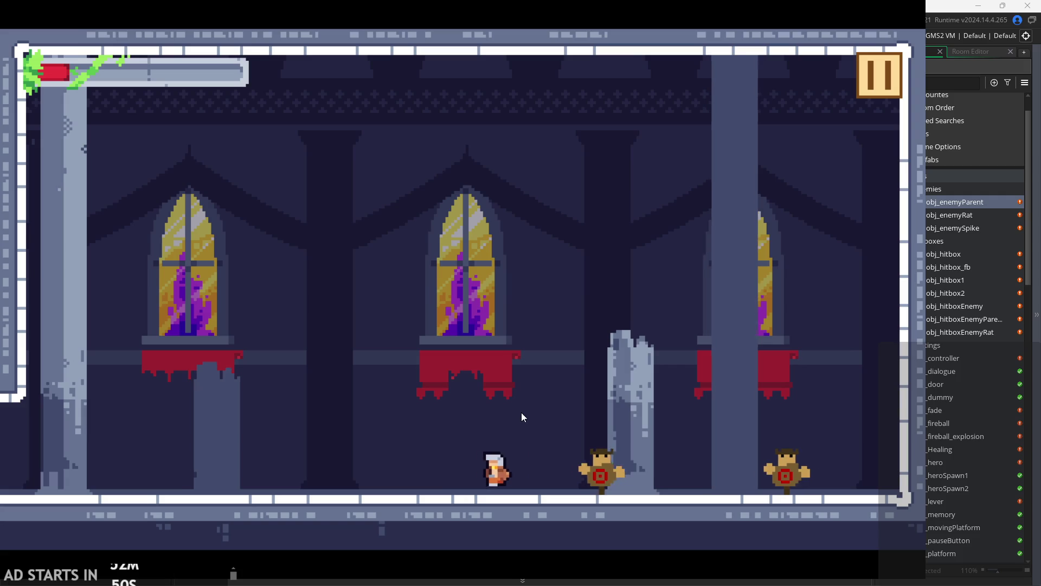
{"action": "key", "text": "x"}
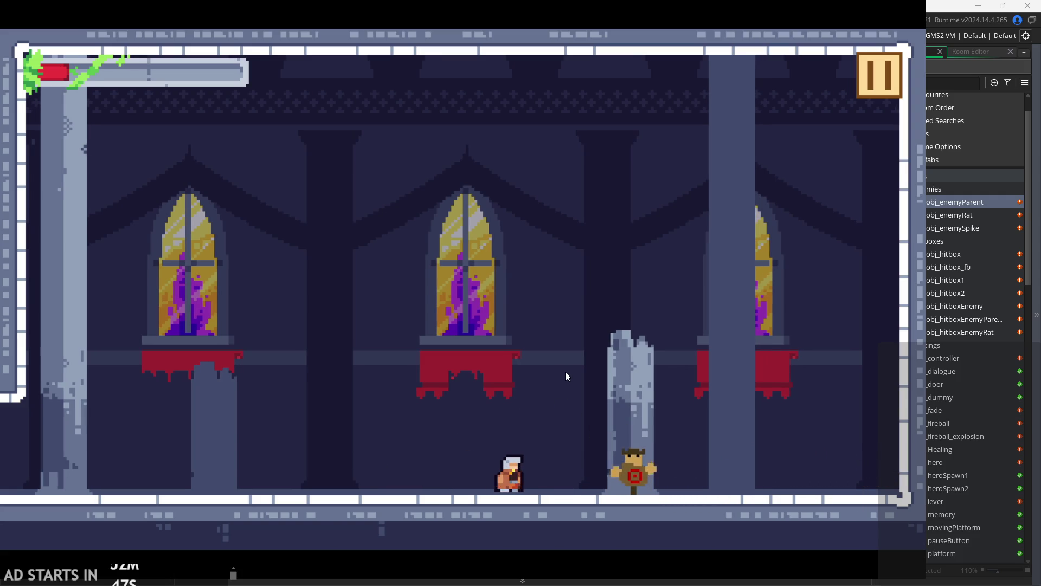
{"action": "key", "text": "Right"}
{"action": "key", "text": "Left"}
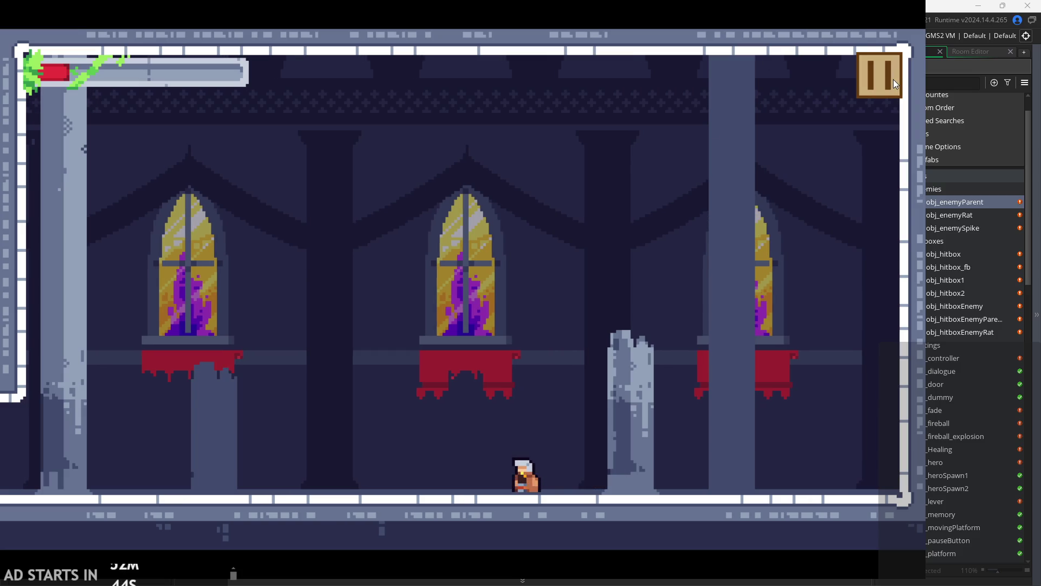
- Exit the game from the pause menu and open obj_hero's Step event code
{"action": "left_click", "coordinate": [893, 80]}
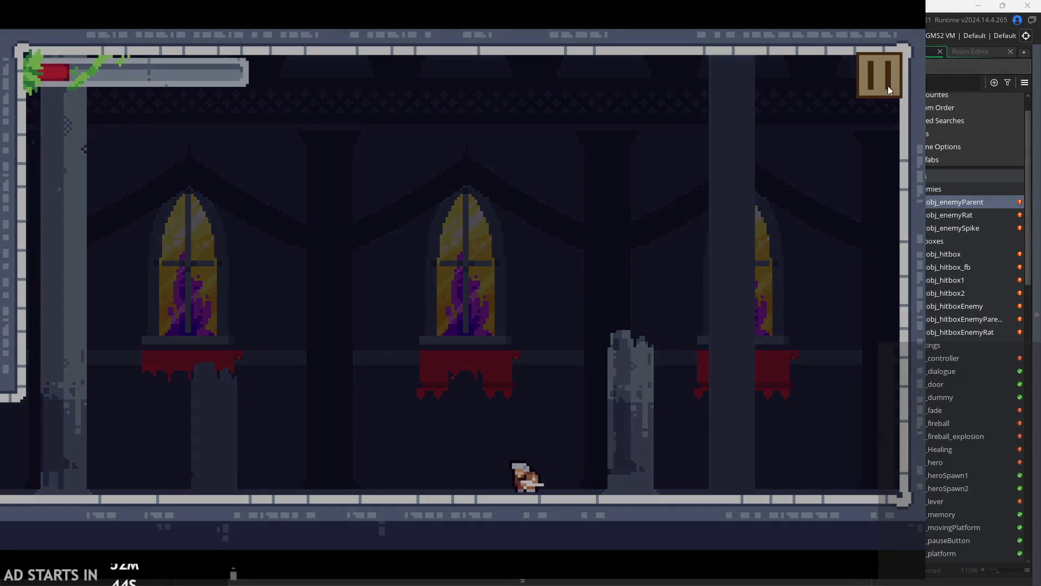
{"action": "left_click", "coordinate": [738, 456]}
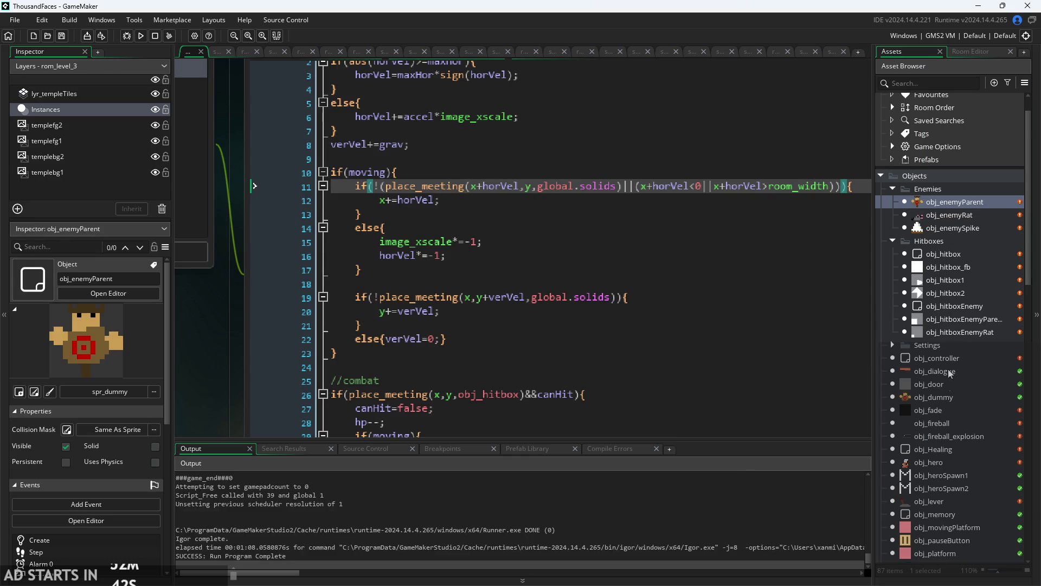
{"action": "scroll", "coordinate": [937, 401], "scroll_direction": "down", "scroll_amount": 3}
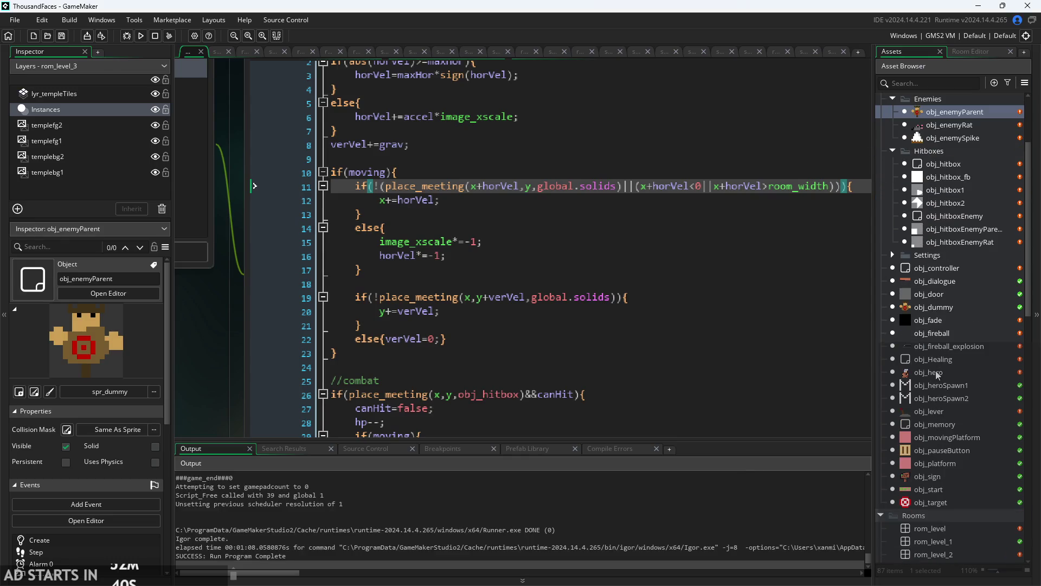
{"action": "double_click", "coordinate": [929, 372]}
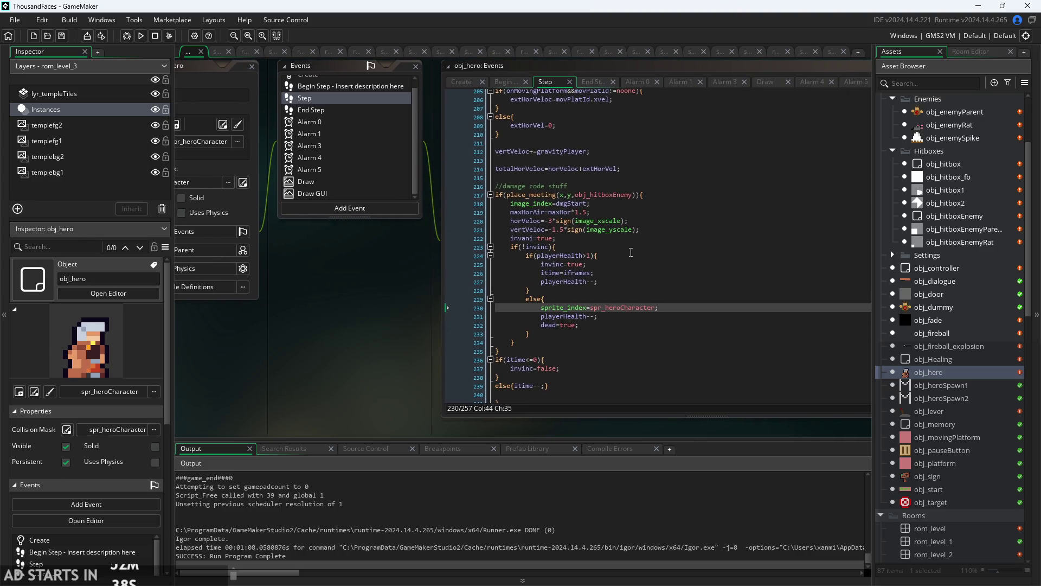
{"action": "scroll", "coordinate": [630, 252], "scroll_direction": "up", "scroll_amount": 10}
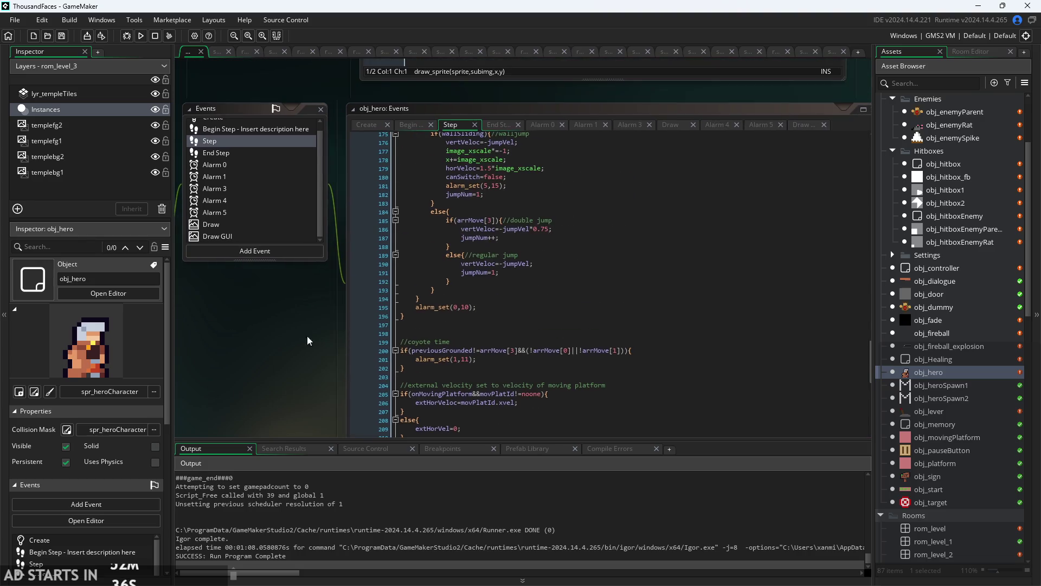
{"action": "scroll", "coordinate": [447, 308], "scroll_direction": "up", "scroll_amount": 3}
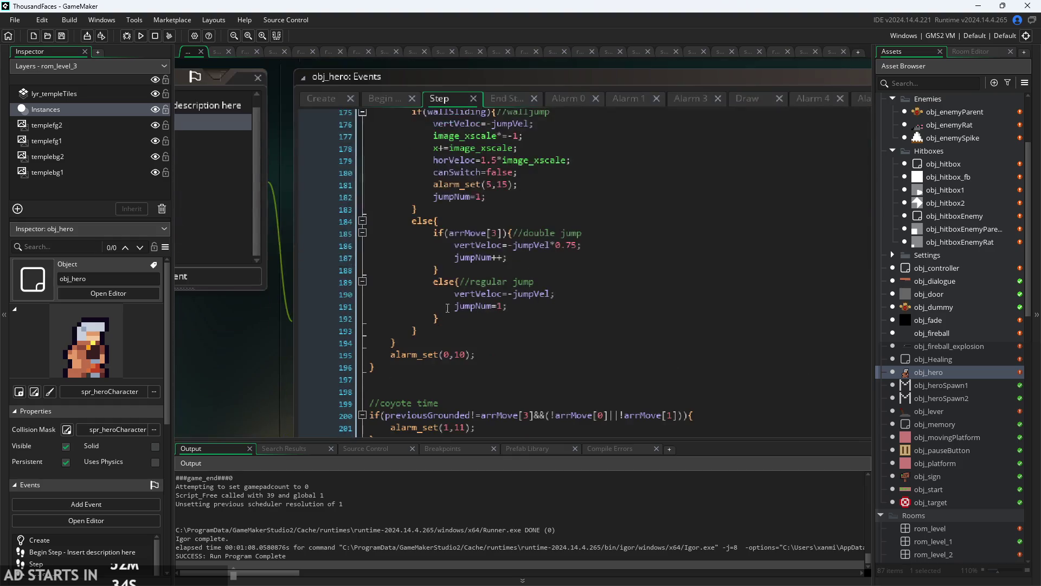
{"action": "scroll", "coordinate": [497, 350], "scroll_direction": "up", "scroll_amount": 12}
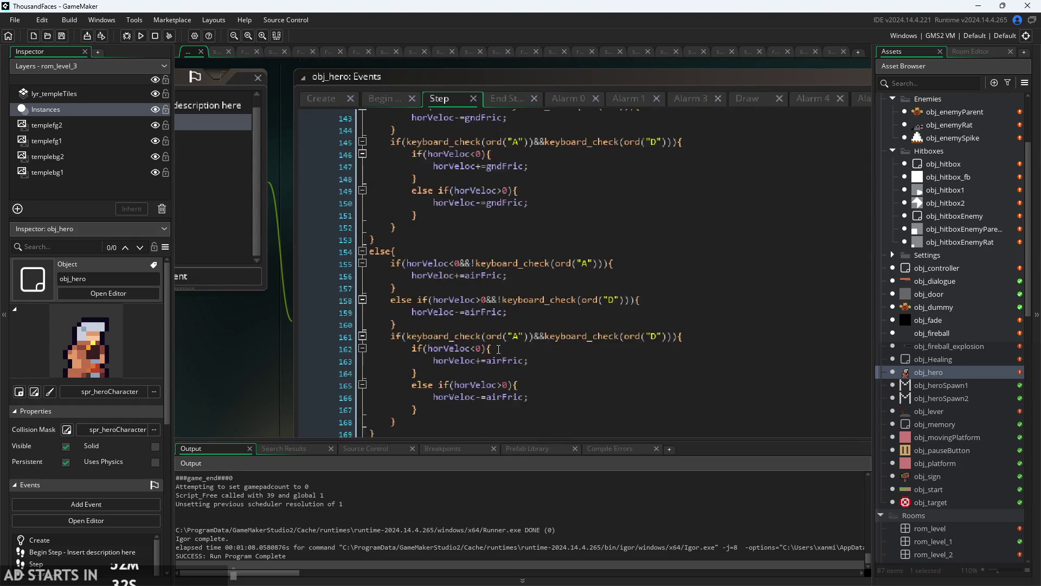
{"action": "scroll", "coordinate": [495, 351], "scroll_direction": "up", "scroll_amount": 8}
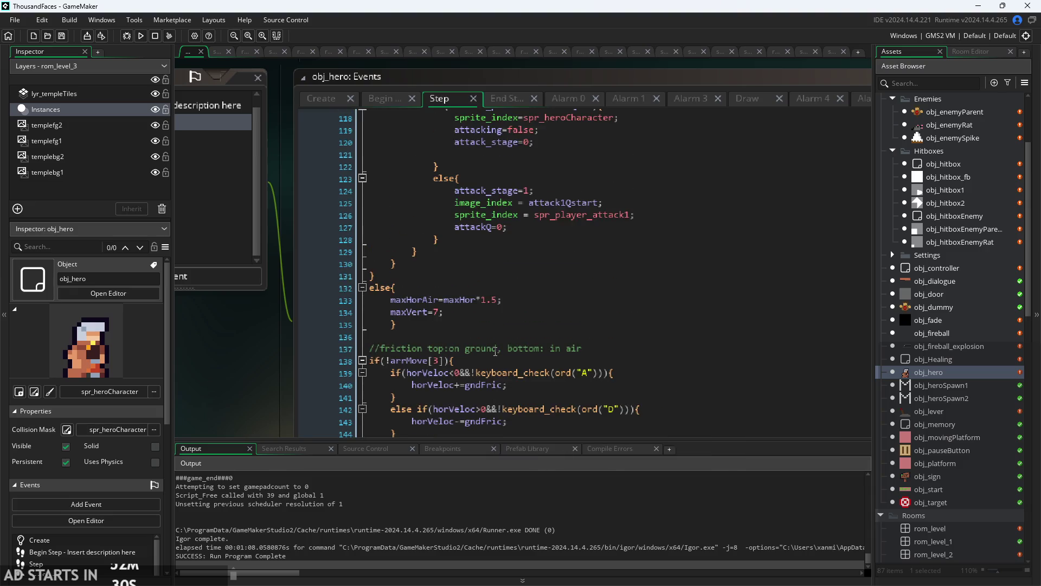
{"action": "scroll", "coordinate": [495, 351], "scroll_direction": "up", "scroll_amount": 5}
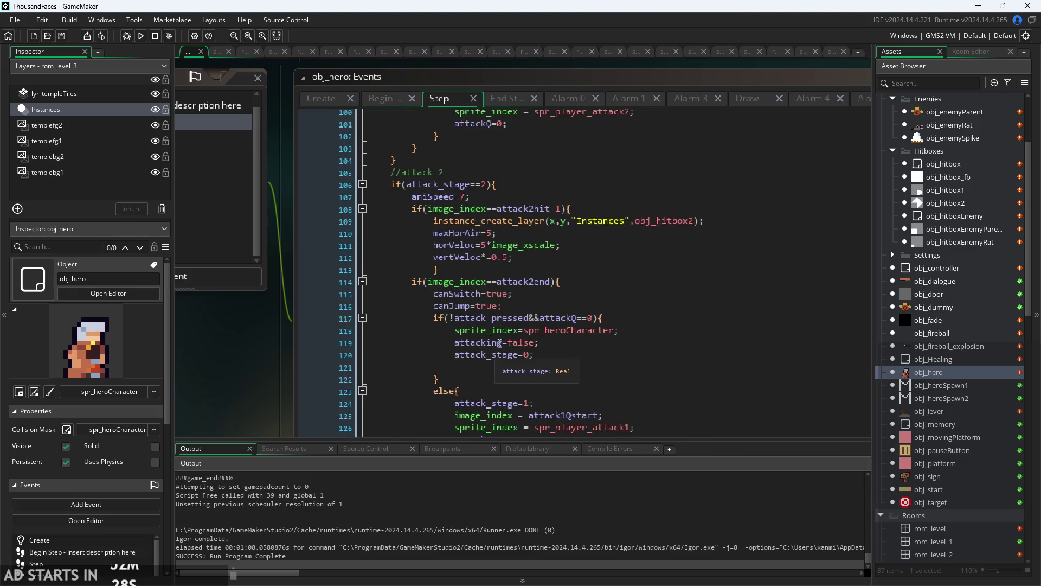
{"action": "left_click", "coordinate": [555, 295]}
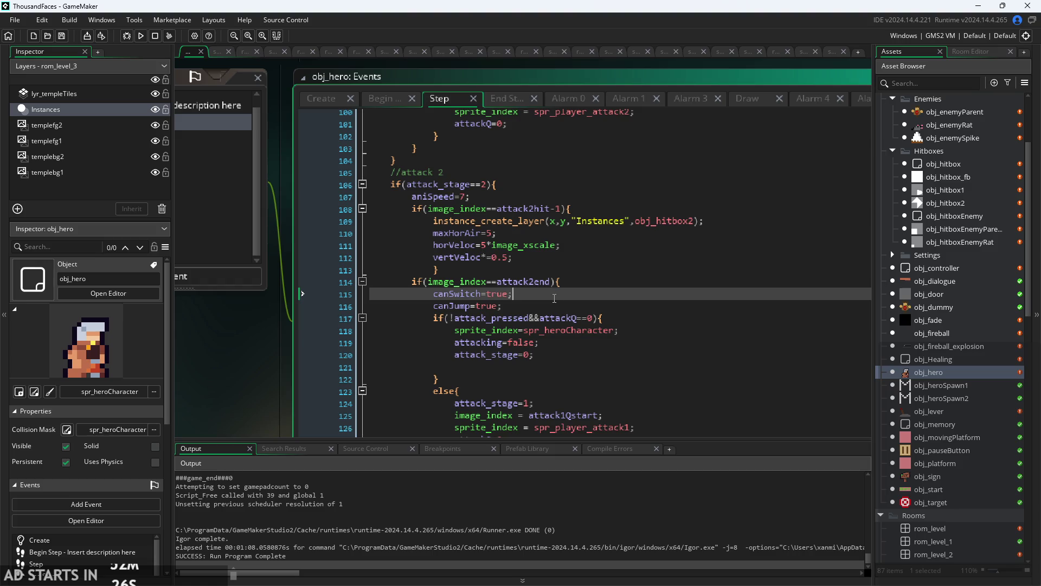
{"action": "scroll", "coordinate": [553, 299], "scroll_direction": "down", "scroll_amount": 2}
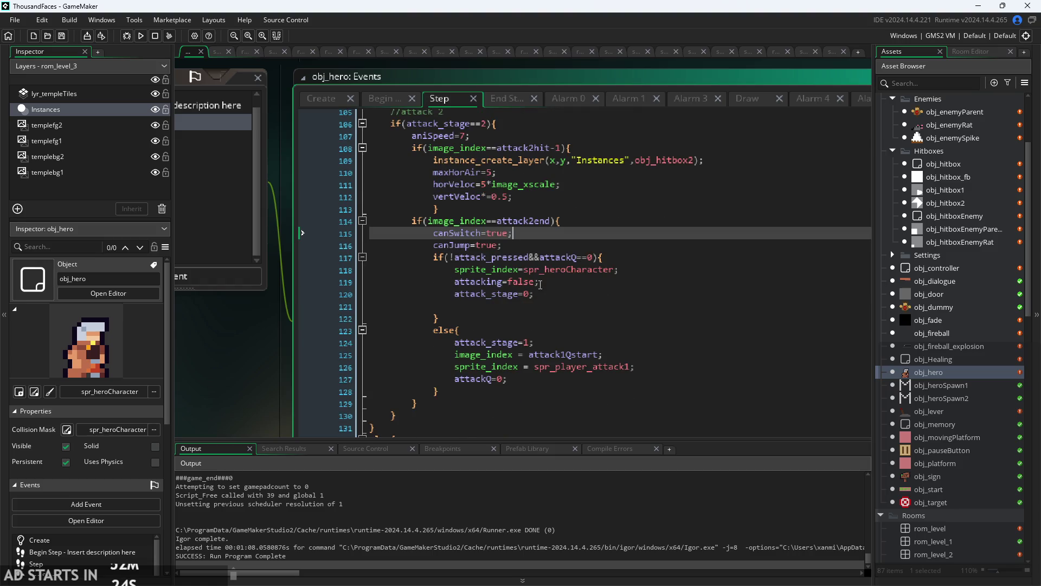
{"action": "scroll", "coordinate": [538, 227], "scroll_direction": "up", "scroll_amount": 1, "text": "ctrl"}
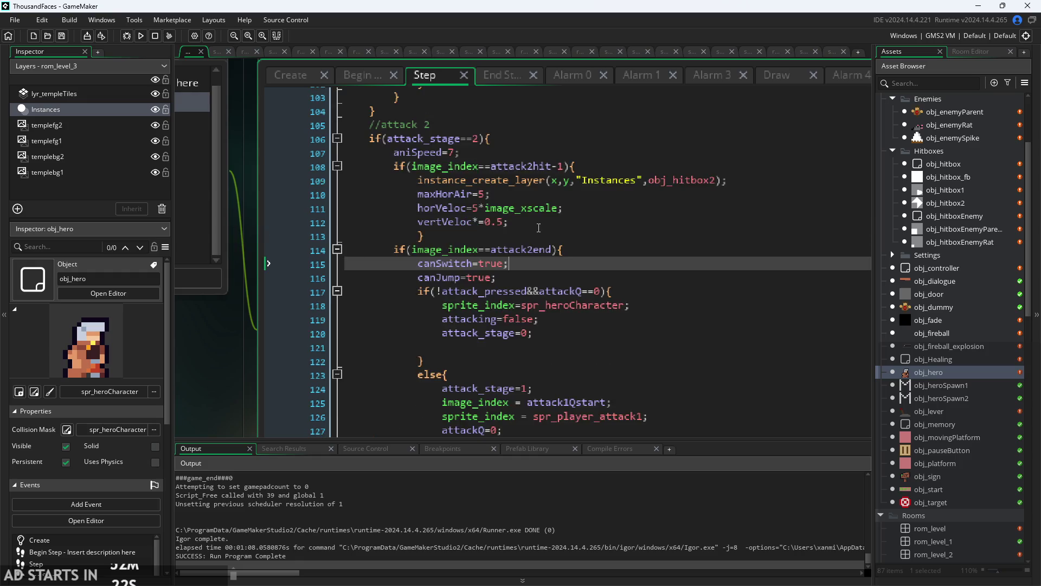
{"action": "scroll", "coordinate": [537, 238], "scroll_direction": "up", "scroll_amount": 1}
{"action": "left_click", "coordinate": [534, 256]}
{"action": "scroll", "coordinate": [535, 256], "scroll_direction": "up", "scroll_amount": 2}
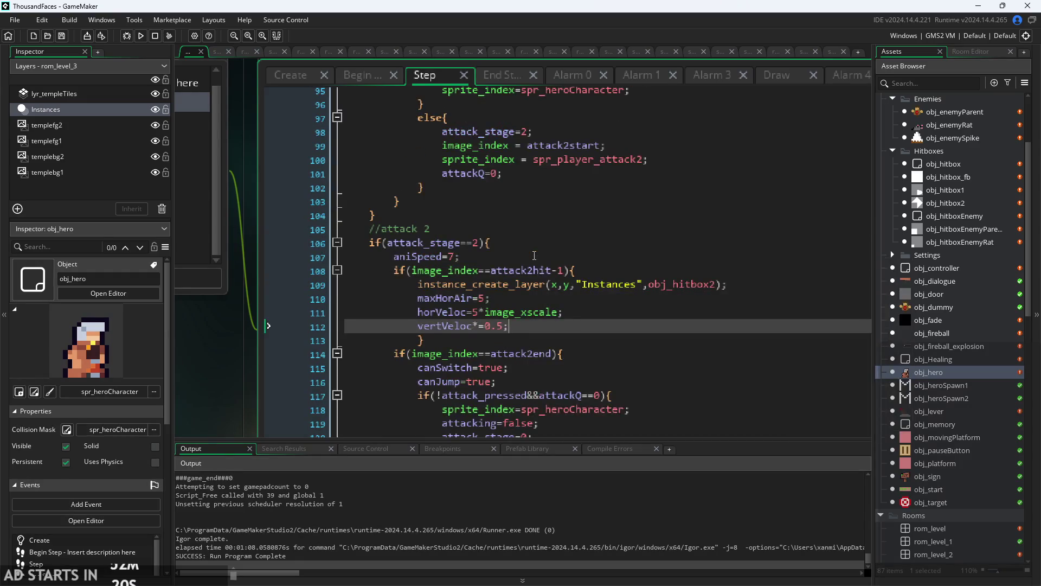
{"action": "left_click", "coordinate": [534, 255]}
{"action": "scroll", "coordinate": [534, 256], "scroll_direction": "up", "scroll_amount": 7}
{"action": "left_click", "coordinate": [542, 223]}
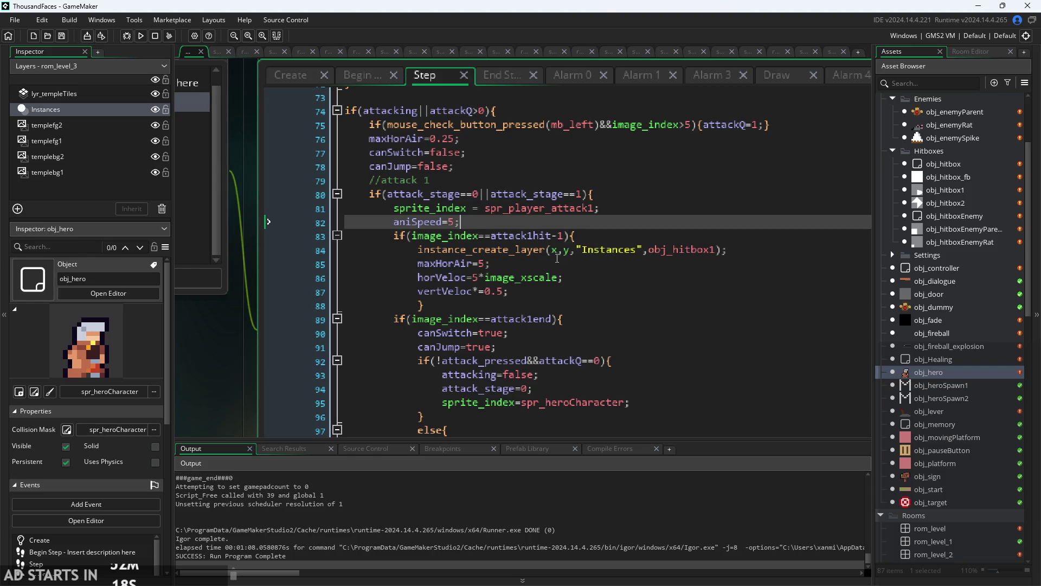
{"action": "left_click", "coordinate": [588, 237]}
{"action": "left_click", "coordinate": [578, 247]}
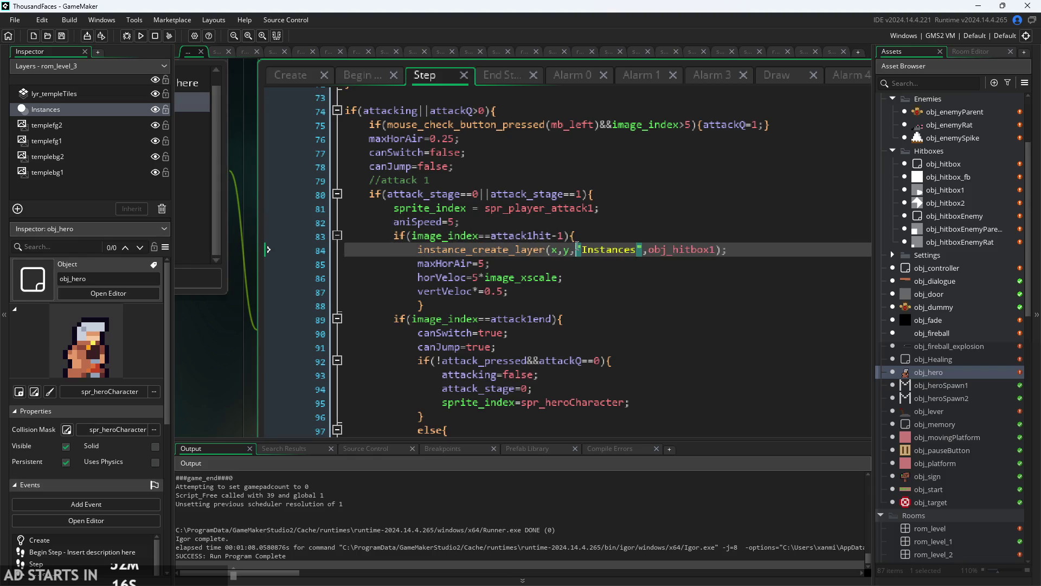
{"action": "left_click", "coordinate": [575, 238]}
{"action": "left_click", "coordinate": [535, 248]}
{"action": "left_click", "coordinate": [536, 240]}
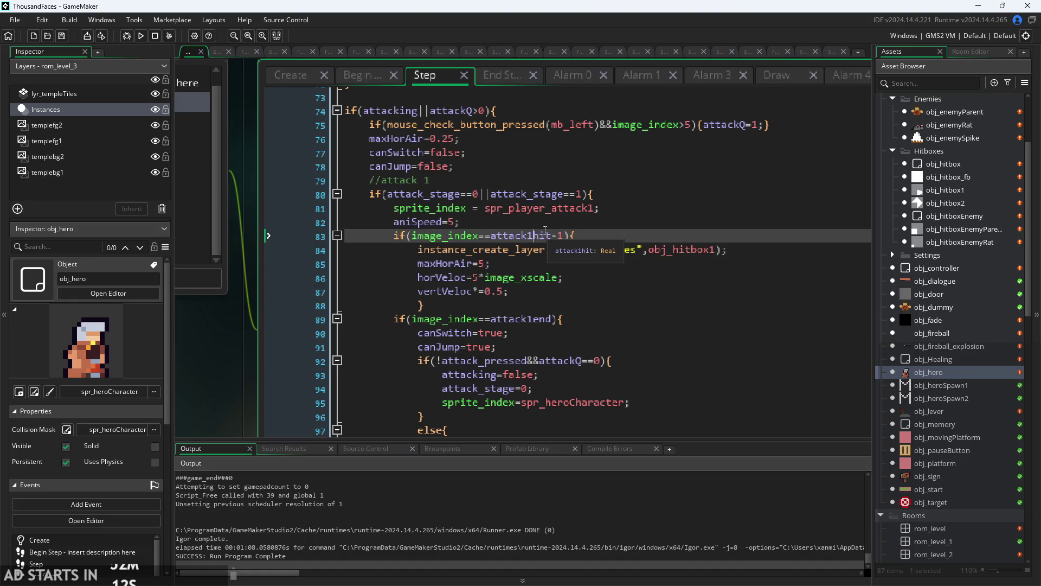
{"action": "left_click", "coordinate": [541, 224]}
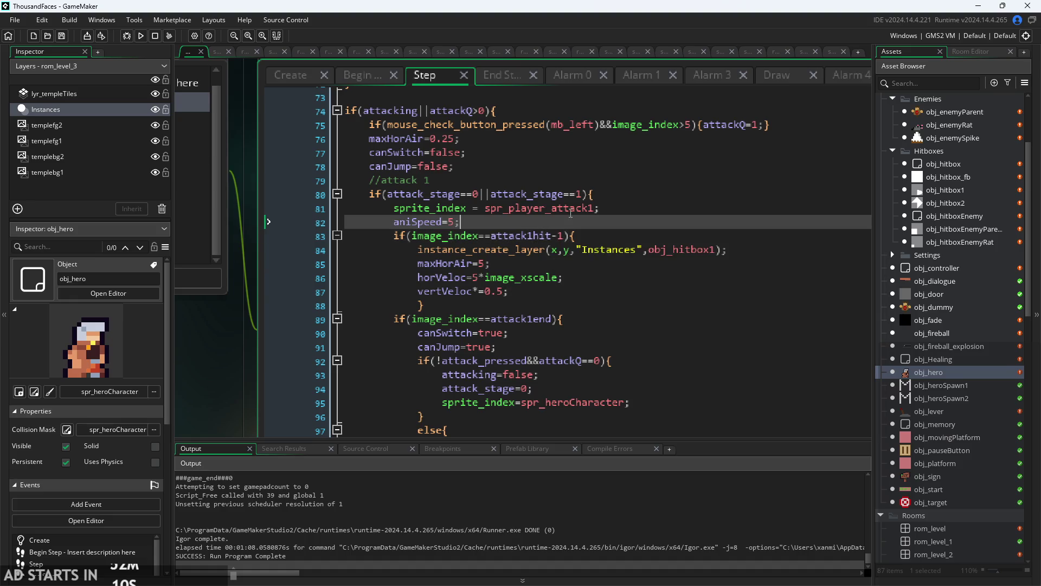
{"action": "left_click", "coordinate": [576, 209]}
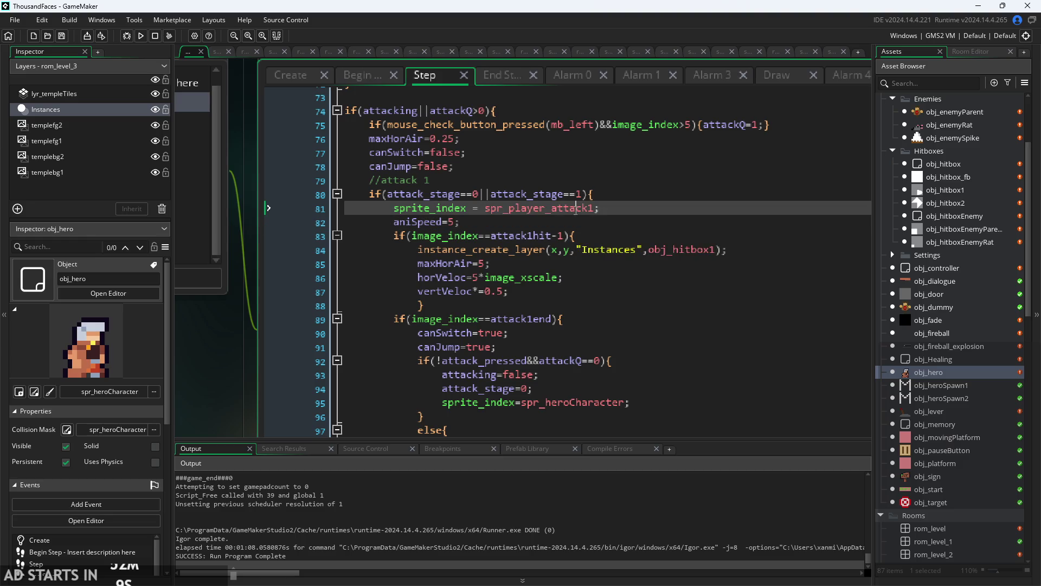
{"action": "left_click", "coordinate": [291, 77]}
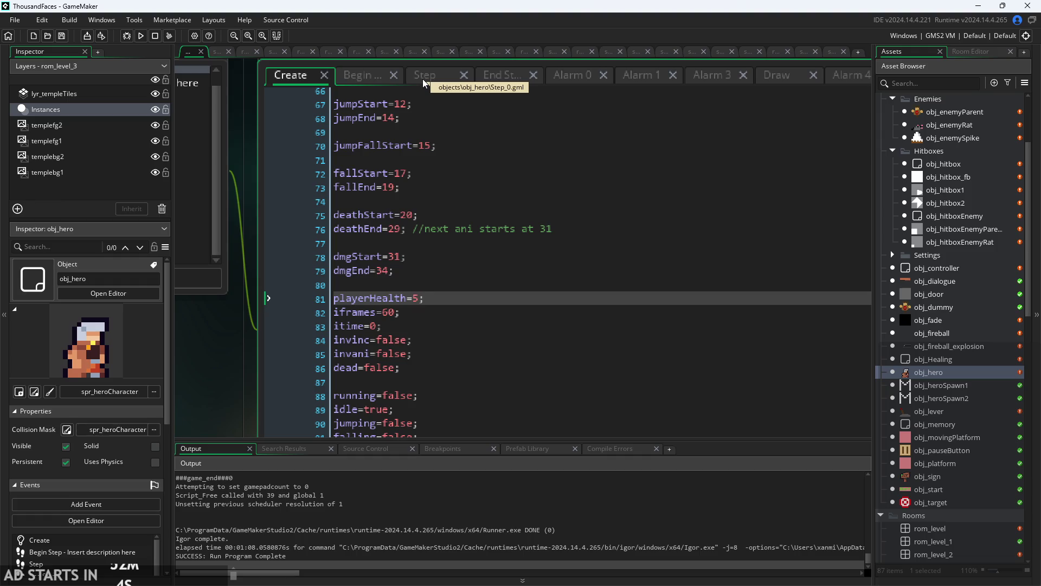
{"action": "left_click", "coordinate": [423, 81]}
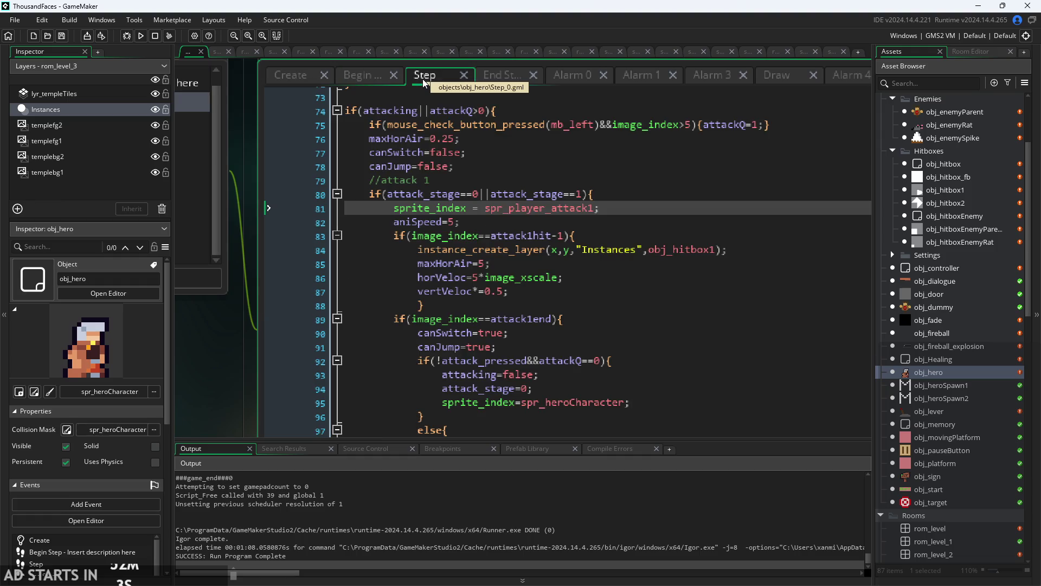
{"action": "left_click", "coordinate": [629, 221]}
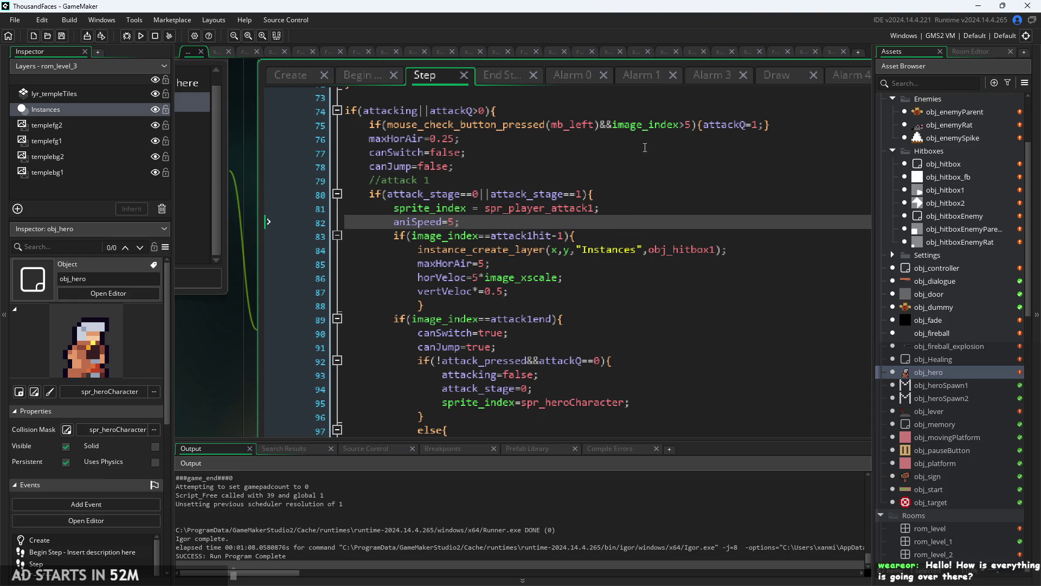
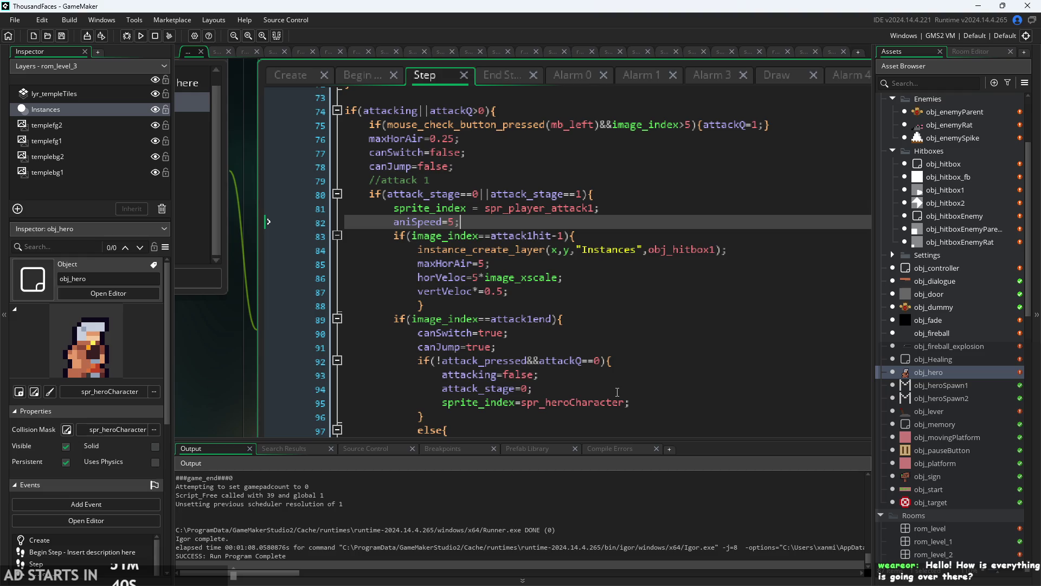
- Inspect the attack1end, maxHorAir and attack1hit condition lines in obj_hero's Step event
{"action": "left_click", "coordinate": [577, 319]}
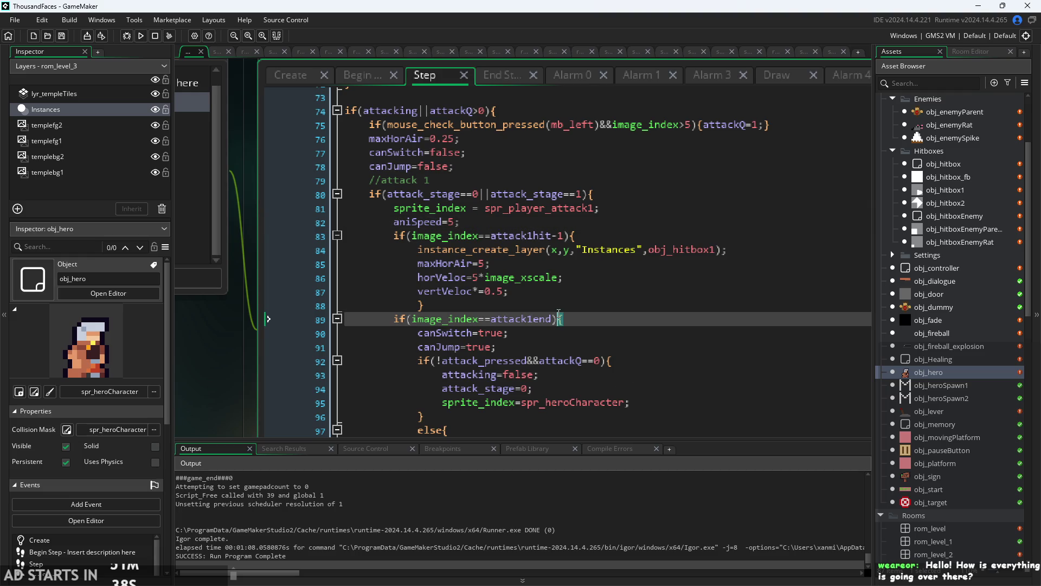
{"action": "left_click", "coordinate": [586, 305]}
{"action": "left_click", "coordinate": [593, 297]}
{"action": "left_click", "coordinate": [594, 261]}
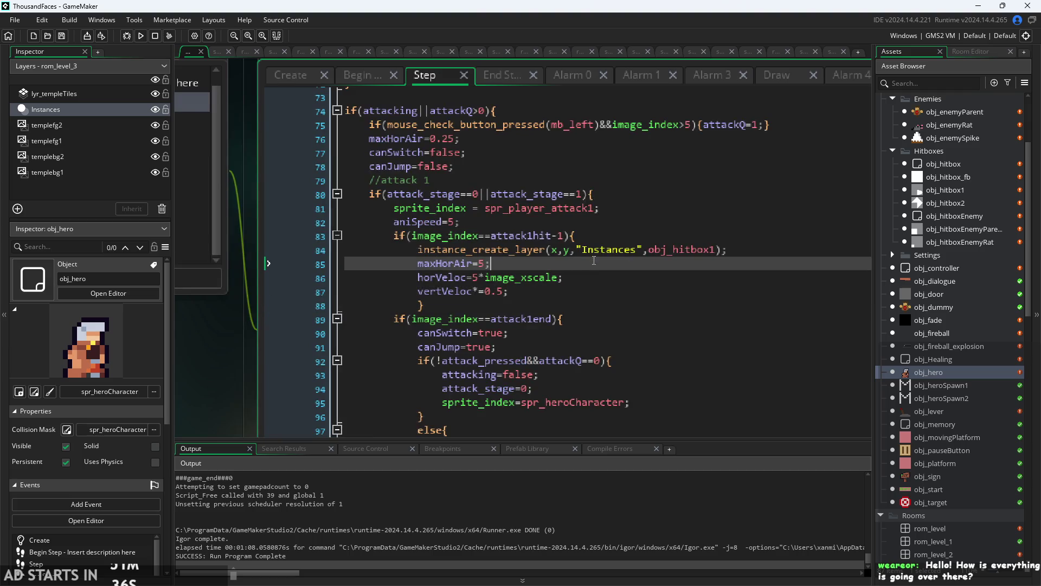
{"action": "left_click", "coordinate": [611, 248]}
{"action": "left_click", "coordinate": [651, 230]}
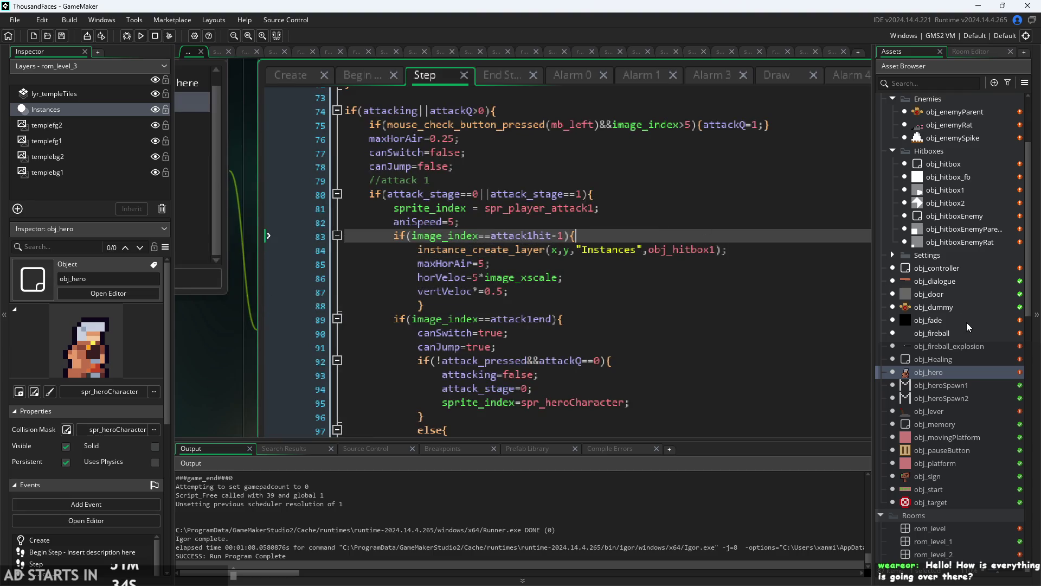
- Build and launch the ThousandFaces game to test the attack code
{"action": "scroll", "coordinate": [966, 323], "scroll_direction": "up", "scroll_amount": 2}
{"action": "scroll", "coordinate": [702, 308], "scroll_direction": "down", "scroll_amount": 1}
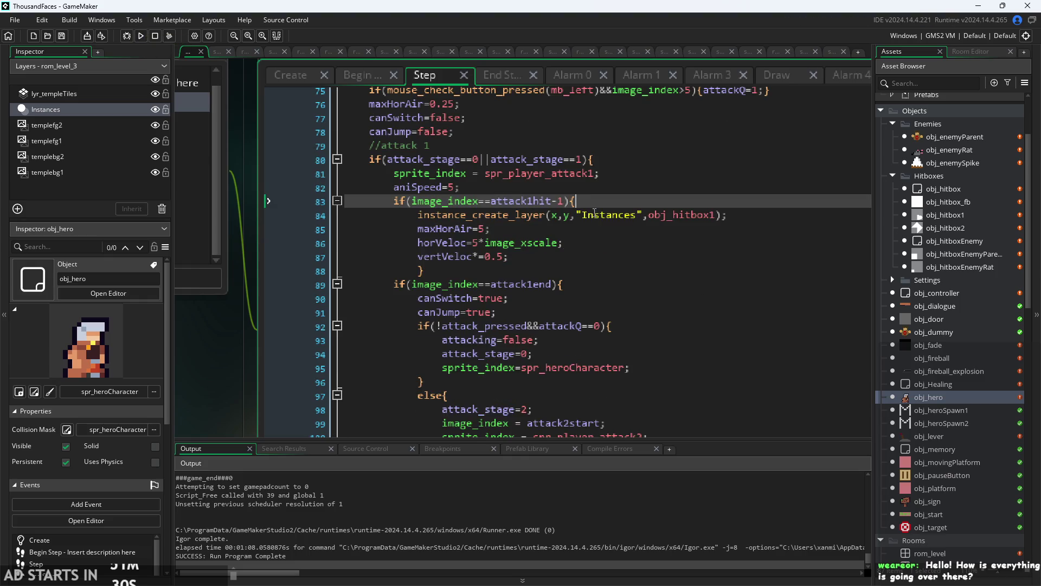
{"action": "left_click", "coordinate": [141, 35]}
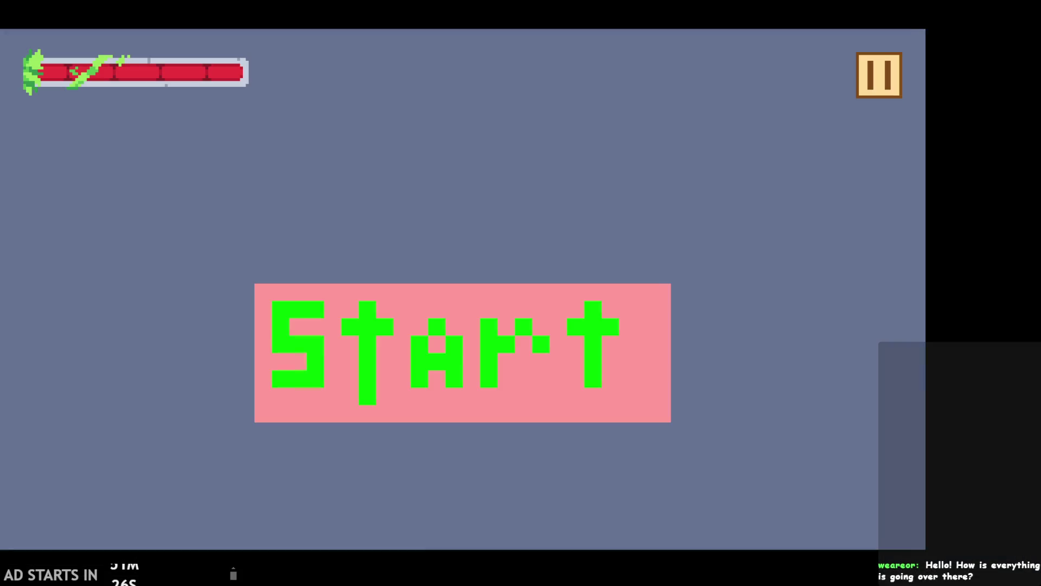
- Start the game, double-jump the hero up, flip the lever and jump across the room
{"action": "left_click", "coordinate": [508, 313]}
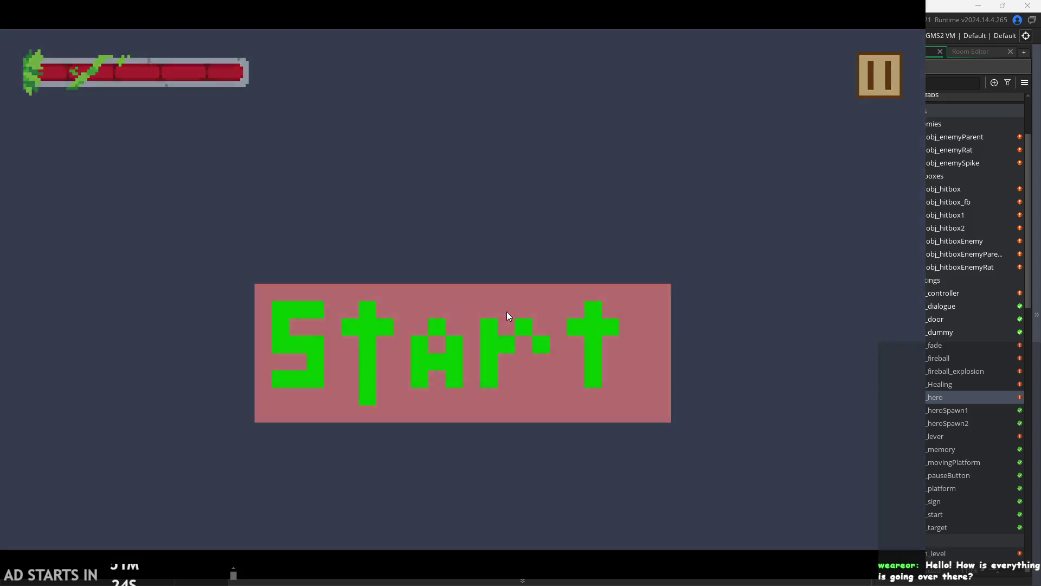
{"action": "key", "text": "Right"}
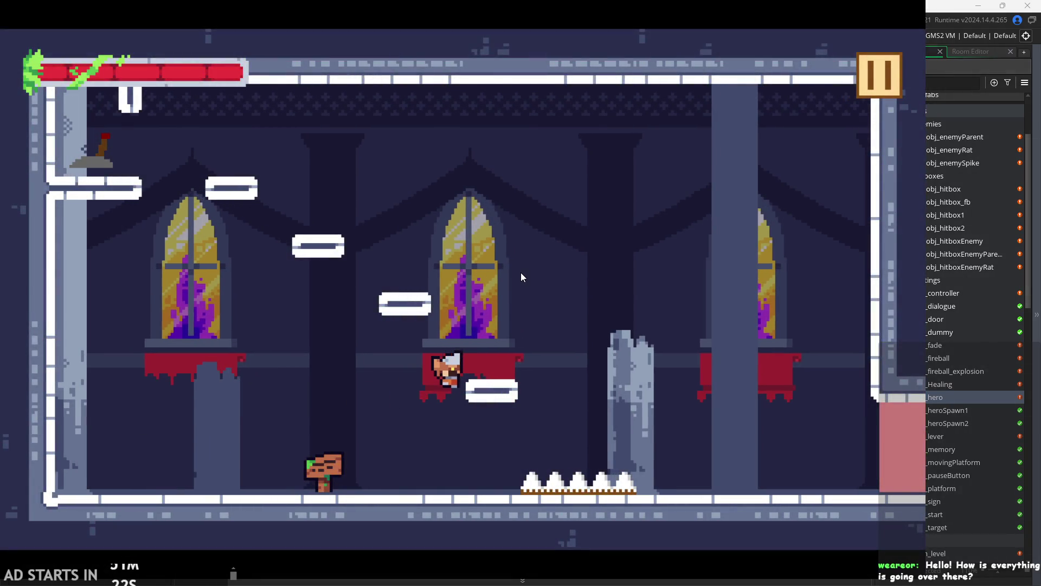
{"action": "key", "text": "space"}
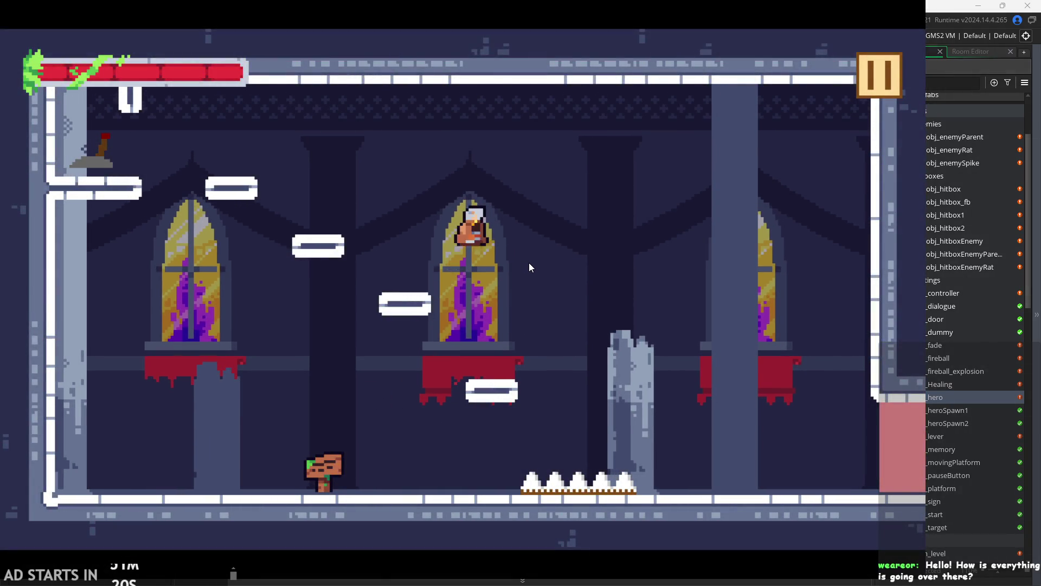
{"action": "key", "text": "Left"}
{"action": "key", "text": "space"}
{"action": "key", "text": "Left"}
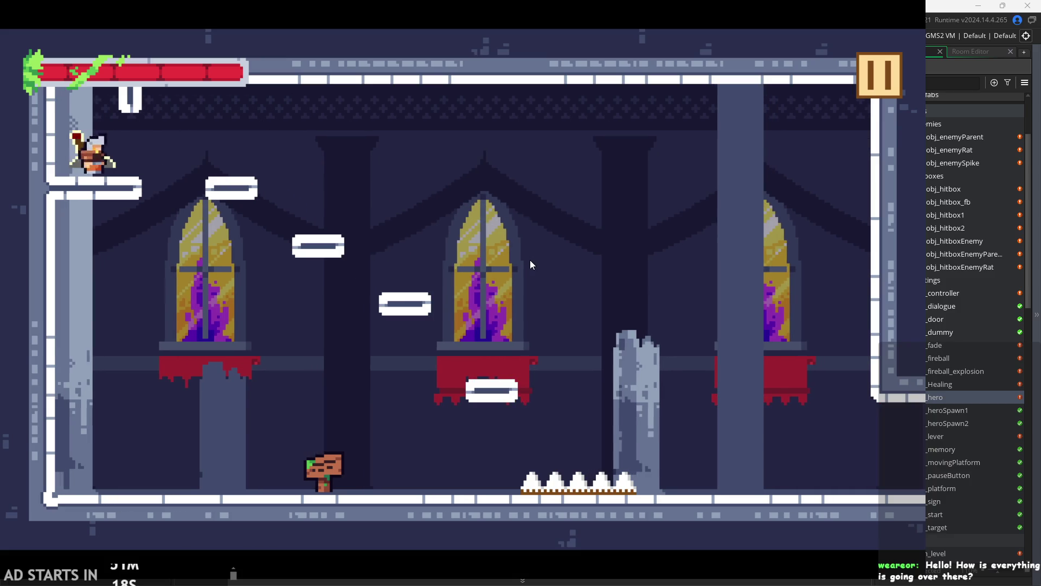
{"action": "key", "text": "Right"}
{"action": "key", "text": "space"}
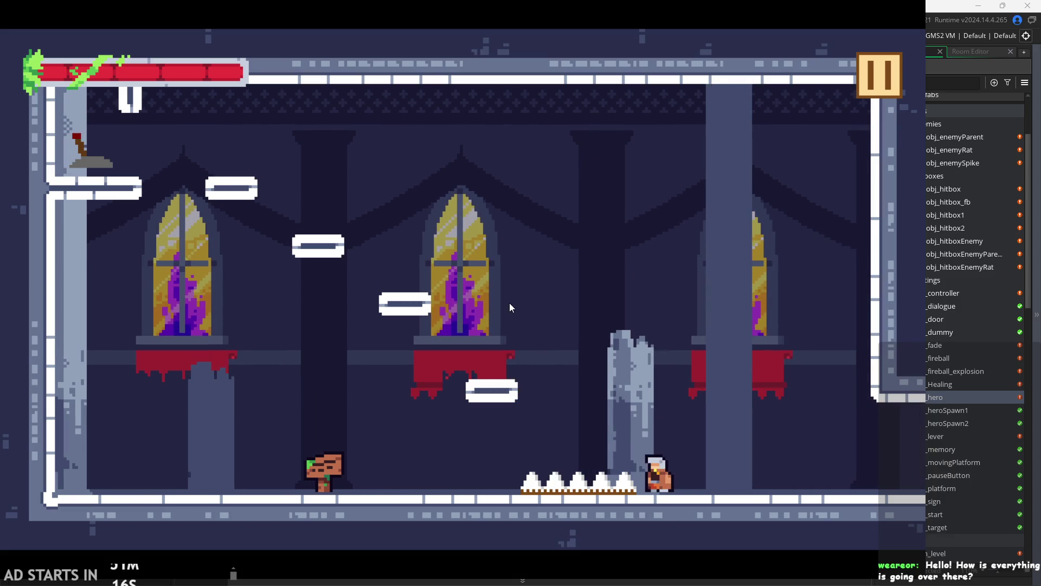
- Run the hero right into the target room and attack the first targets
{"action": "key", "text": "Right"}
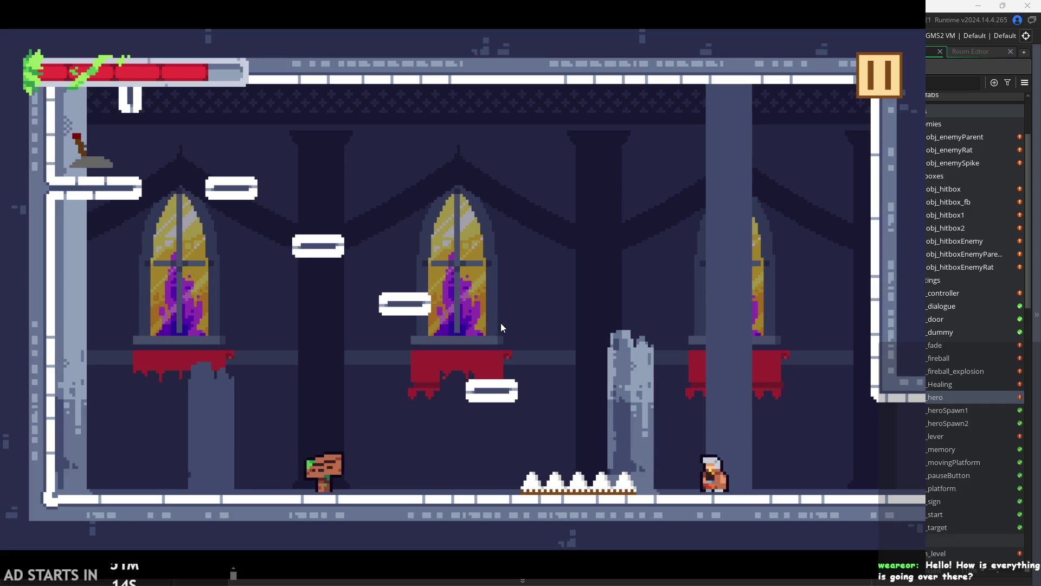
{"action": "key", "text": "Right"}
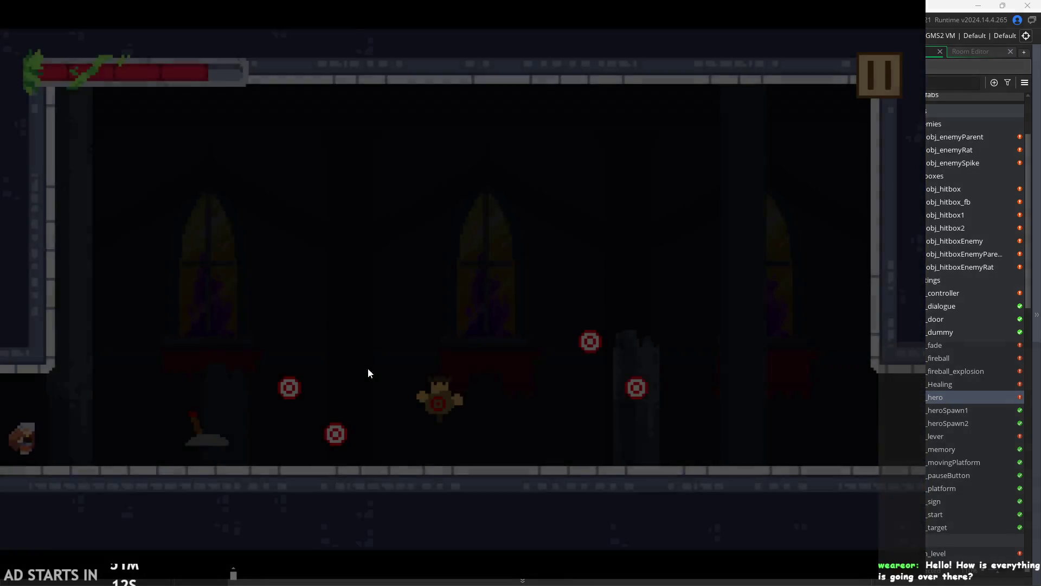
{"action": "key", "text": "Right"}
{"action": "key", "text": "space"}
{"action": "key", "text": "Right"}
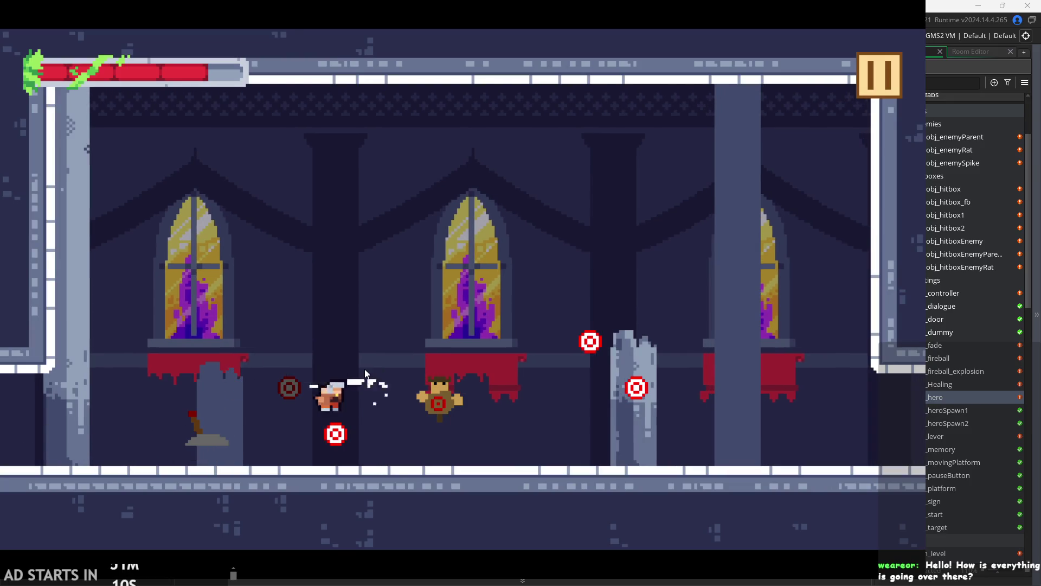
{"action": "key", "text": "Left"}
{"action": "key", "text": "Left"}
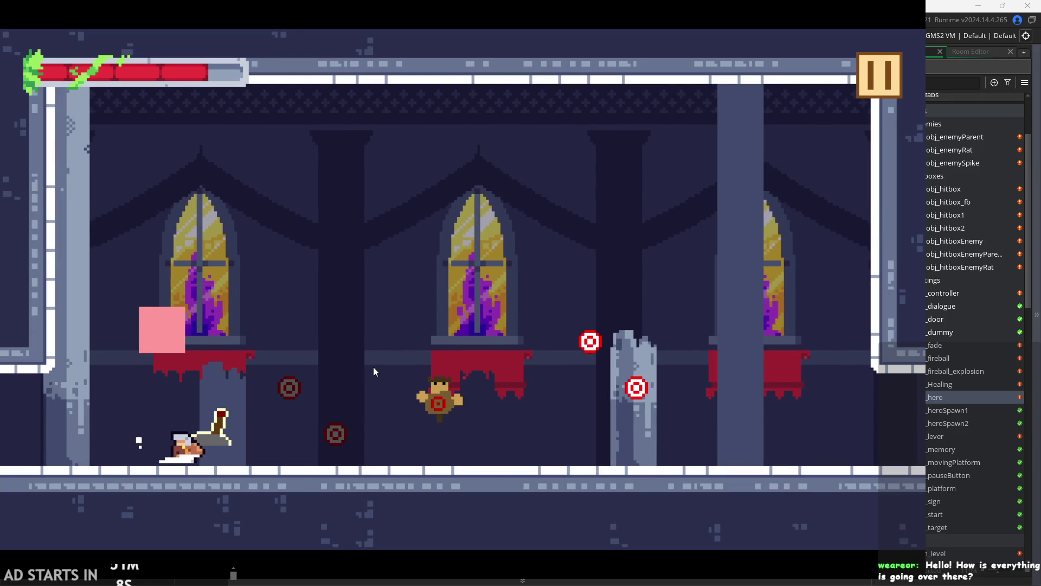
- Jump back and forth over the pillar, hitting the targets on each side
{"action": "key", "text": "Right"}
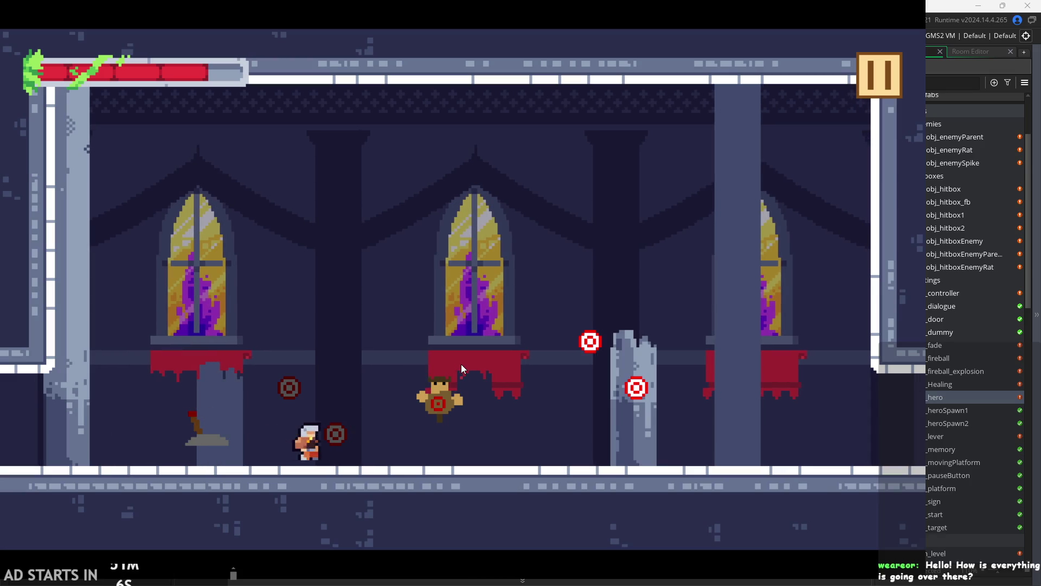
{"action": "key", "text": "space"}
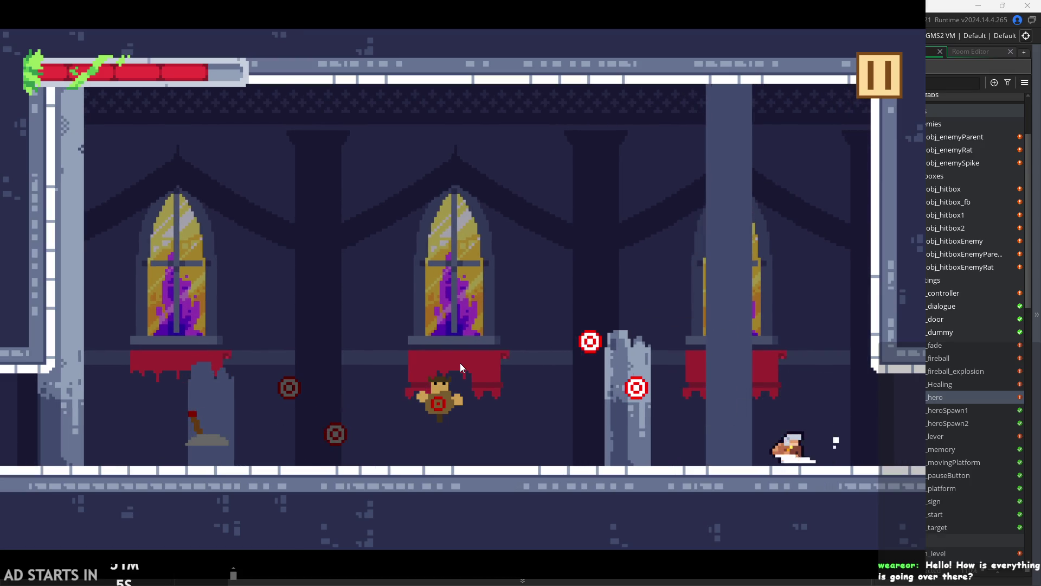
{"action": "key", "text": "Left"}
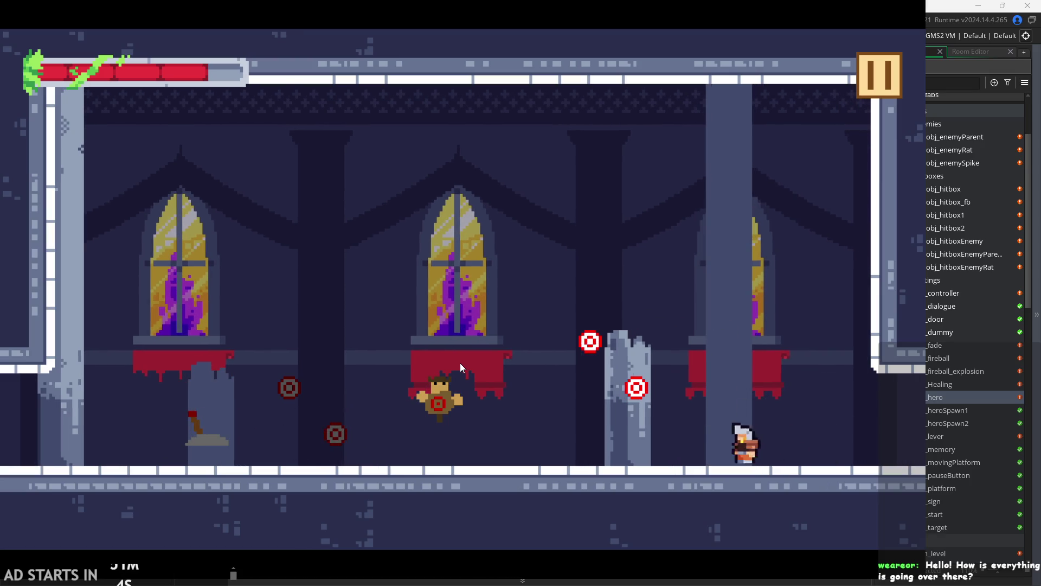
{"action": "key", "text": "space"}
{"action": "key", "text": "Right"}
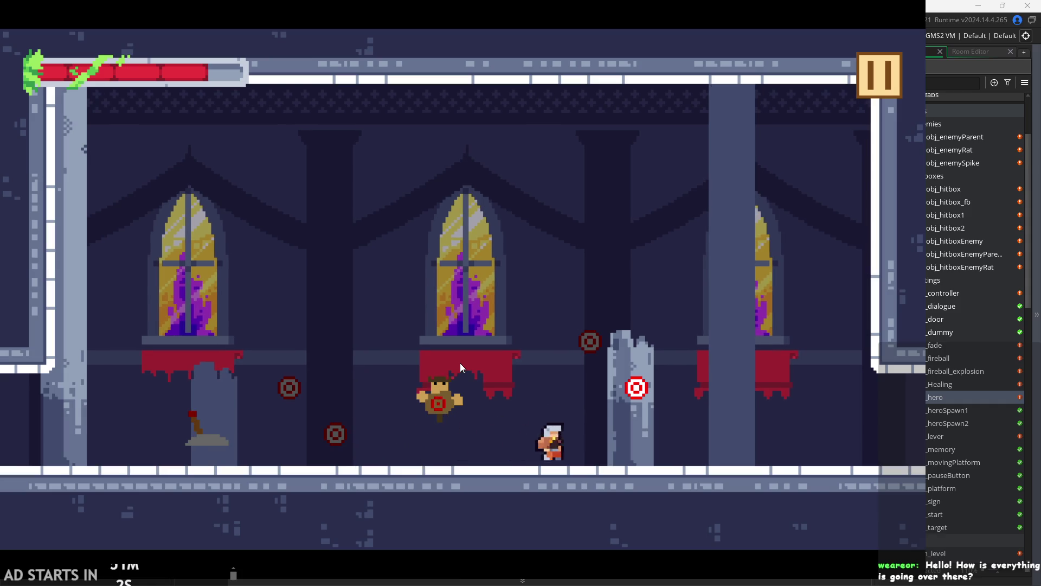
{"action": "key", "text": "space"}
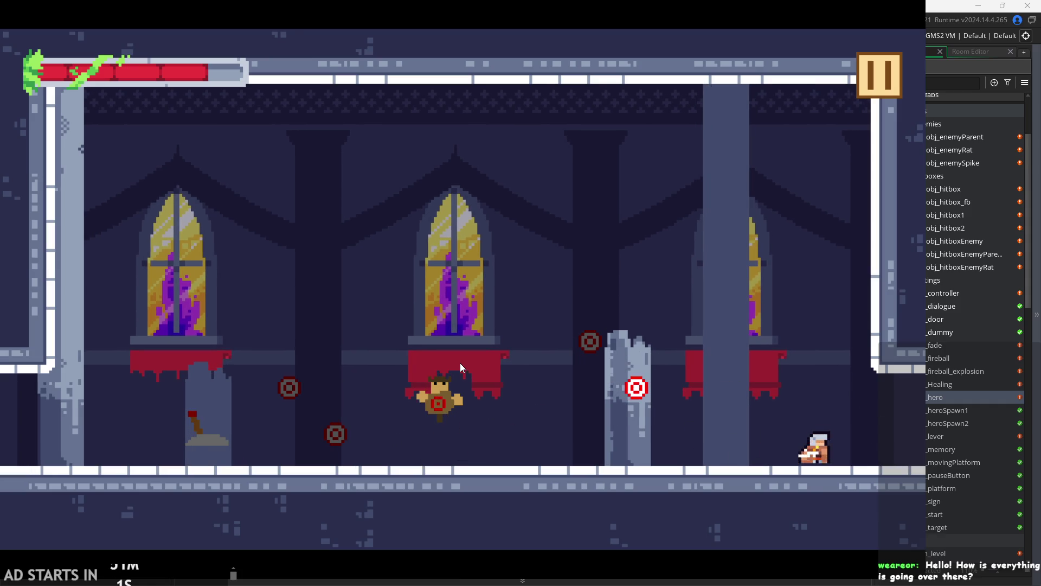
{"action": "key", "text": "Left"}
{"action": "key", "text": "space"}
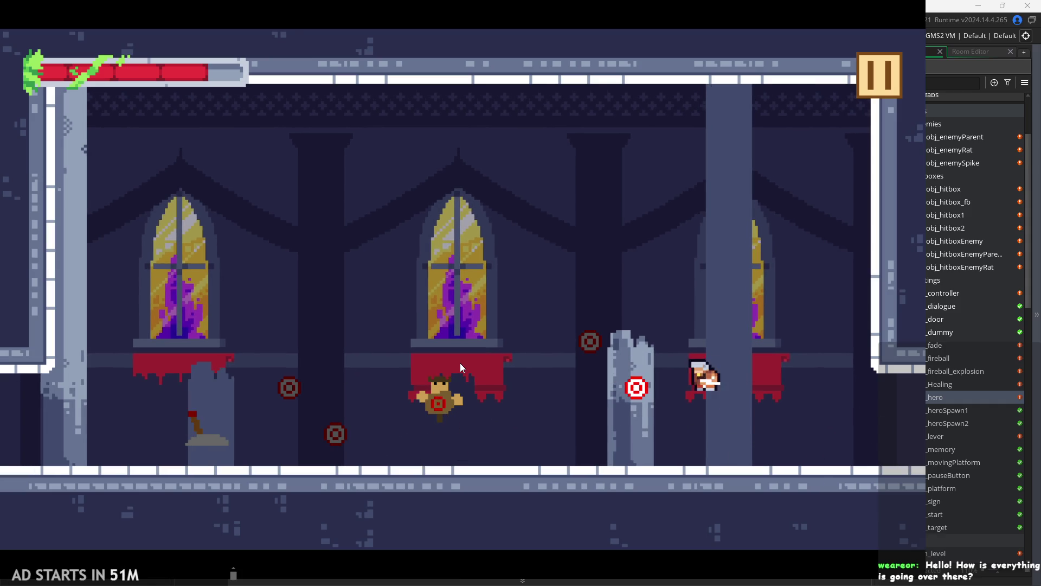
{"action": "key", "text": "Right"}
{"action": "key", "text": "Right"}
- Leave the target room, climb the wall and land on the upper-left ledge by the lever
{"action": "key", "text": "space"}
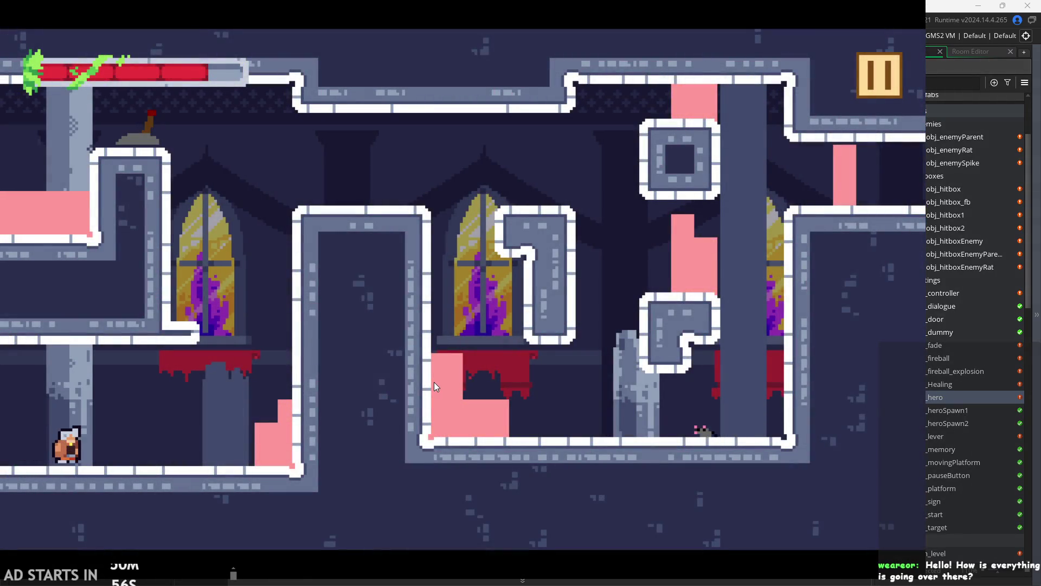
{"action": "key", "text": "space"}
{"action": "key", "text": "Right"}
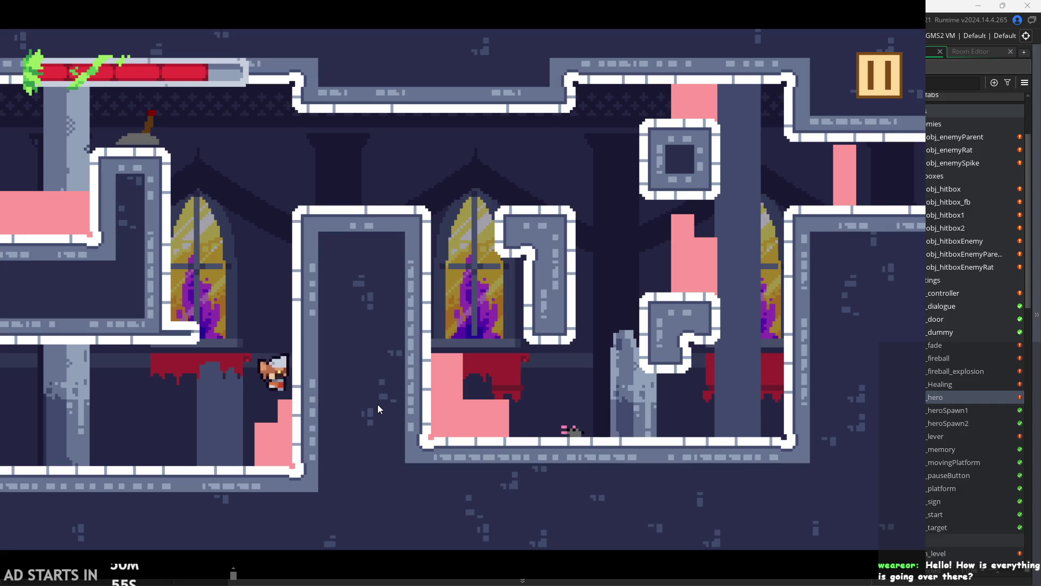
{"action": "key", "text": "space"}
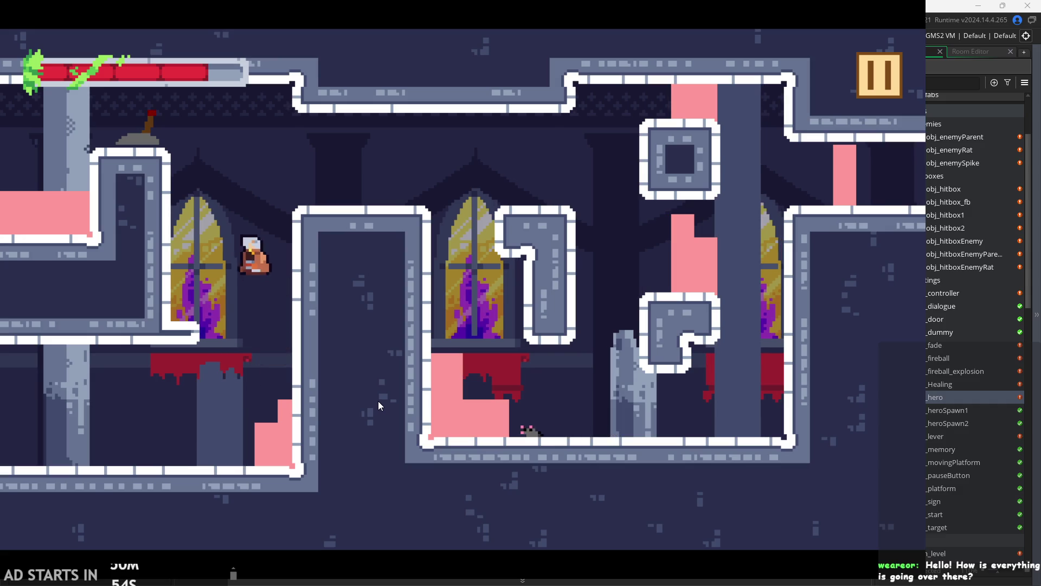
{"action": "key", "text": "Left"}
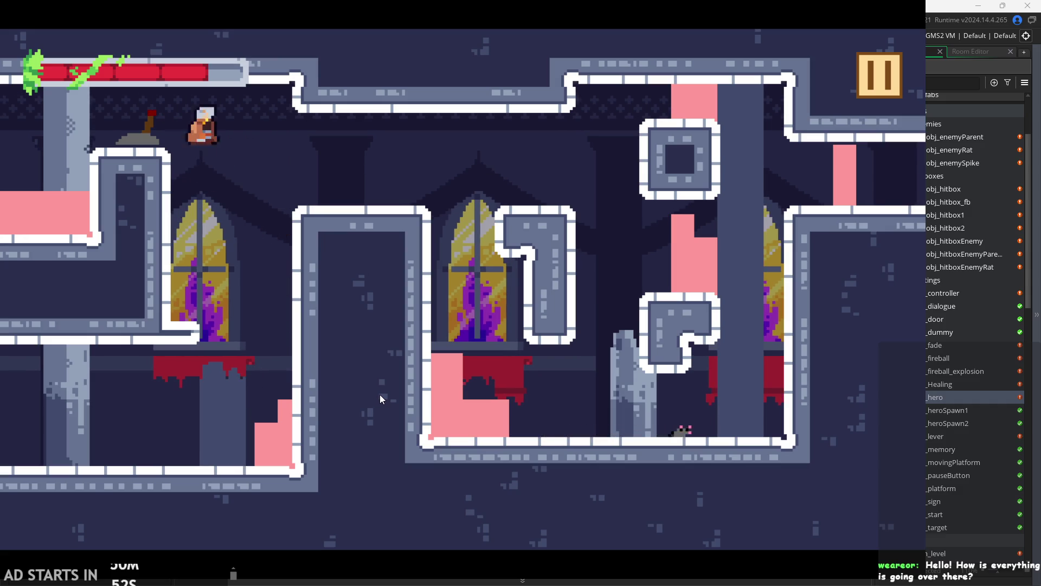
{"action": "key", "text": "space"}
{"action": "key", "text": "space"}
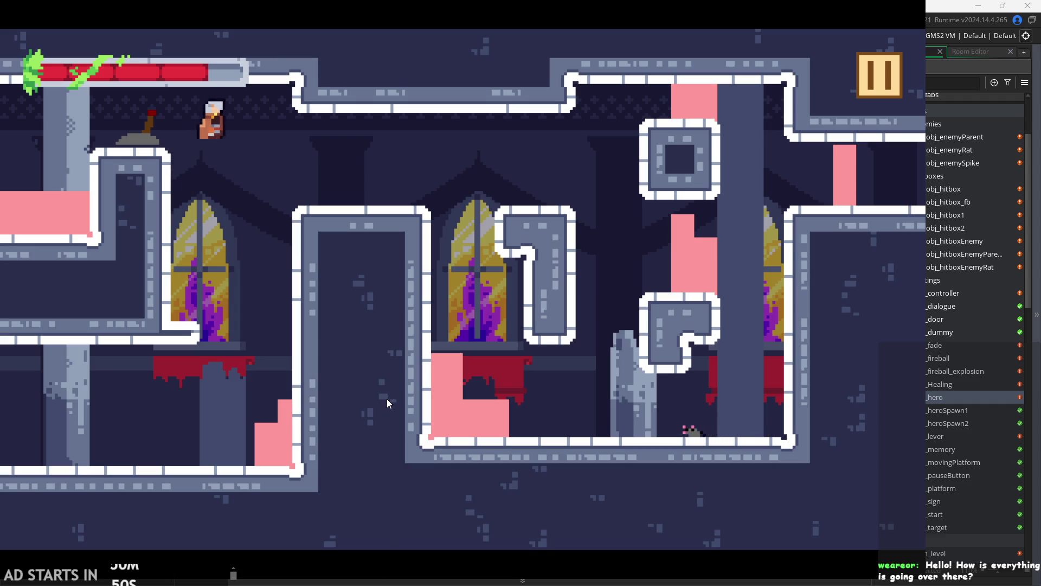
{"action": "key", "text": "Left"}
- Drop onto the red ledge, run to the right wall and climb toward the upper-right exit
{"action": "key", "text": "Right"}
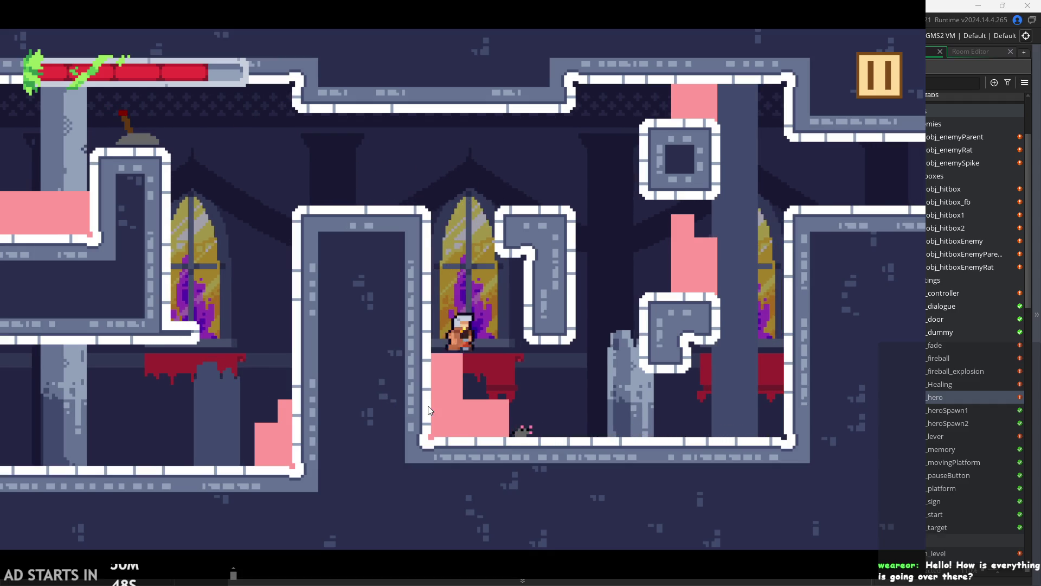
{"action": "key", "text": "Right"}
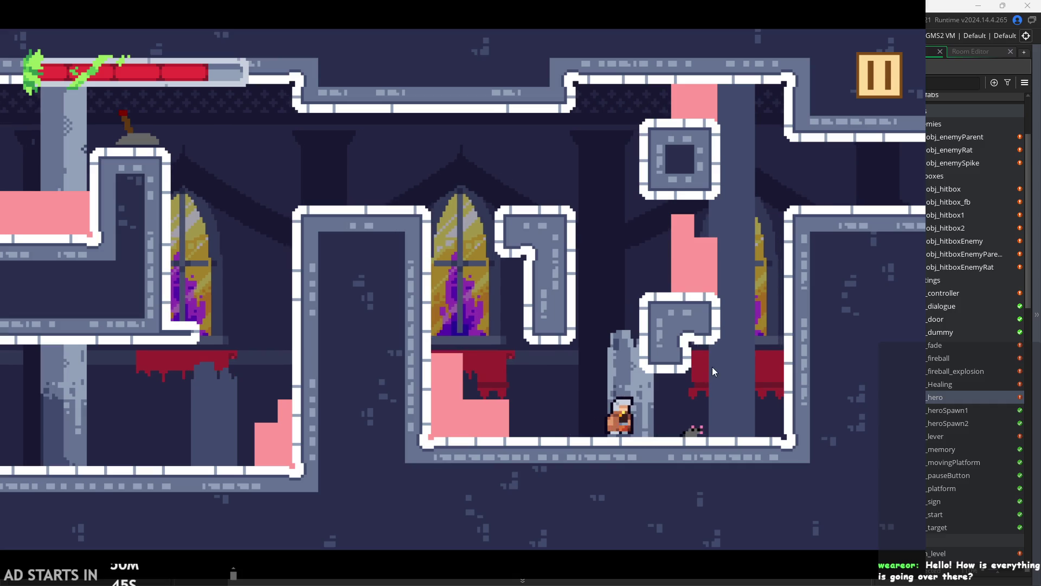
{"action": "key", "text": "Right"}
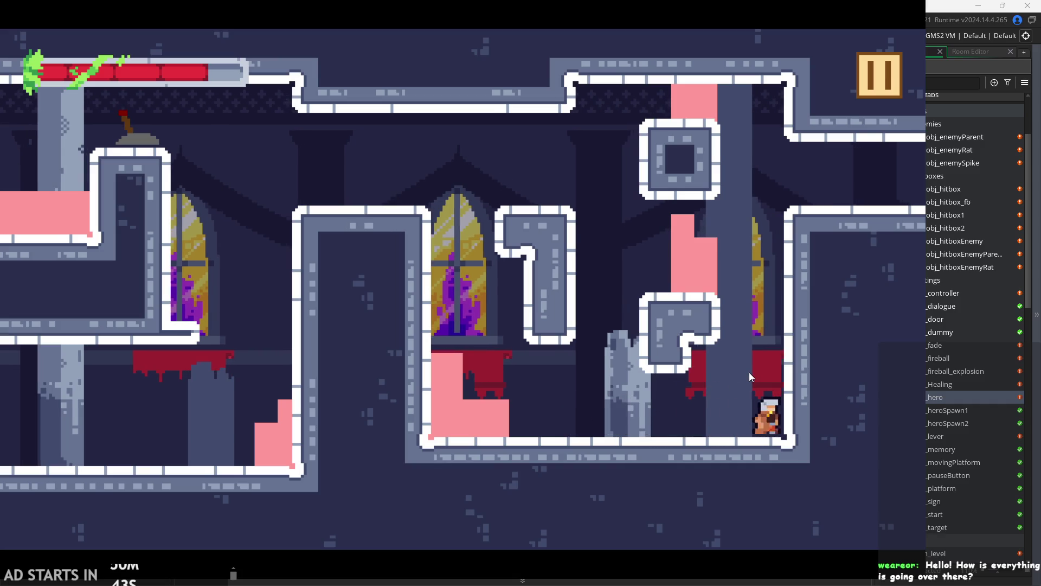
{"action": "key", "text": "space"}
{"action": "key", "text": "Right"}
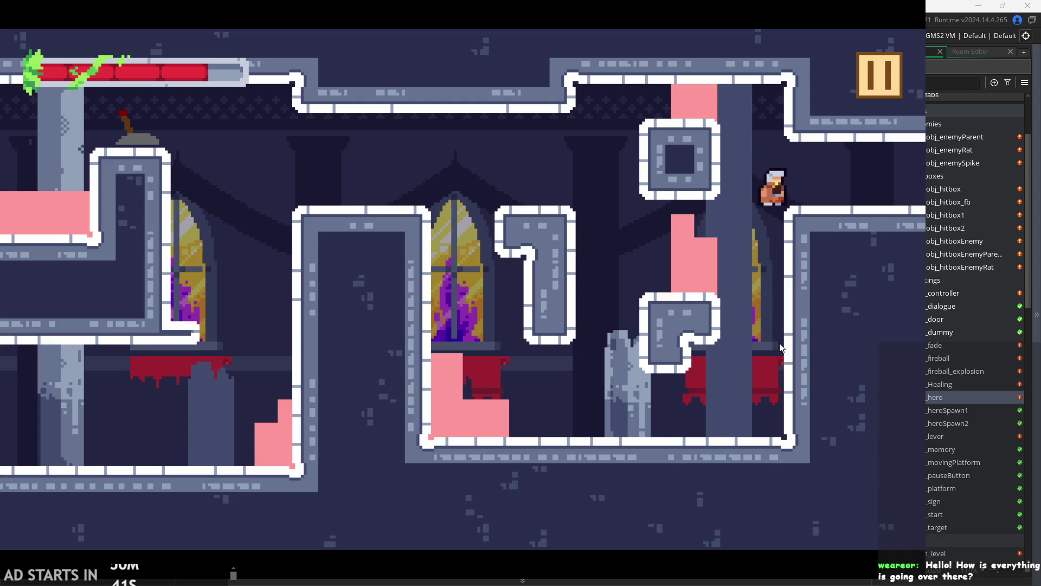
- Dash the hero right past the broken pillar, then walk back left through the hall
{"action": "key", "text": "Right"}
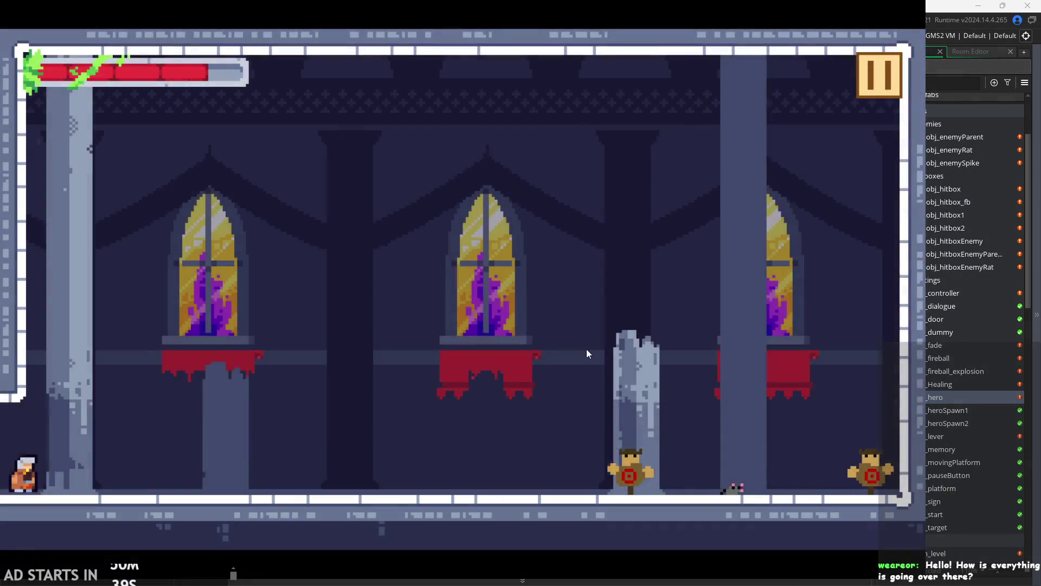
{"action": "key", "text": "Right"}
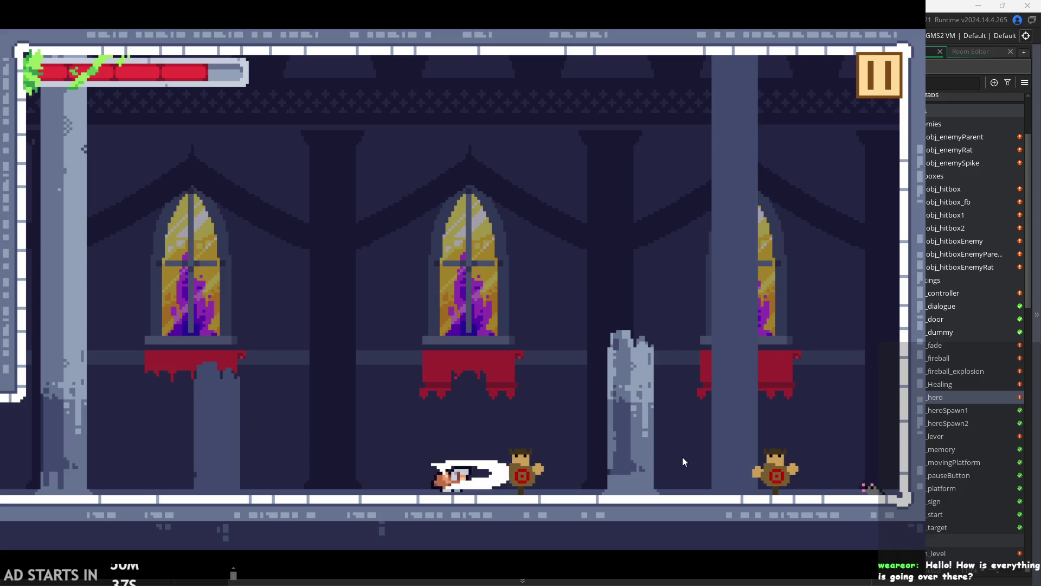
{"action": "key", "text": "Right"}
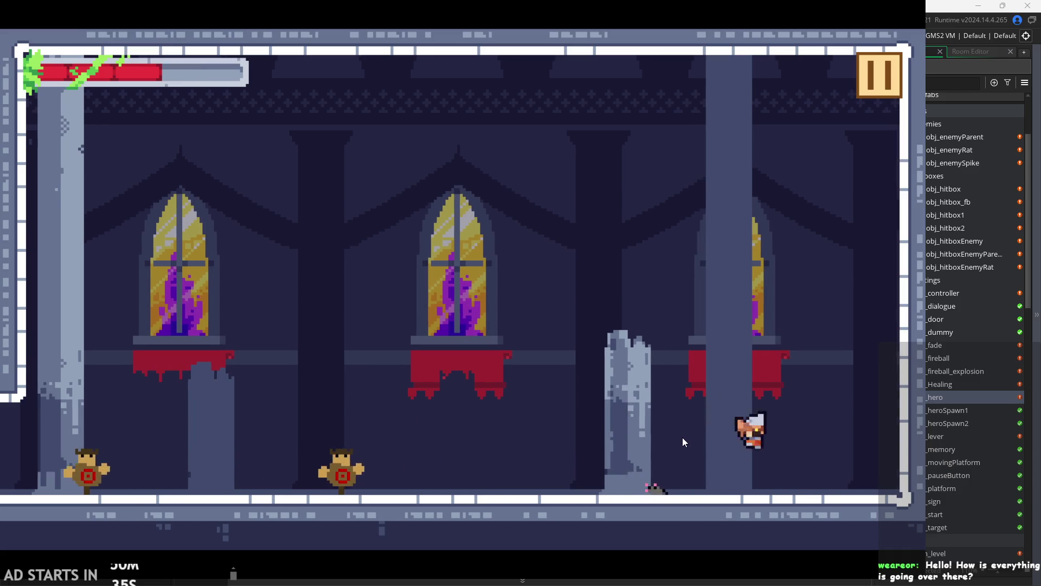
{"action": "key", "text": "Left"}
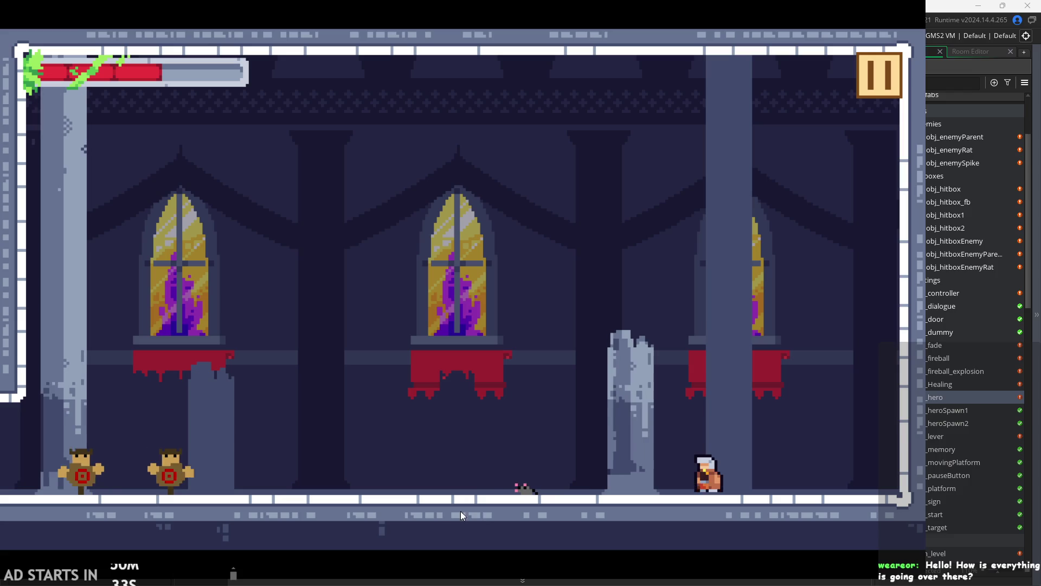
{"action": "key", "text": "Left"}
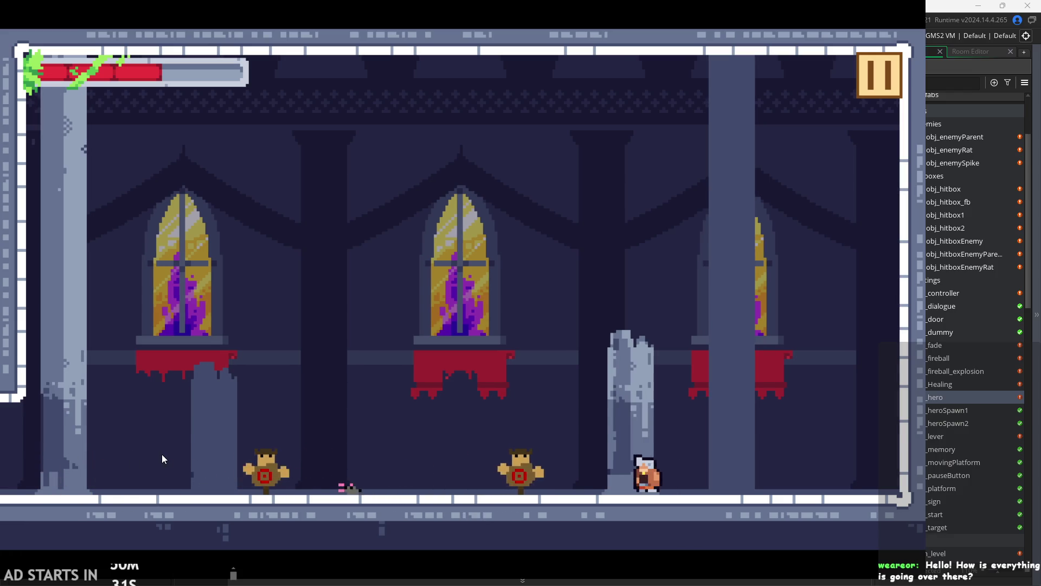
{"action": "key", "text": "Left"}
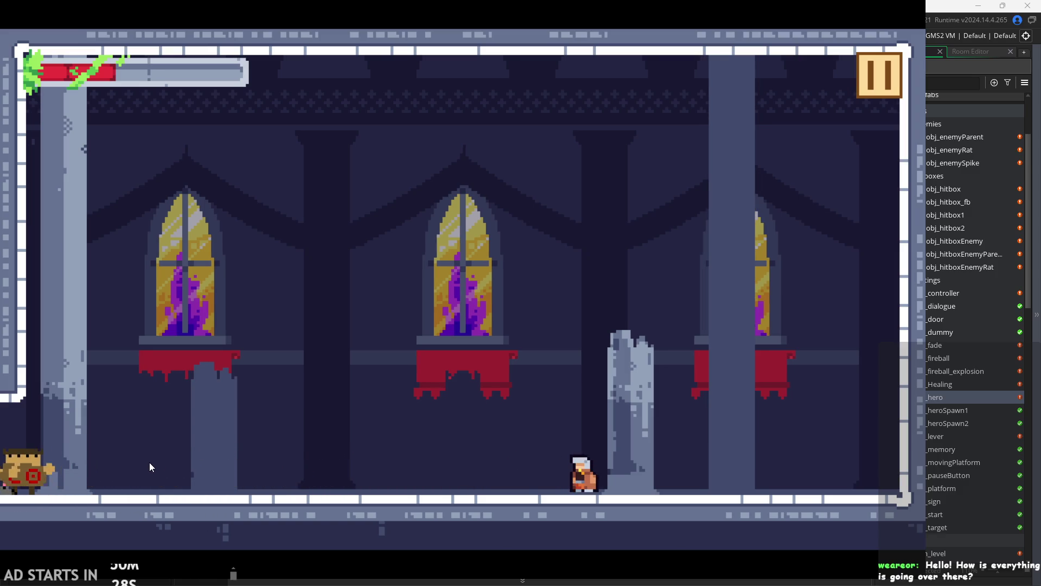
{"action": "key", "text": "Left"}
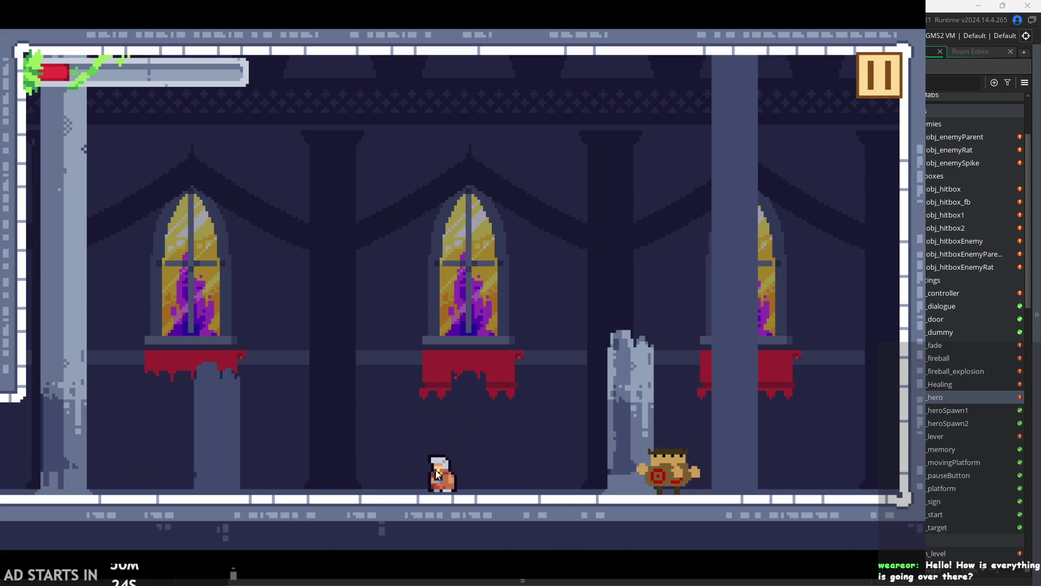
- Slash repeatedly at the training dummies, then bring up the in-game pause menu
{"action": "key", "text": "Right"}
{"action": "key", "text": "Right"}
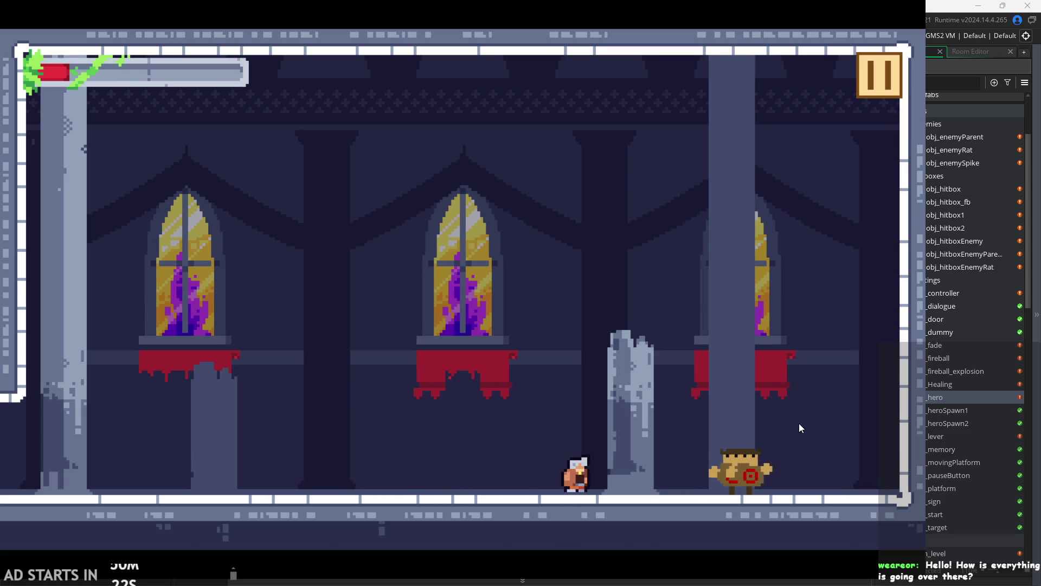
{"action": "left_click", "coordinate": [801, 428]}
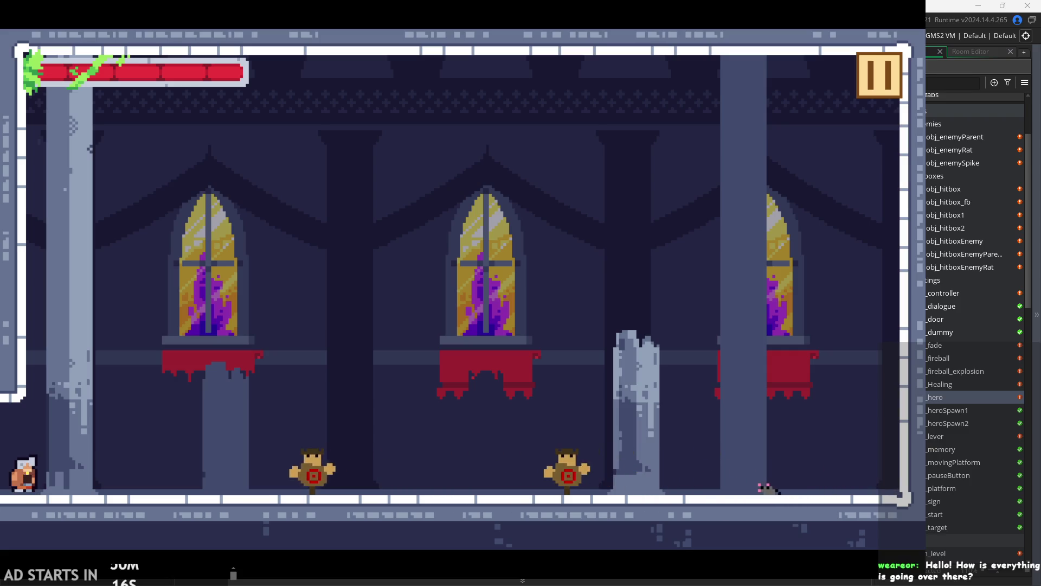
{"action": "key", "text": "Right"}
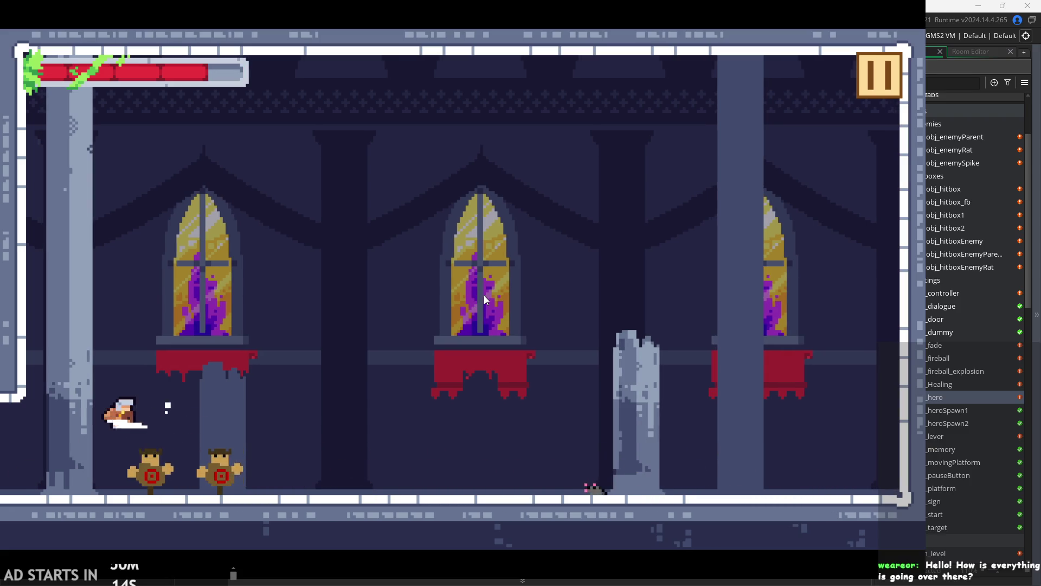
{"action": "key", "text": "x"}
{"action": "key", "text": "Left"}
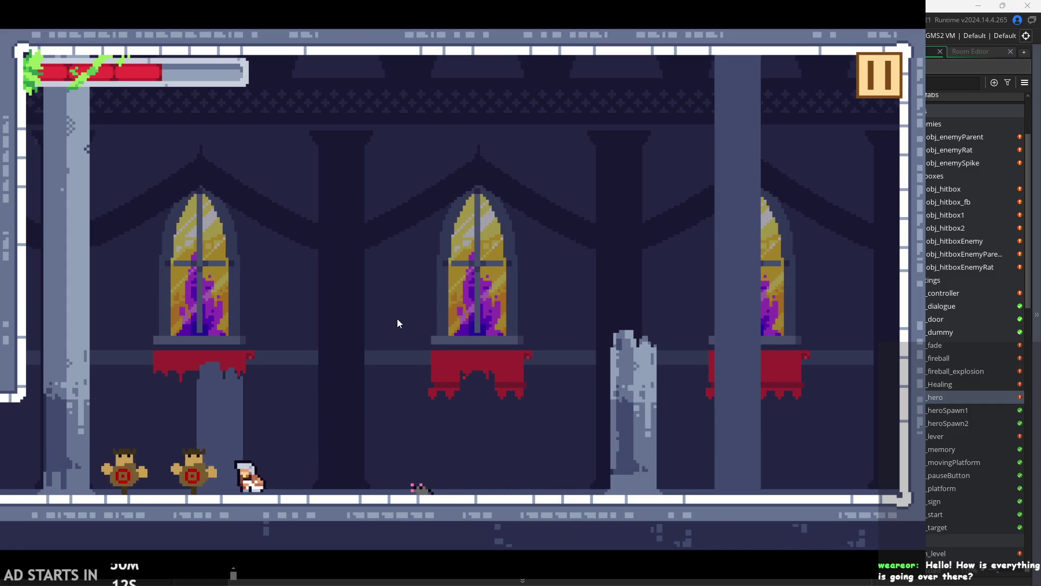
{"action": "key", "text": "Right"}
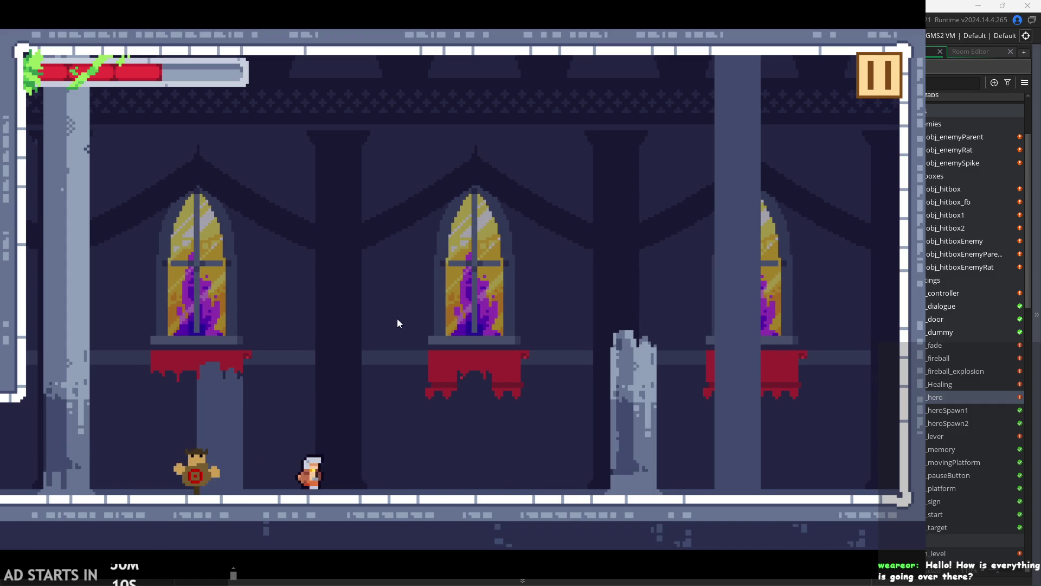
{"action": "key", "text": "x"}
{"action": "key", "text": "Left"}
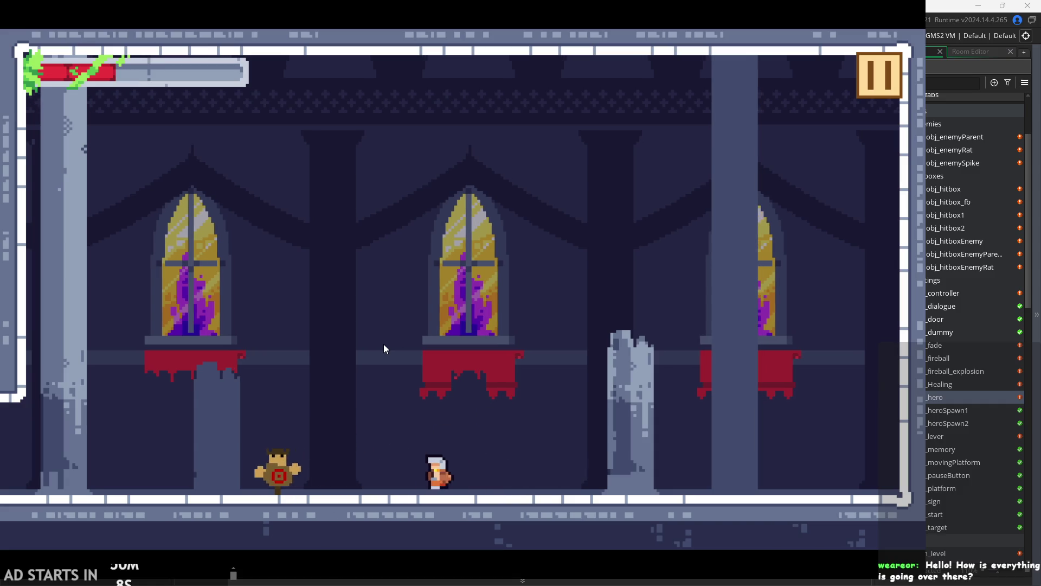
{"action": "key", "text": "Right"}
{"action": "left_click", "coordinate": [868, 95]}
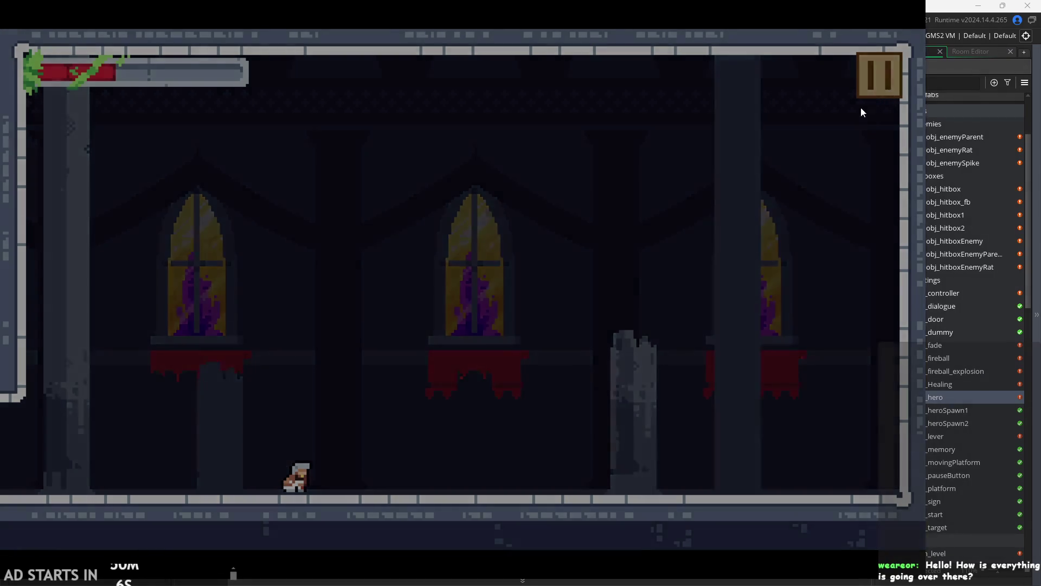
- Quit the game and try adding an 'inv' line after aniSpeed=5, then remove it
{"action": "left_click", "coordinate": [762, 480]}
{"action": "left_click", "coordinate": [566, 297]}
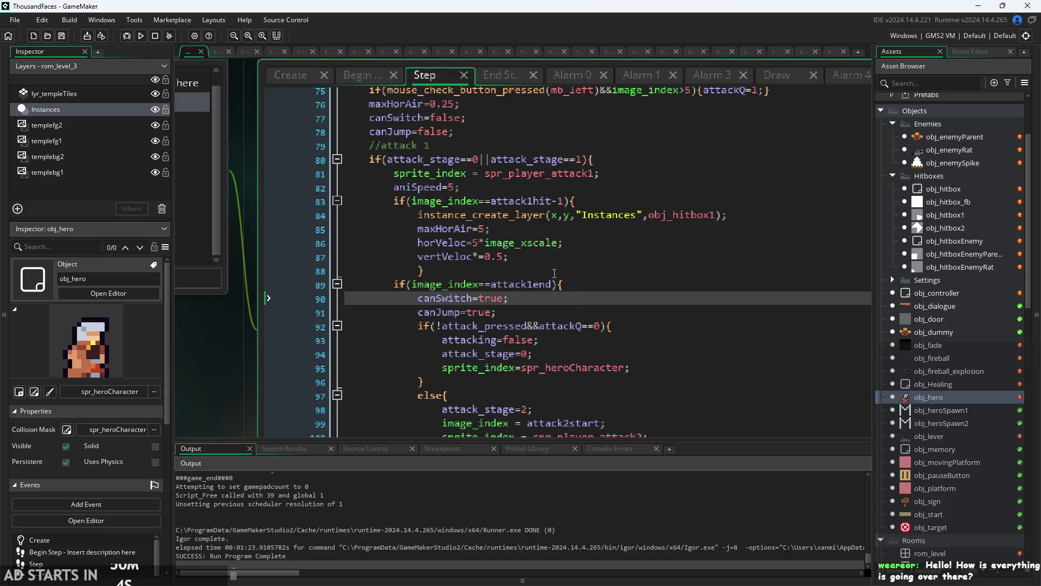
{"action": "left_click", "coordinate": [536, 189]}
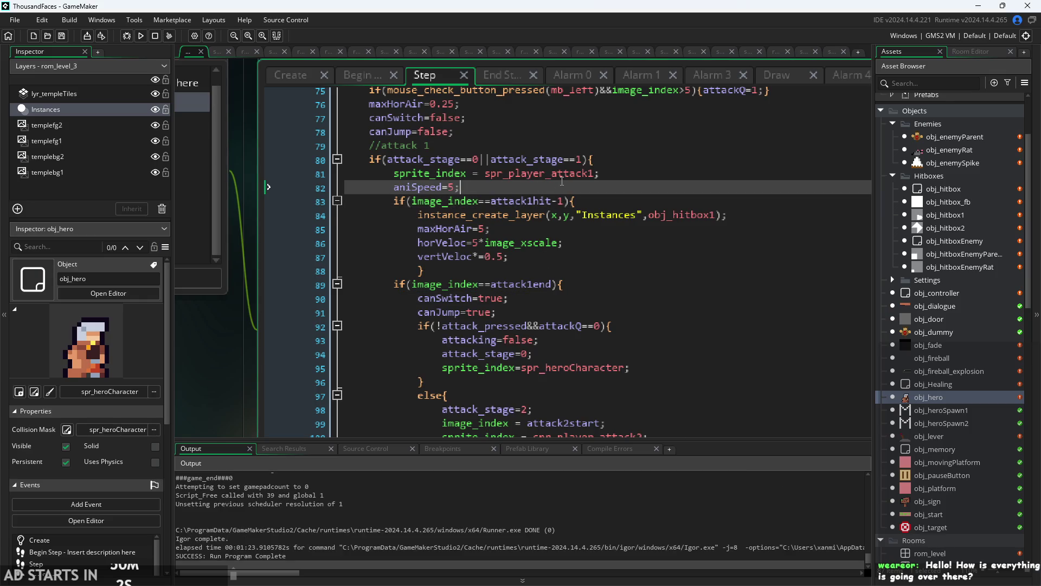
{"action": "key", "text": "Return"}
{"action": "type", "text": "inv"}
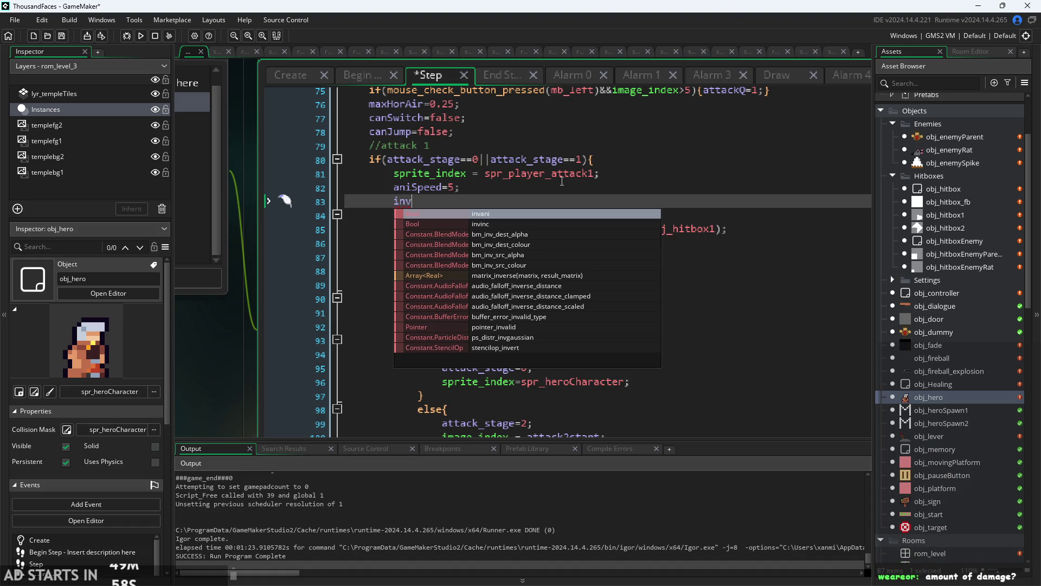
{"action": "key", "text": "Escape"}
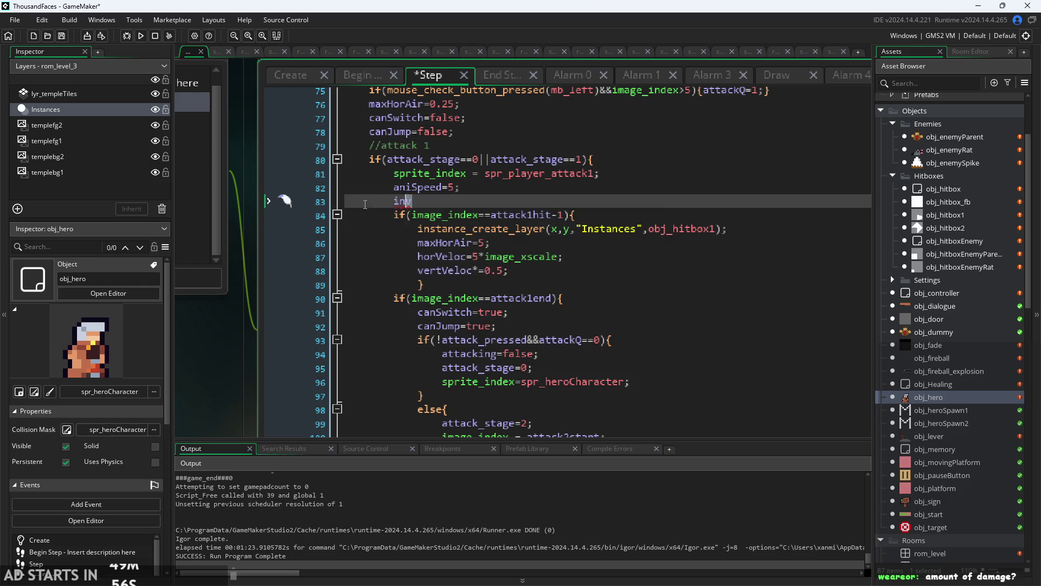
{"action": "key", "text": "BackSpace"}
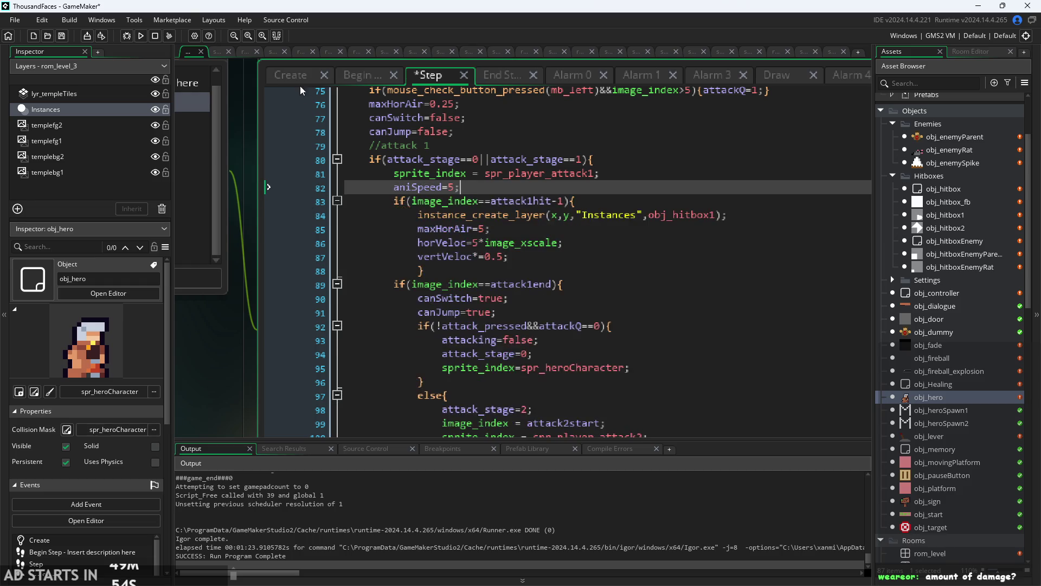
- Look up the invincibility variable in the Create and Begin Step events, then return to Step
{"action": "left_click", "coordinate": [305, 80]}
{"action": "left_click", "coordinate": [418, 174]}
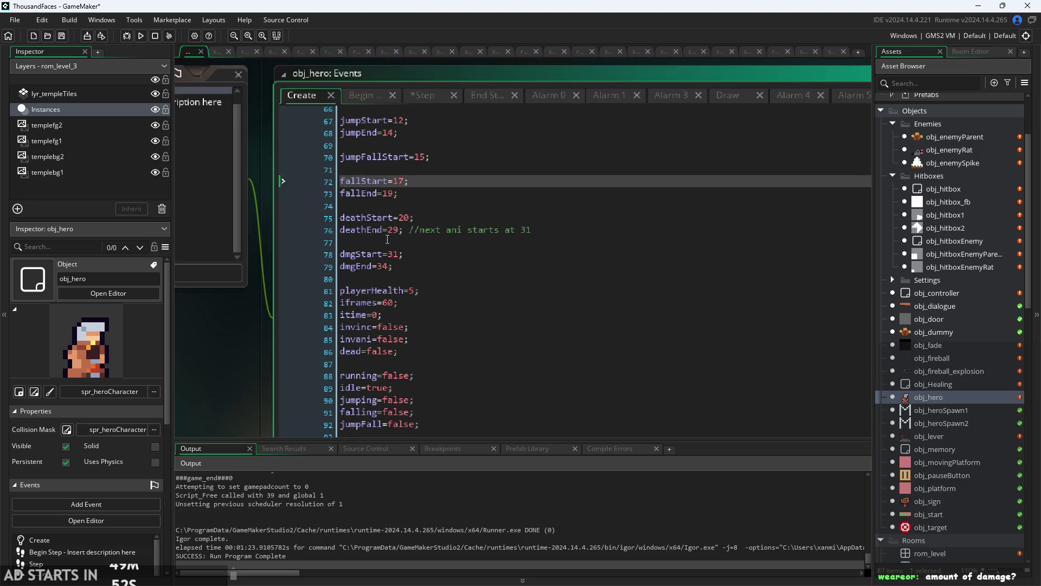
{"action": "left_click", "coordinate": [377, 97]}
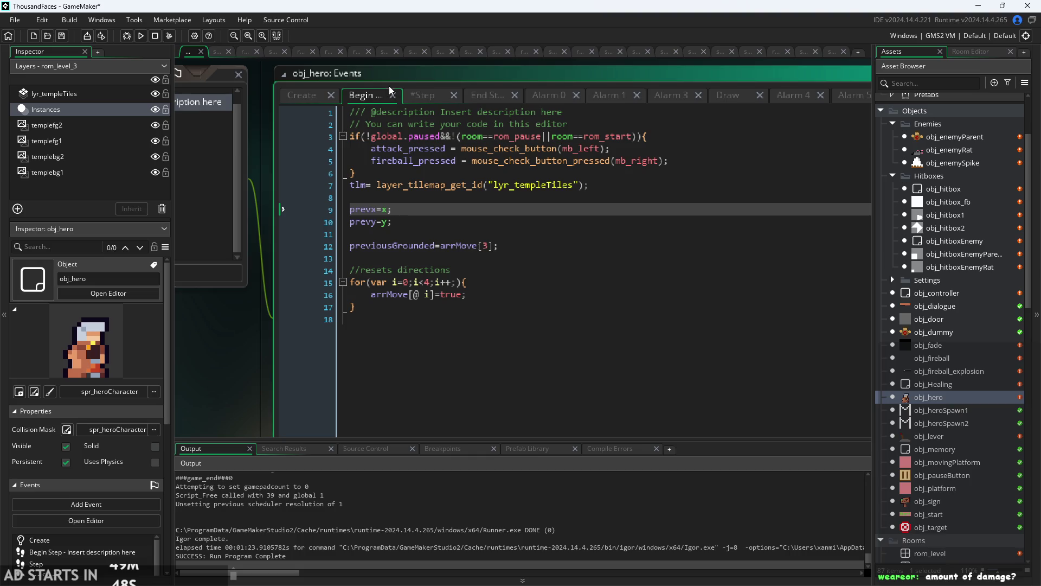
{"action": "left_click", "coordinate": [425, 96]}
{"action": "left_click", "coordinate": [376, 93]}
{"action": "left_click", "coordinate": [433, 93]}
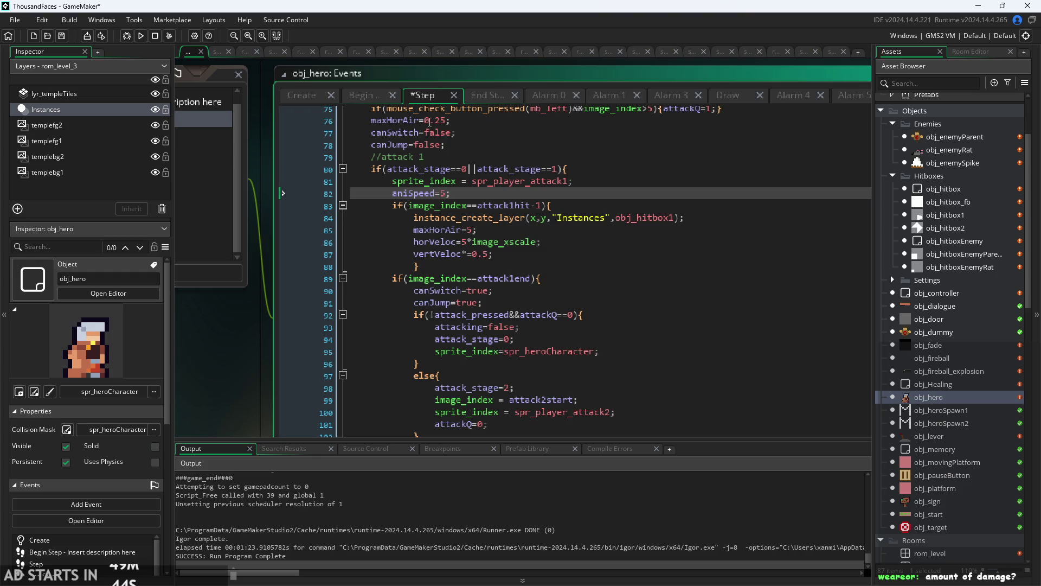
{"action": "left_click", "coordinate": [464, 157]}
{"action": "left_click", "coordinate": [492, 191]}
{"action": "key", "text": "Return"}
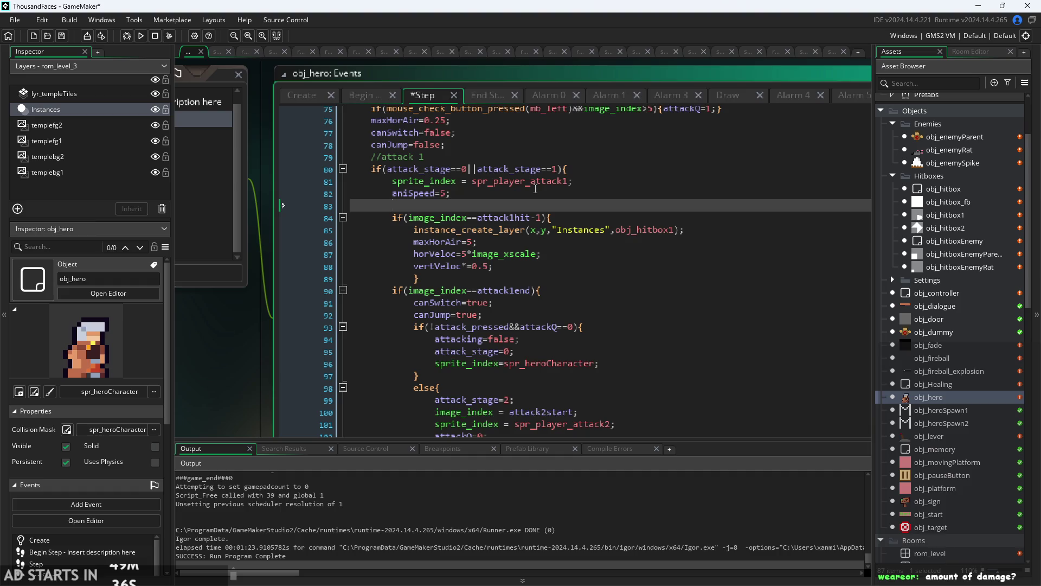
{"action": "key", "text": "BackSpace"}
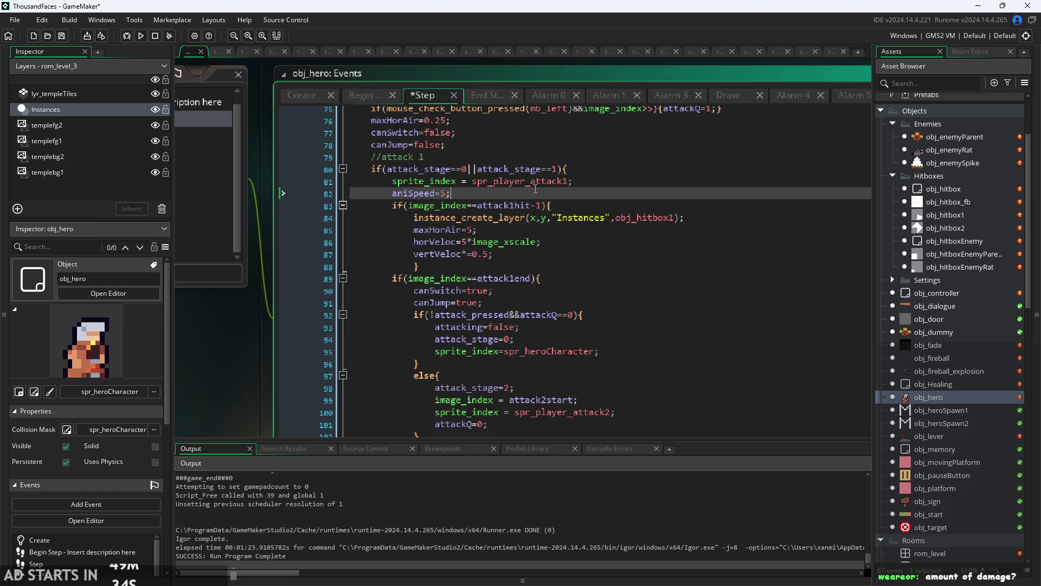
- Add 'invinc=true;' after canJump=false in the Step event, then save and run
{"action": "scroll", "coordinate": [470, 154], "scroll_direction": "up", "scroll_amount": 2}
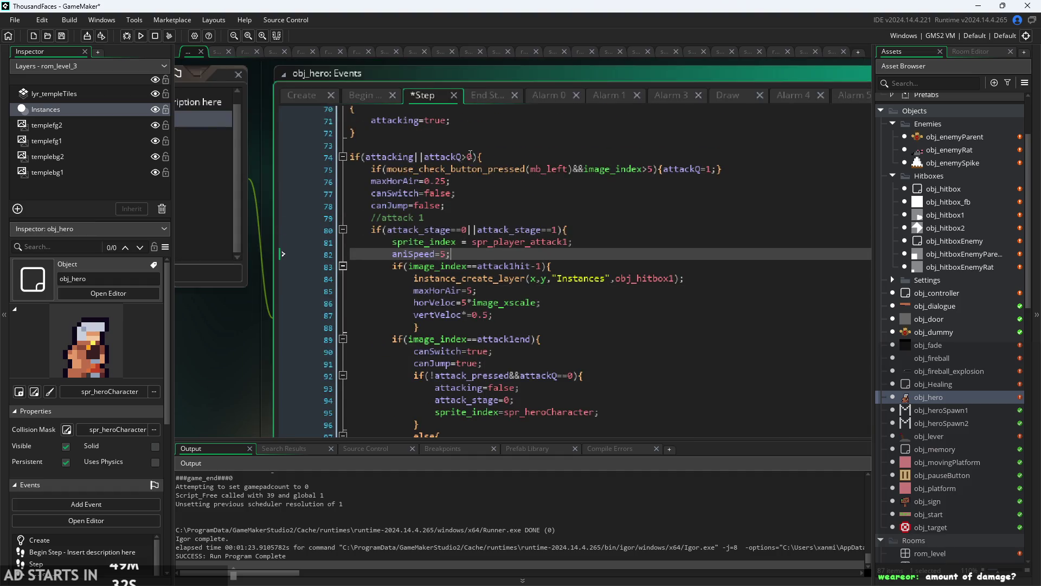
{"action": "left_click", "coordinate": [478, 202]}
{"action": "key", "text": "Return"}
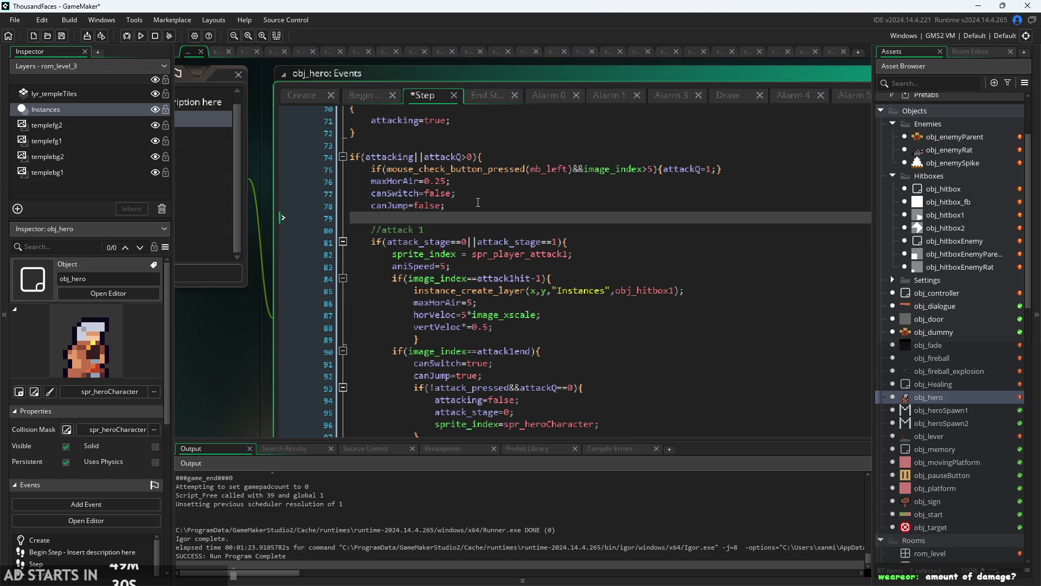
{"action": "type", "text": "invi"}
{"action": "key", "text": "Return"}
{"action": "type", "text": "true;"}
{"action": "scroll", "coordinate": [517, 231], "scroll_direction": "down", "scroll_amount": 5}
{"action": "scroll", "coordinate": [505, 185], "scroll_direction": "up", "scroll_amount": 1}
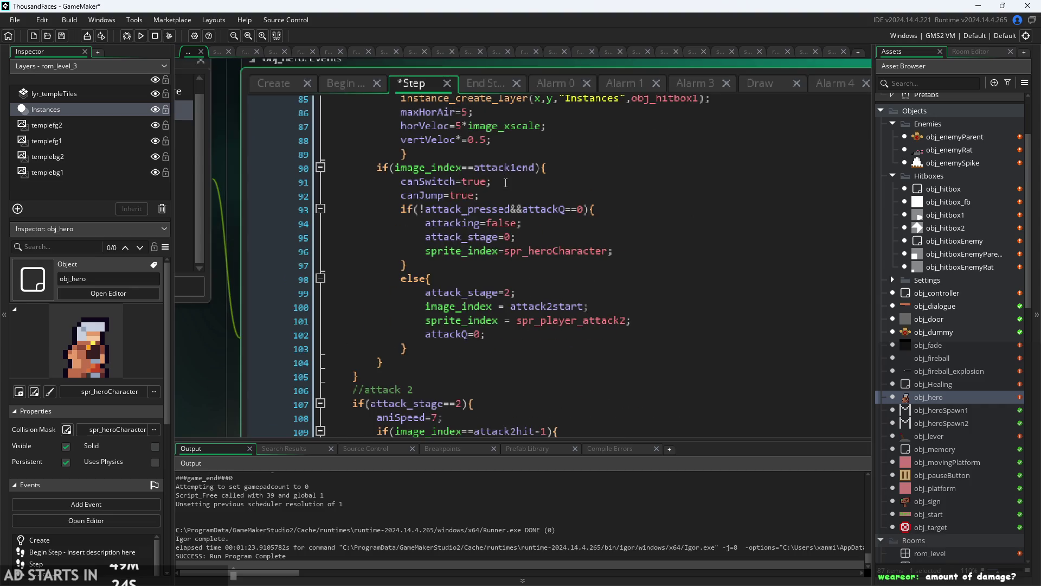
{"action": "left_click", "coordinate": [534, 262]}
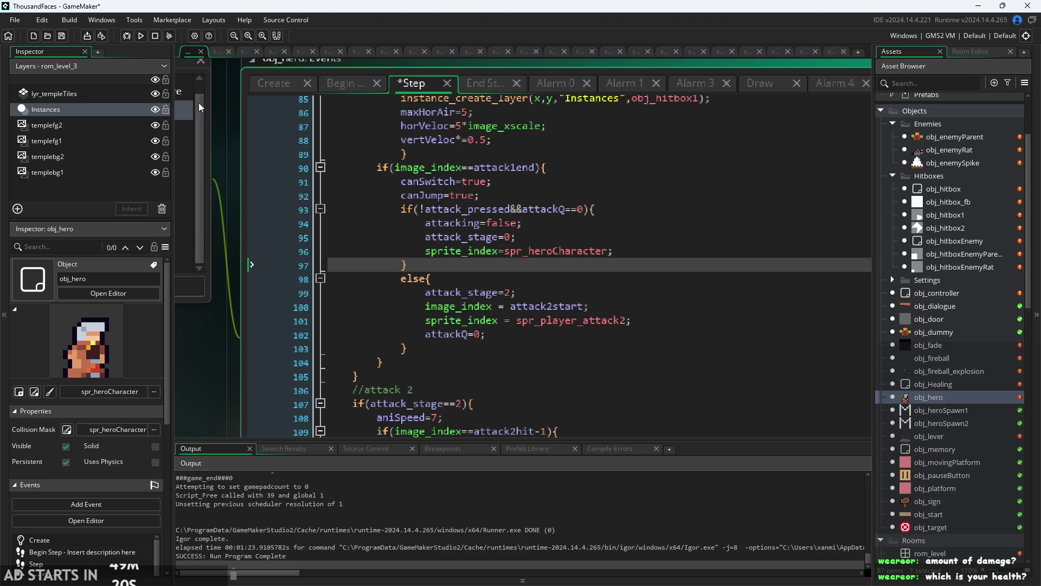
{"action": "left_click", "coordinate": [141, 36]}
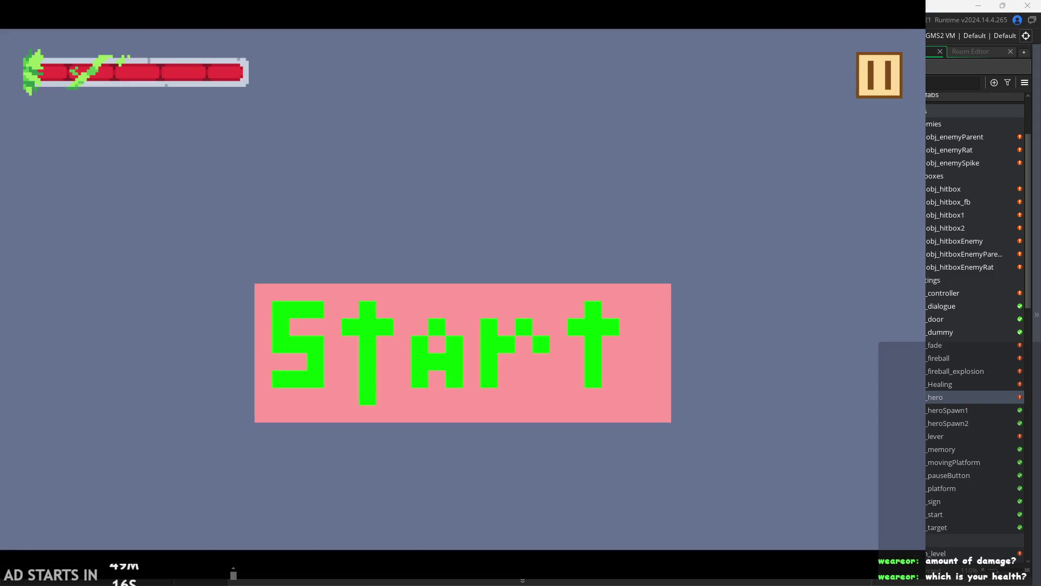
- Start the game, climb to the upper-left ledge, flip the lever and drop into the next room
{"action": "left_click", "coordinate": [344, 313]}
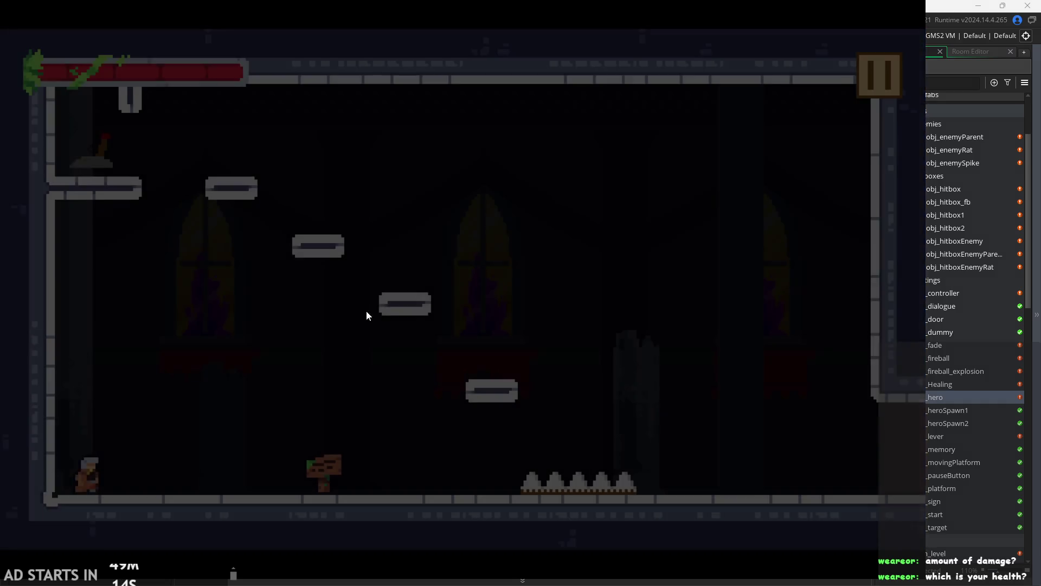
{"action": "key", "text": "space"}
{"action": "key", "text": "Right"}
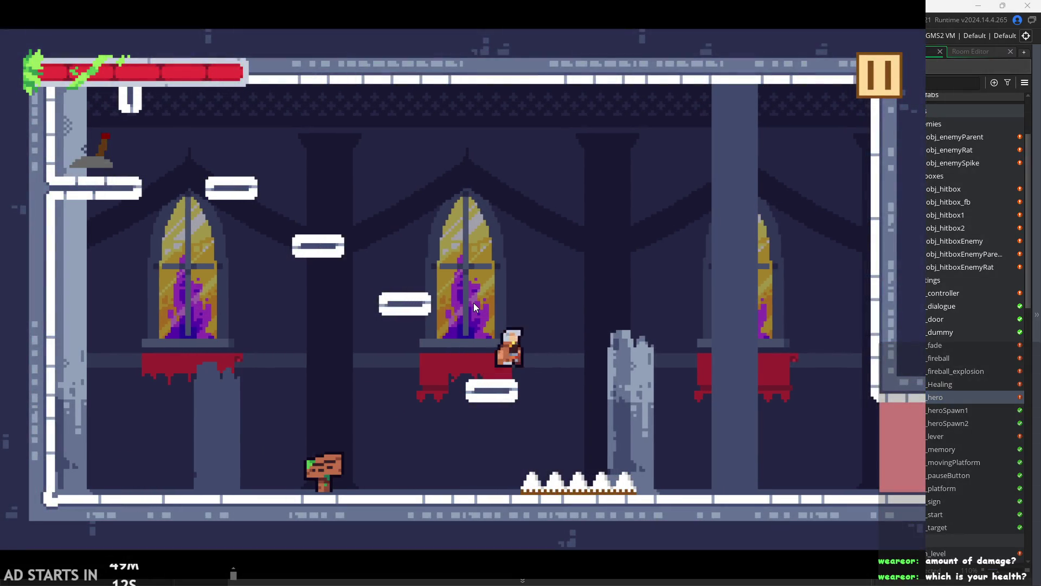
{"action": "key", "text": "space"}
{"action": "key", "text": "Left"}
{"action": "key", "text": "Left"}
{"action": "key", "text": "space"}
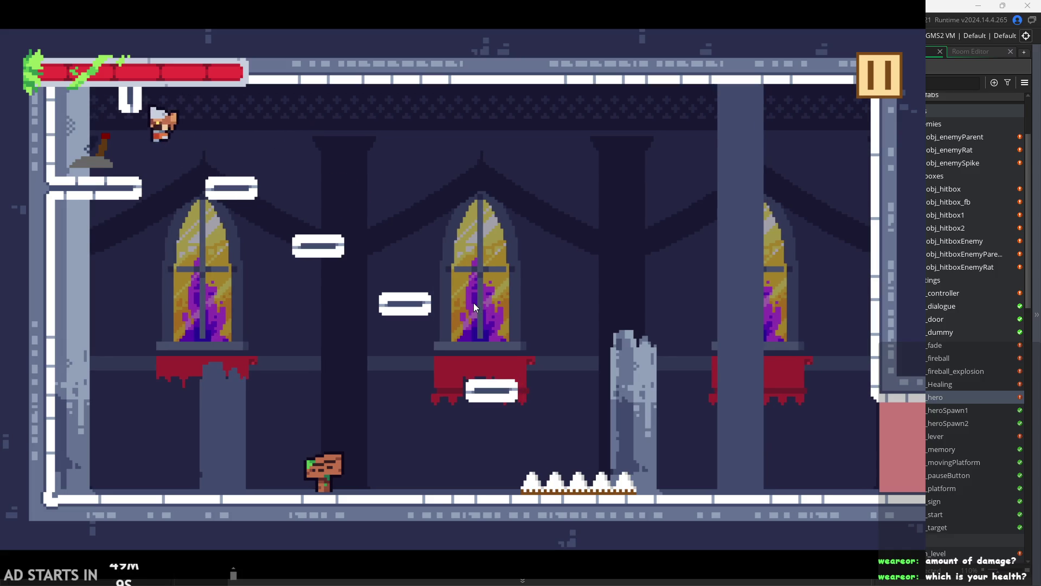
{"action": "key", "text": "Left"}
{"action": "key", "text": "Right"}
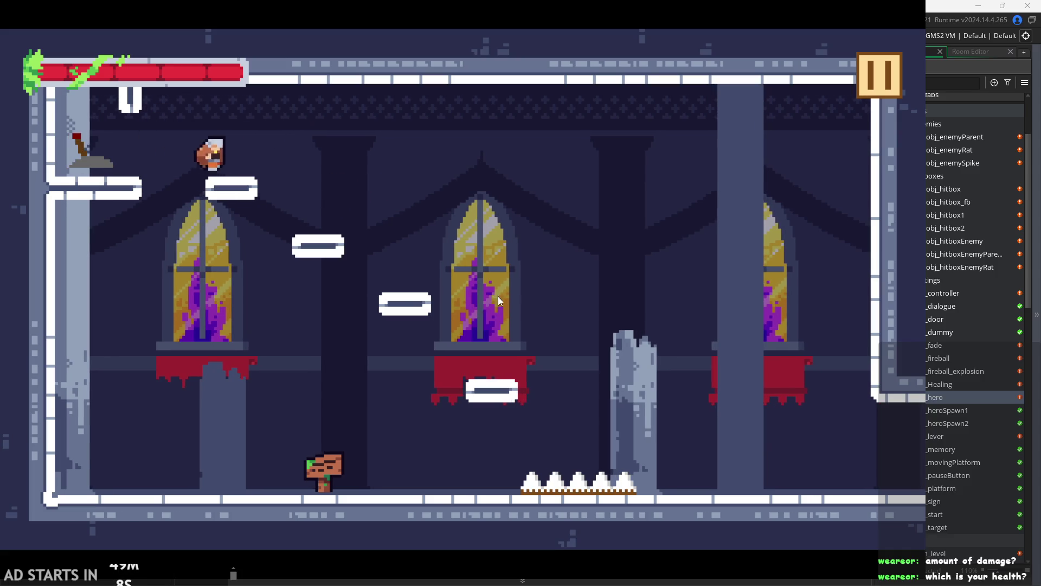
{"action": "key", "text": "space"}
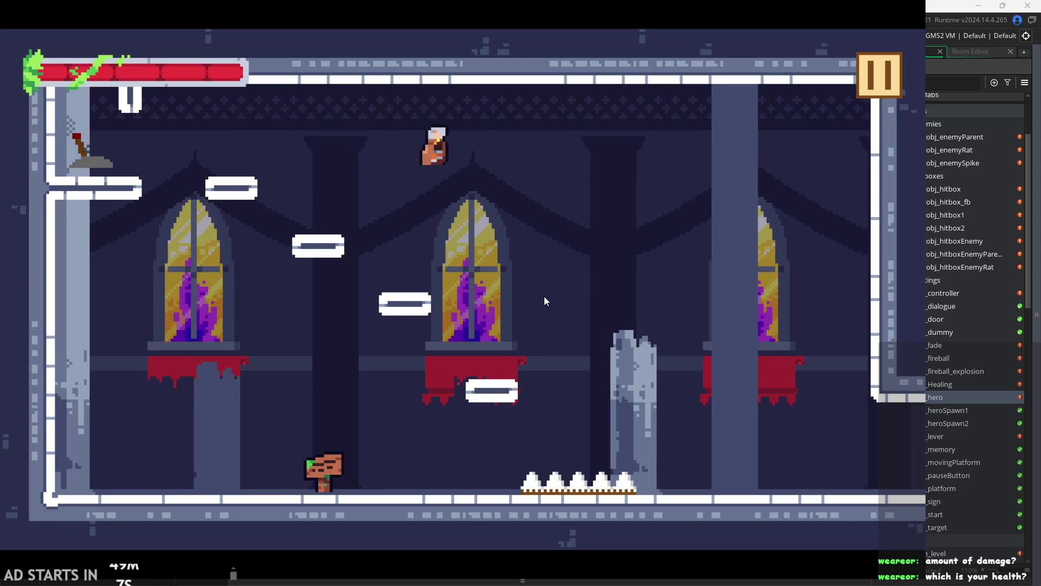
{"action": "key", "text": "Right"}
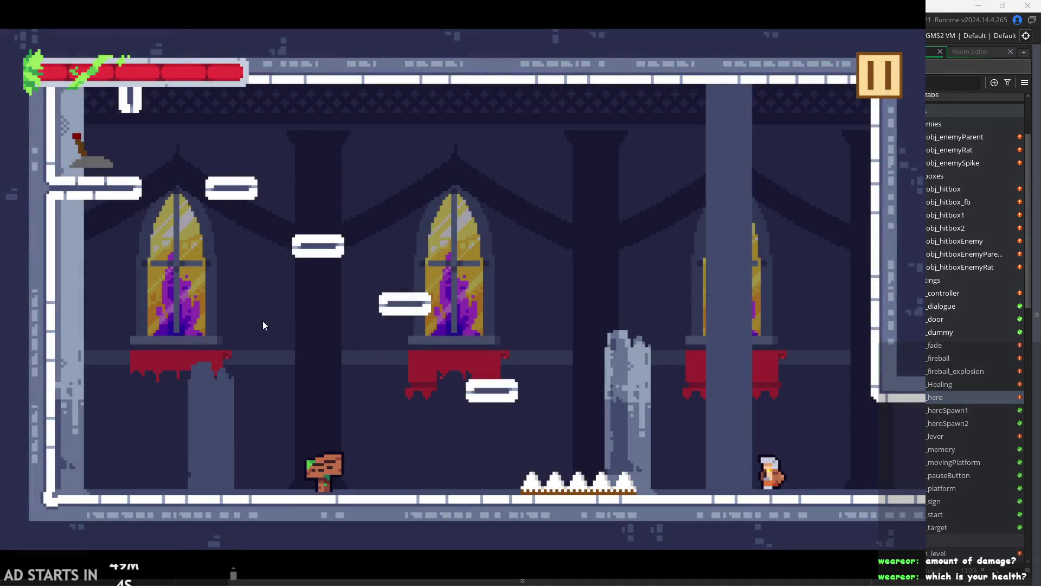
- Land the hero on the spikes repeatedly until its health runs out
{"action": "key", "text": "Left"}
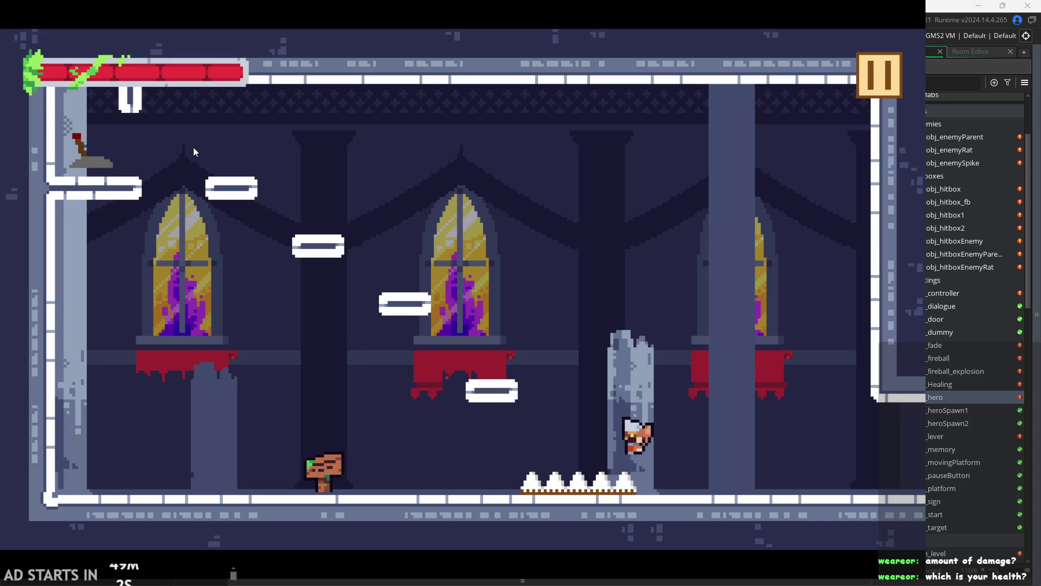
{"action": "key", "text": "Left"}
{"action": "key", "text": "space"}
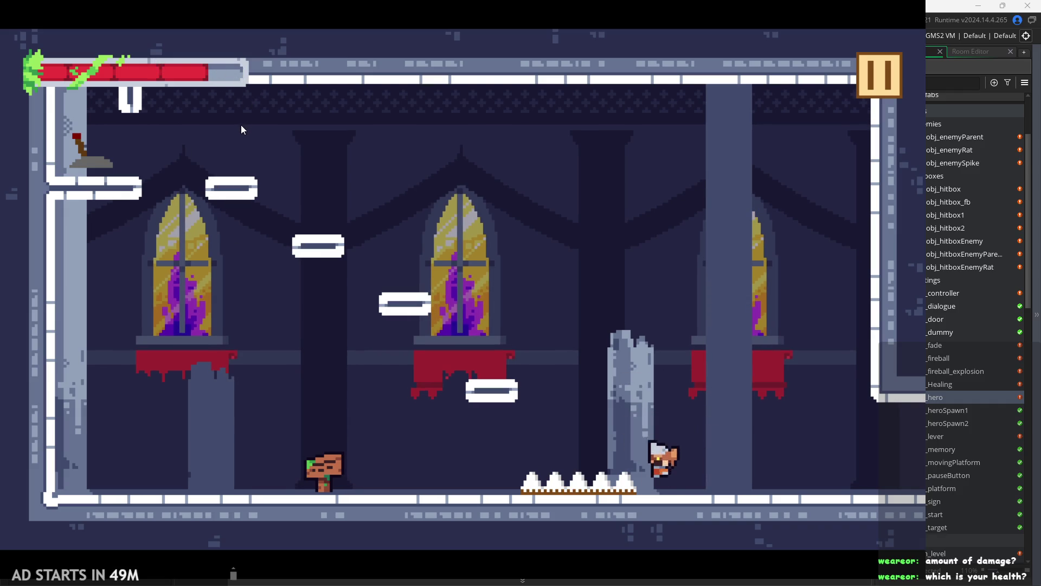
{"action": "key", "text": "Left"}
{"action": "key", "text": "space"}
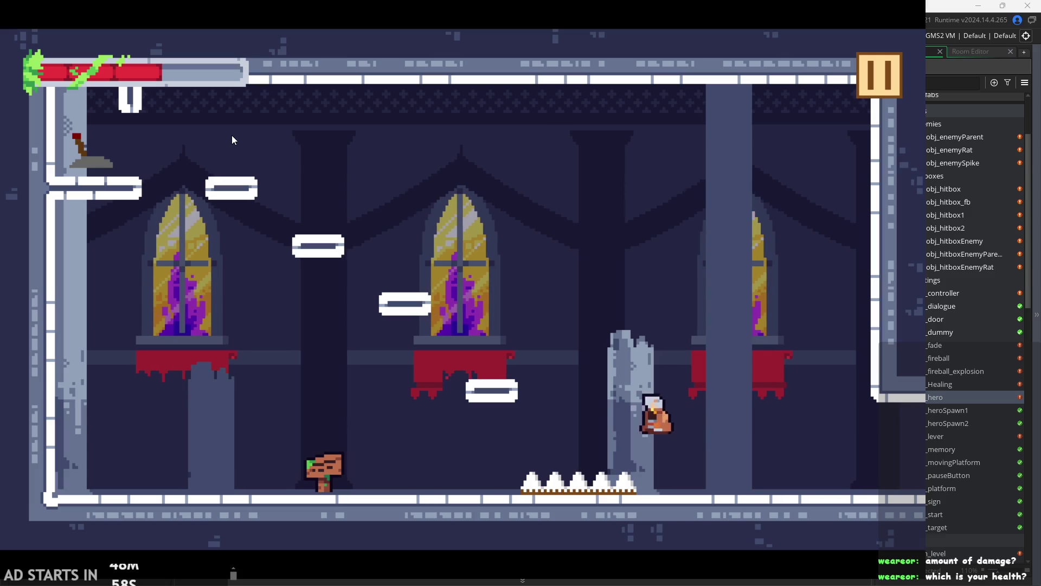
{"action": "key", "text": "Right"}
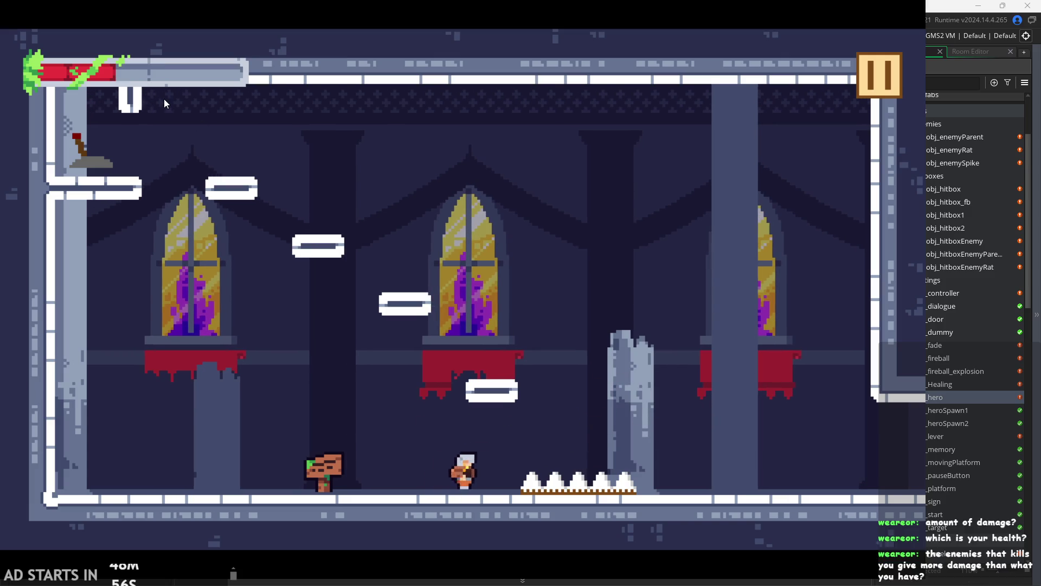
{"action": "key", "text": "space"}
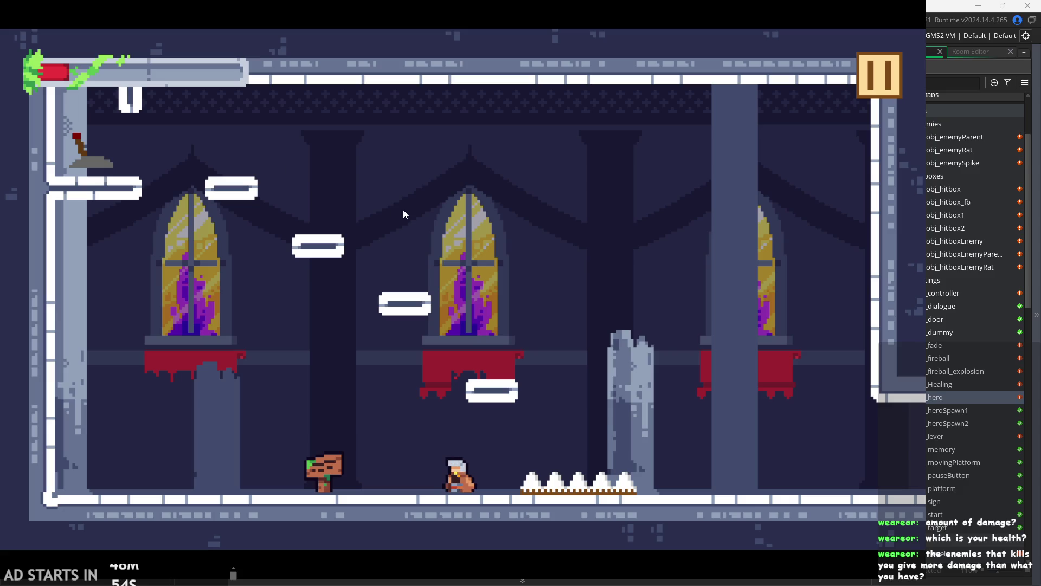
{"action": "key", "text": "space"}
{"action": "key", "text": "Right"}
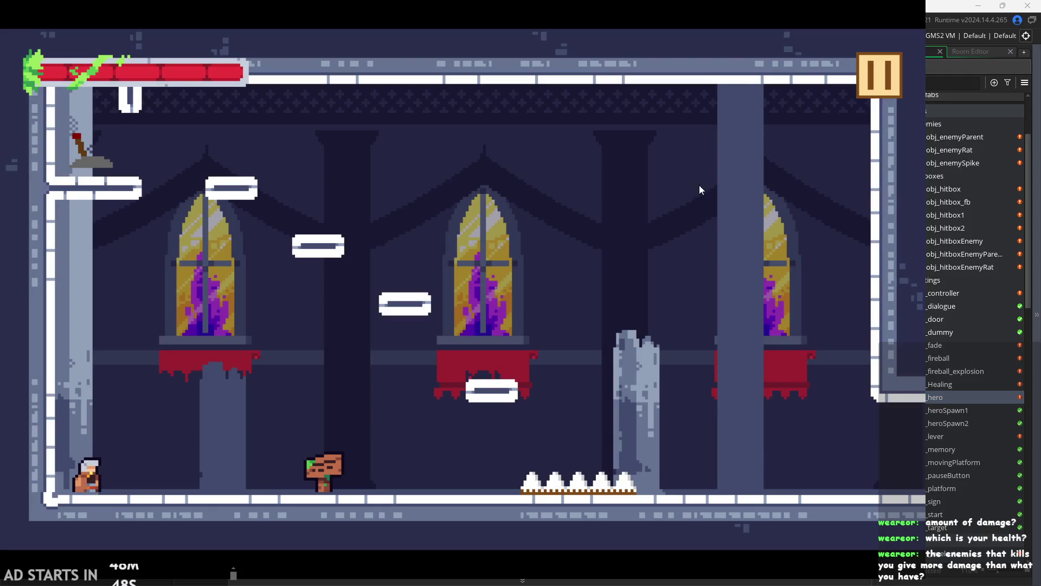
- After respawning, run and jump the hero right past the broken pillar into the next room
{"action": "key", "text": "Right"}
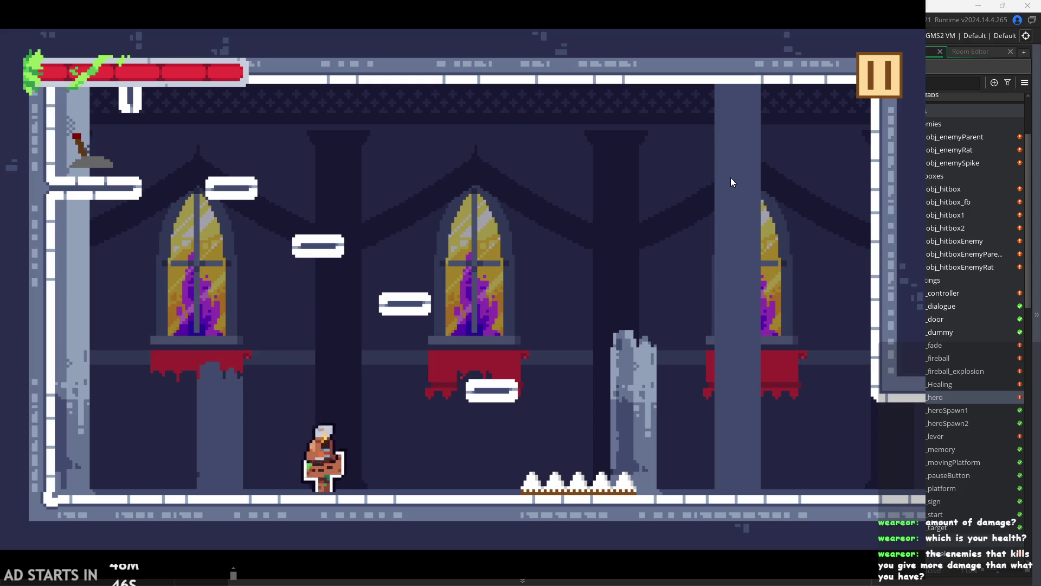
{"action": "key", "text": "space"}
{"action": "key", "text": "space"}
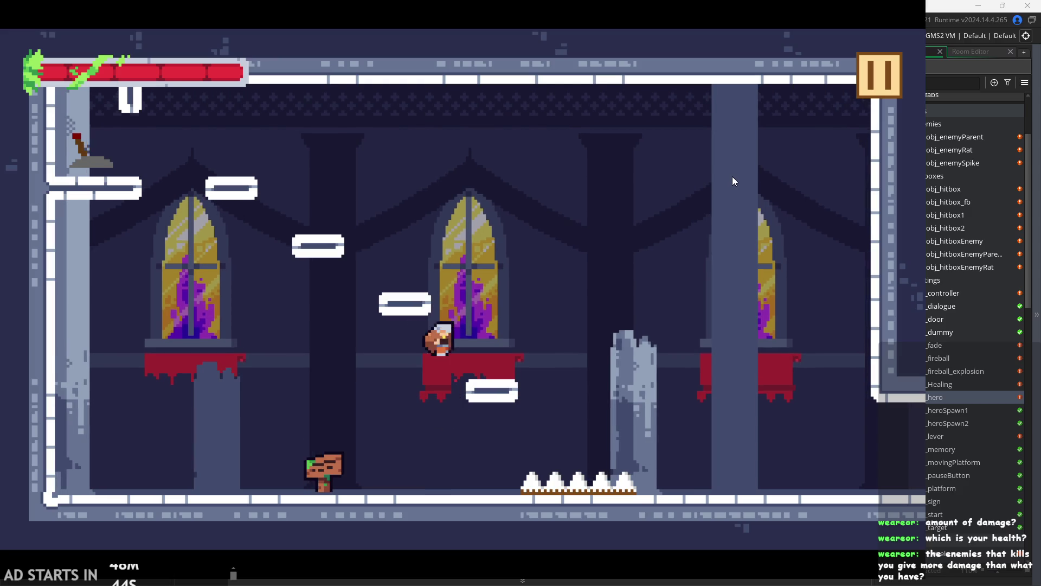
{"action": "key", "text": "Right"}
{"action": "key", "text": "Right"}
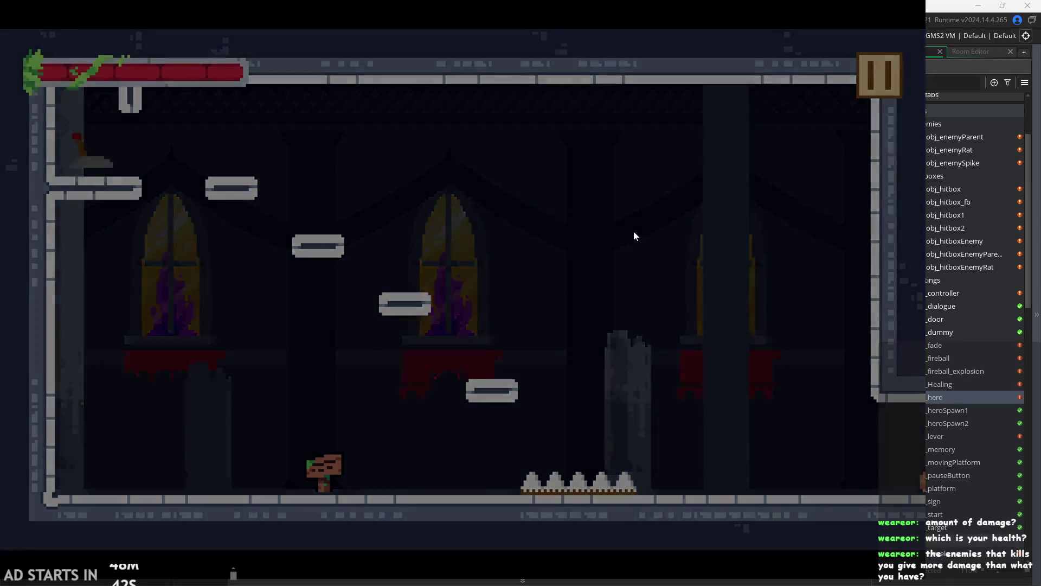
{"action": "key", "text": "Right"}
- Run and jump the hero across the first room, up the upper-right ledge, and exit right
{"action": "key", "text": "space"}
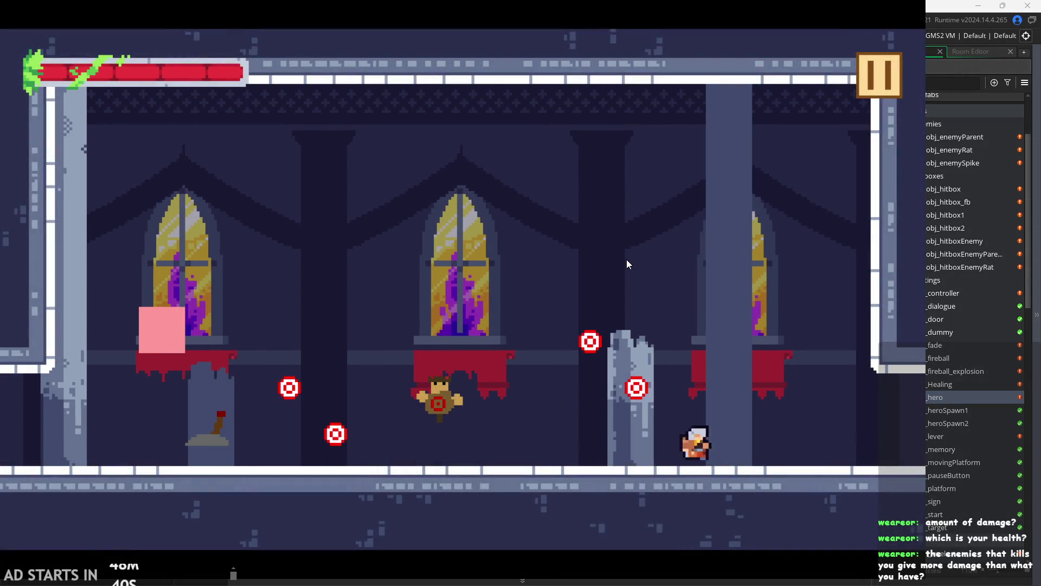
{"action": "key", "text": "space"}
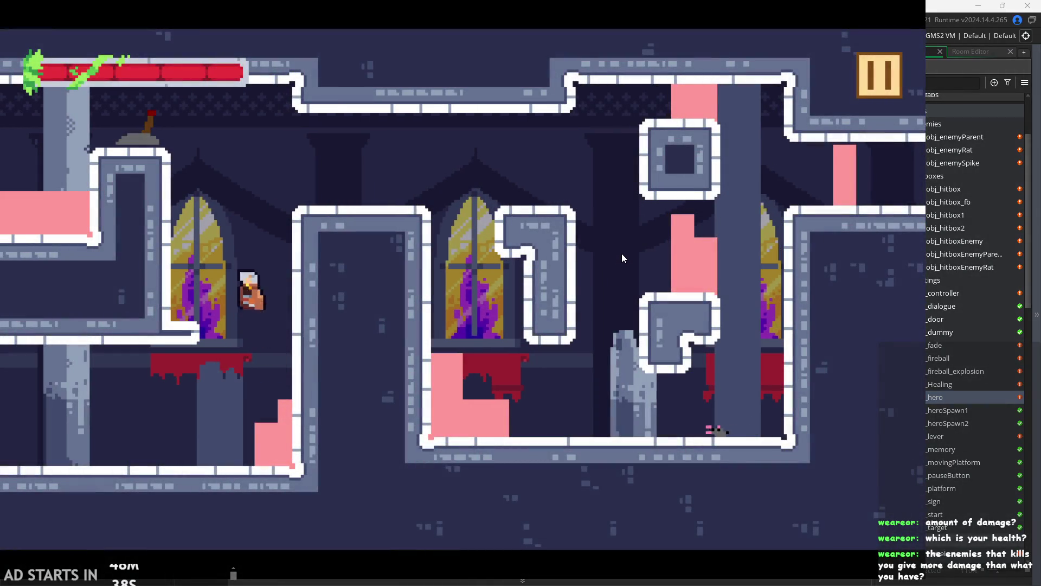
{"action": "key", "text": "Left"}
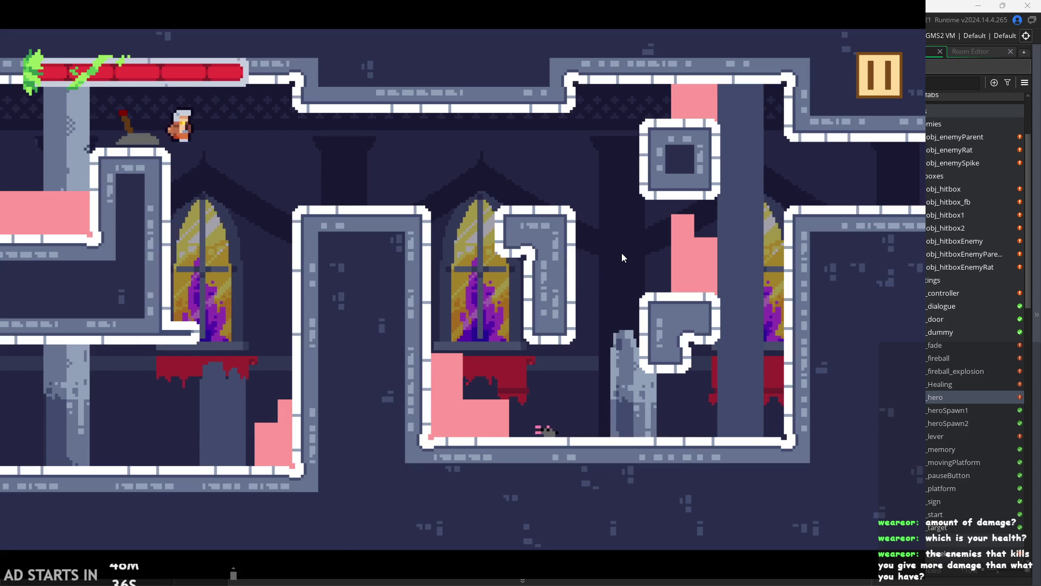
{"action": "key", "text": "Right"}
{"action": "key", "text": "Right"}
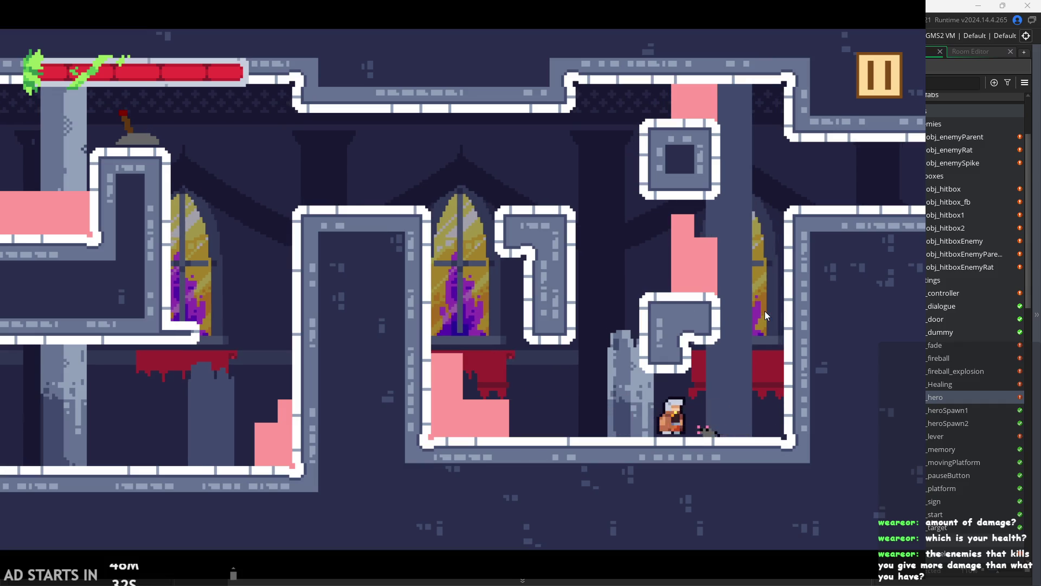
{"action": "key", "text": "Left"}
{"action": "key", "text": "Right"}
{"action": "key", "text": "space"}
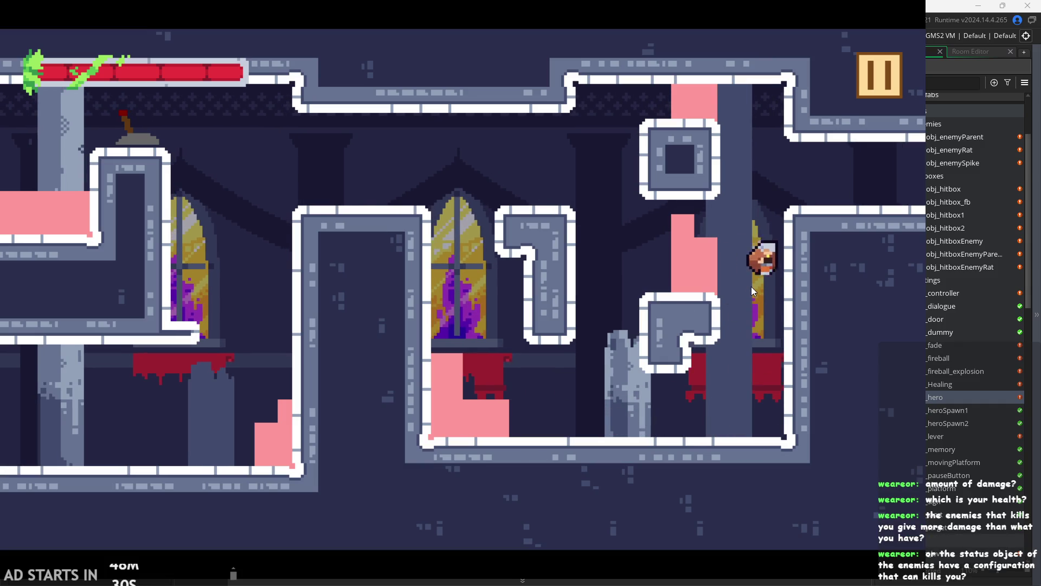
{"action": "key", "text": "Right"}
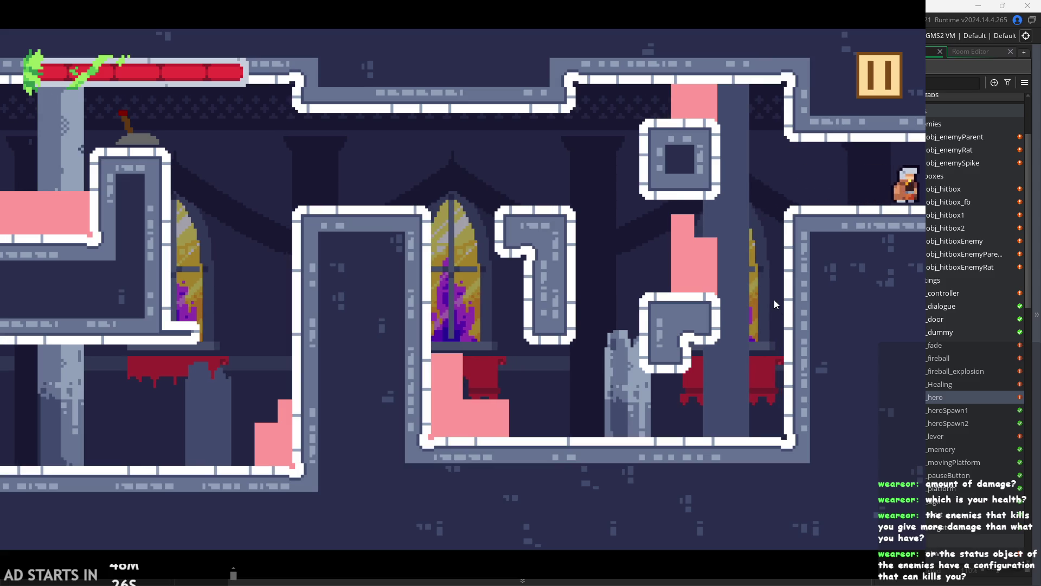
{"action": "key", "text": "Right"}
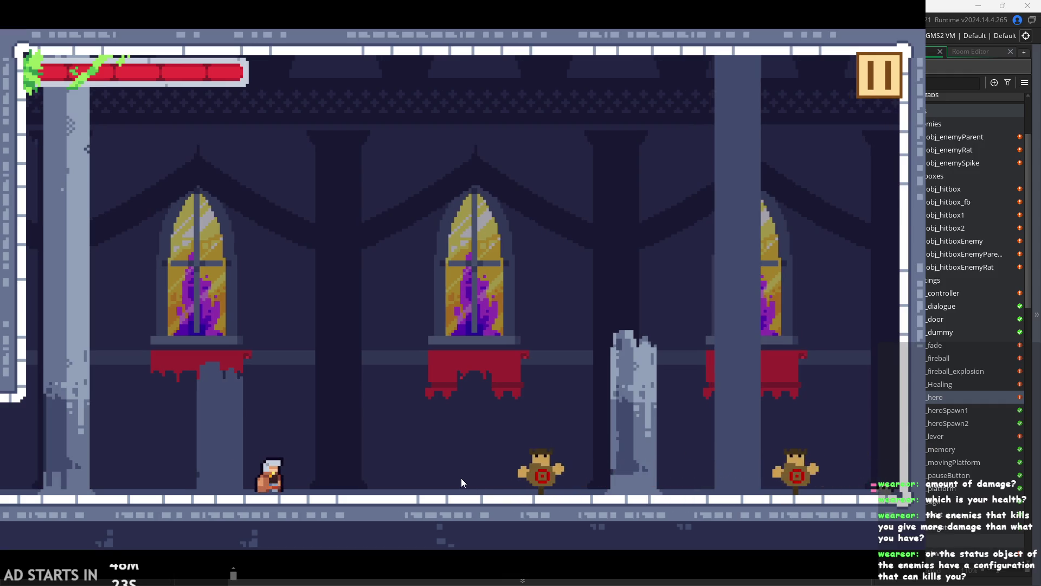
- Fight through the training dummies, running back and forth, jumping the pillar and slashing
{"action": "key", "text": "x"}
{"action": "key", "text": "Left"}
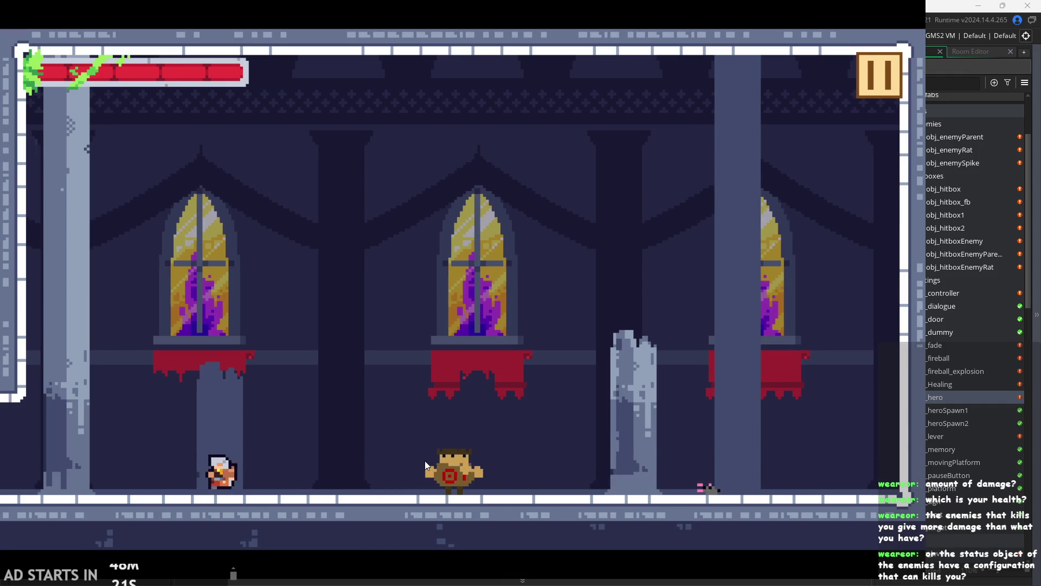
{"action": "key", "text": "Right"}
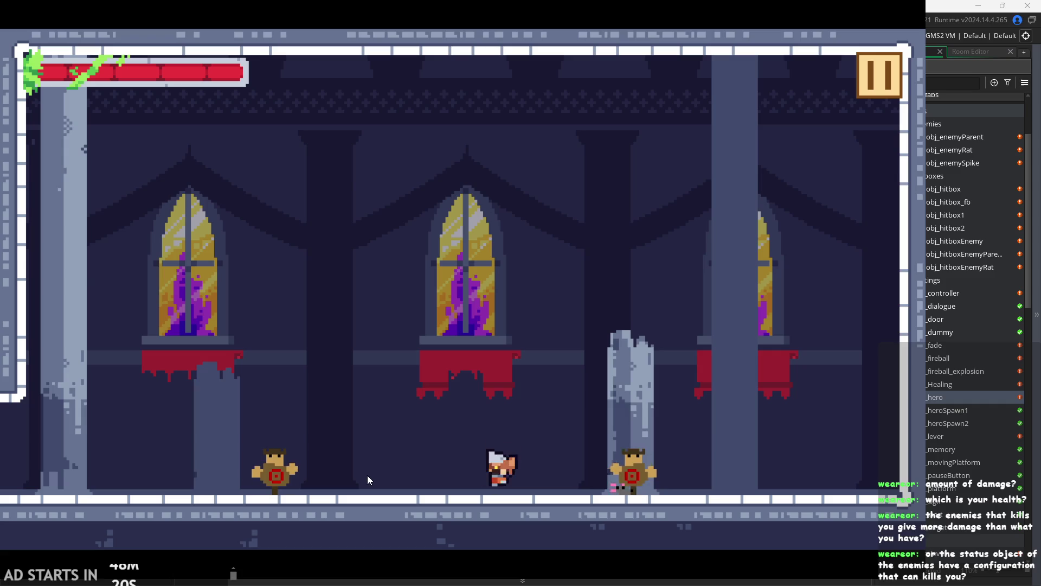
{"action": "key", "text": "Left"}
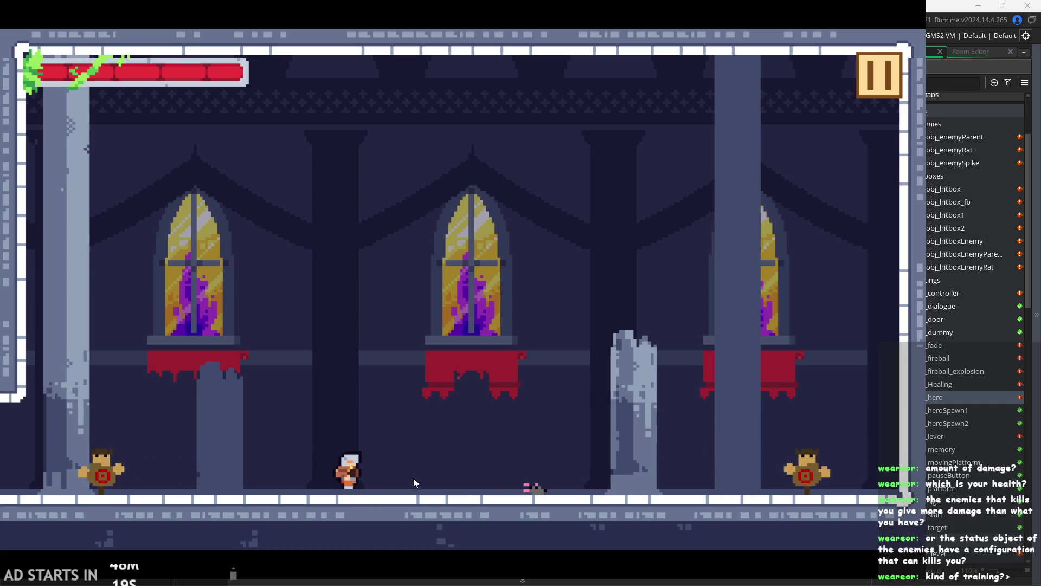
{"action": "key", "text": "Right"}
{"action": "key", "text": "Right"}
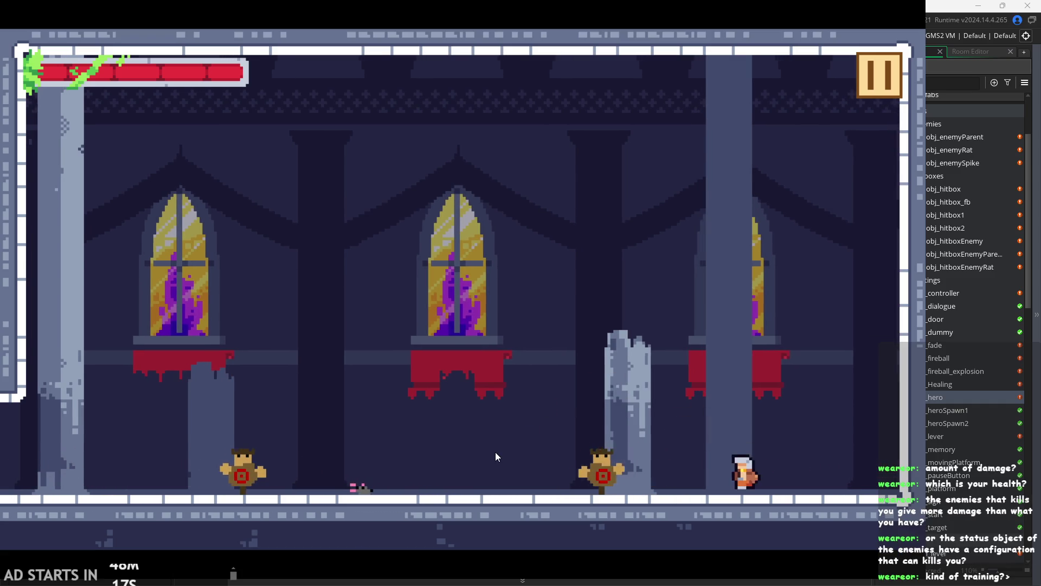
{"action": "key", "text": "Left"}
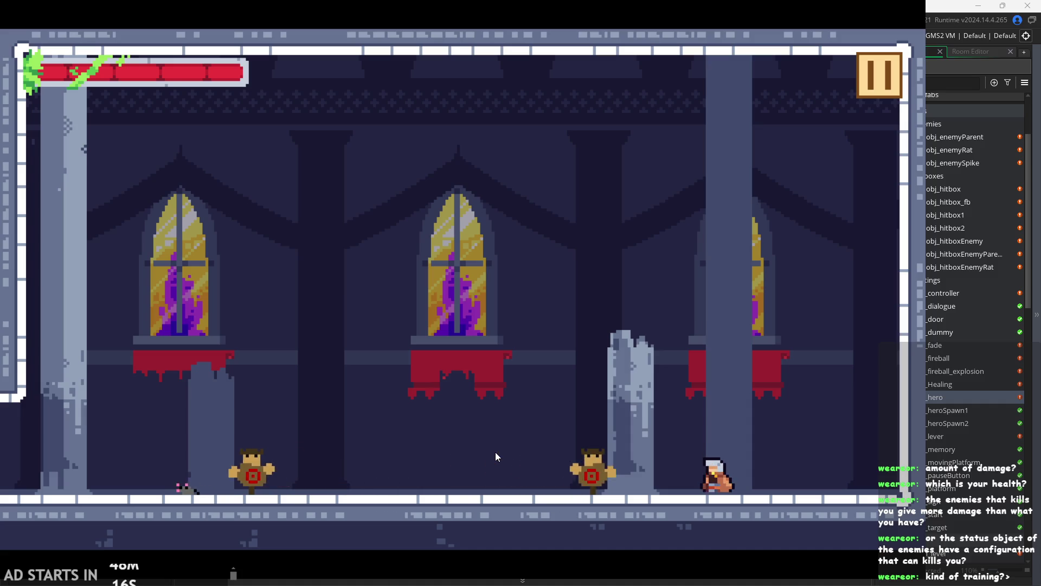
{"action": "key", "text": "Right"}
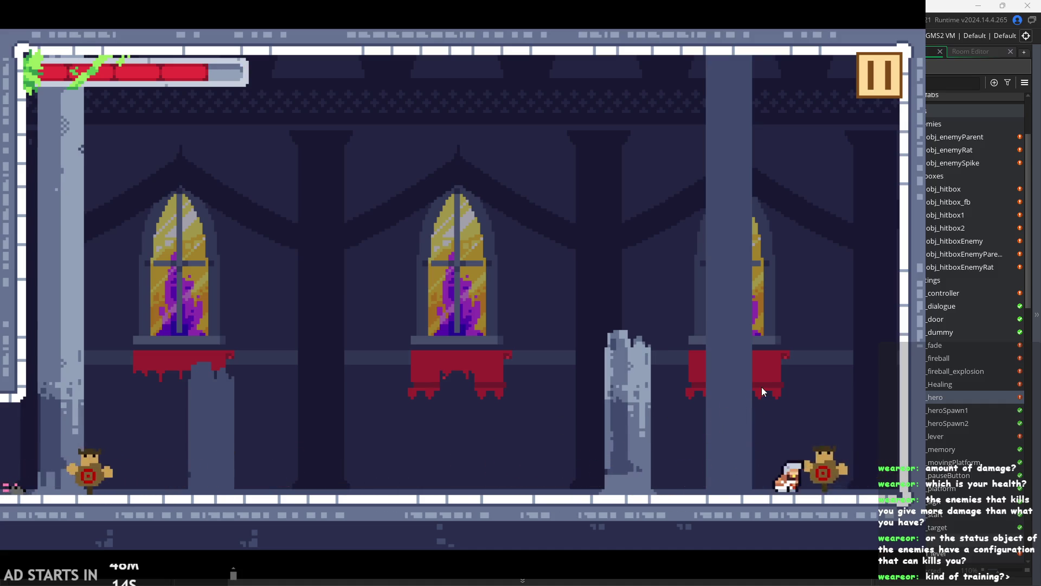
{"action": "key", "text": "Left"}
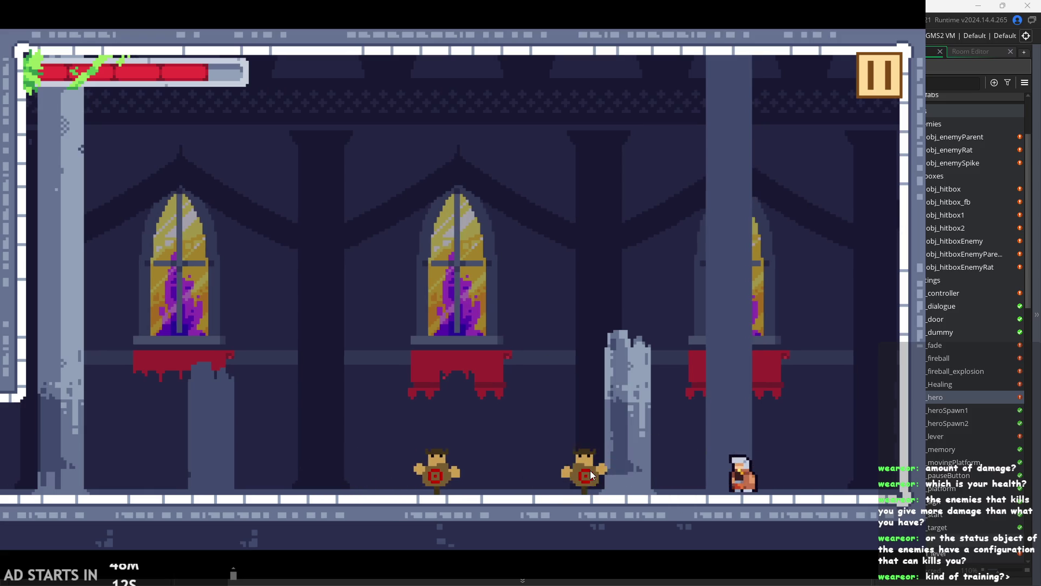
{"action": "key", "text": "space"}
{"action": "key", "text": "Left"}
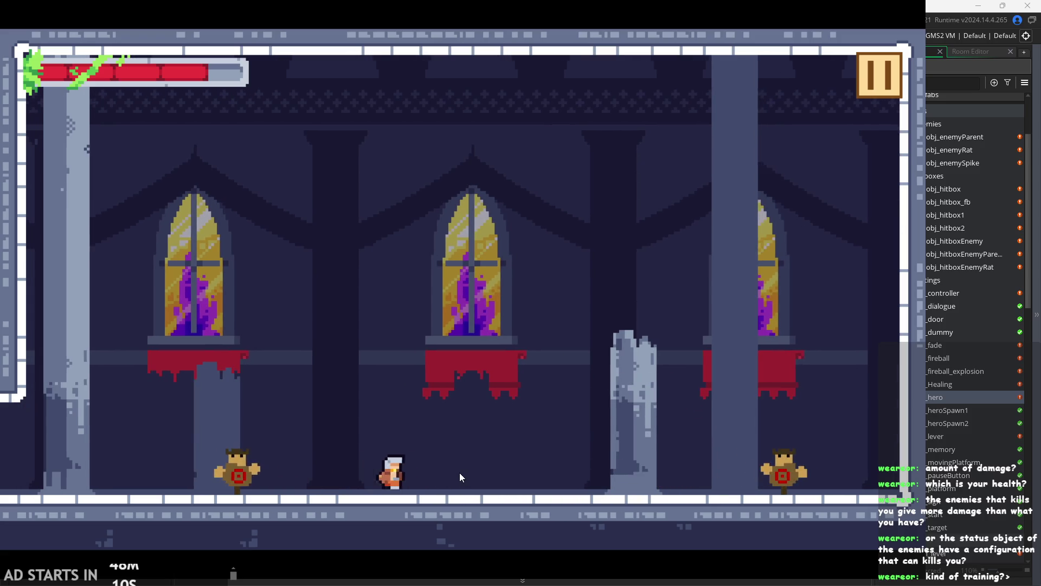
{"action": "key", "text": "Right"}
{"action": "key", "text": "Left"}
{"action": "key", "text": "Right"}
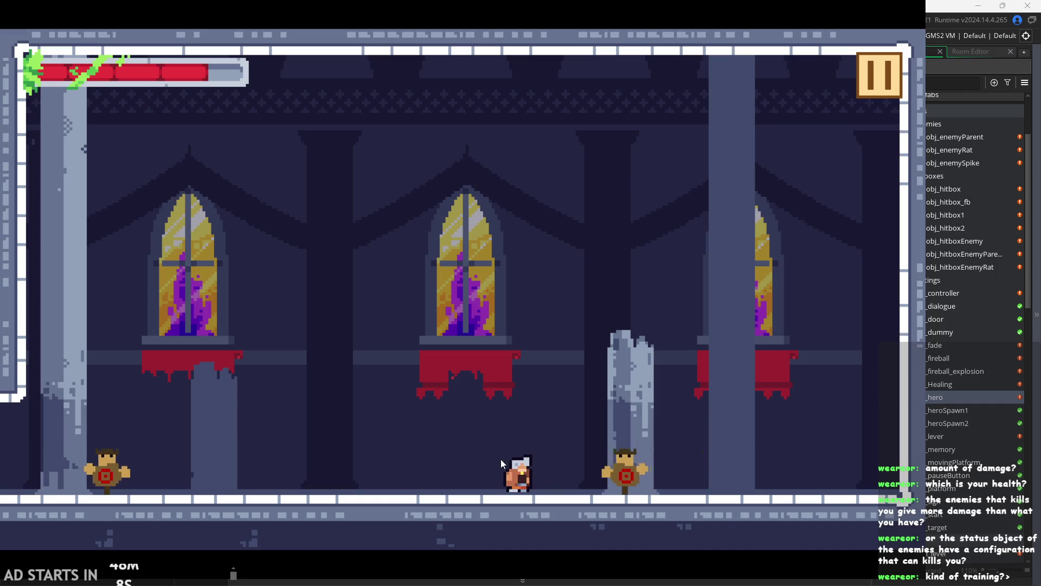
{"action": "key", "text": "Right"}
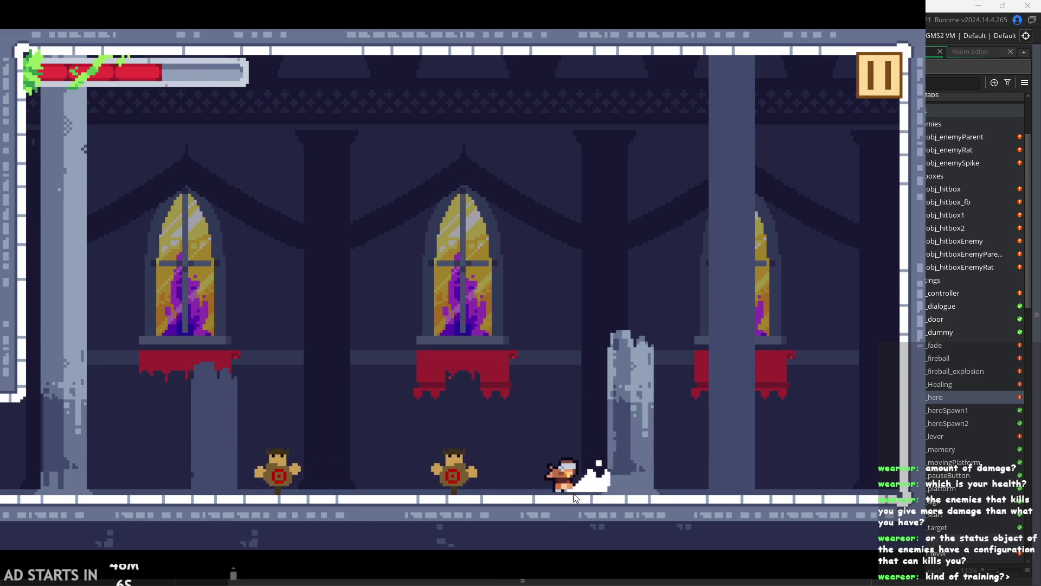
{"action": "key", "text": "Left"}
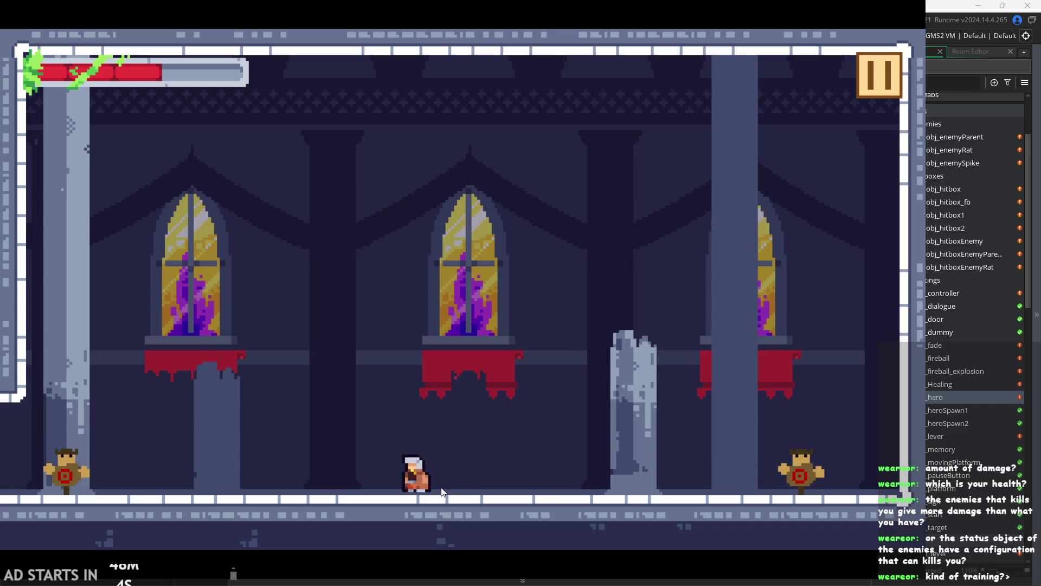
{"action": "key", "text": "Right"}
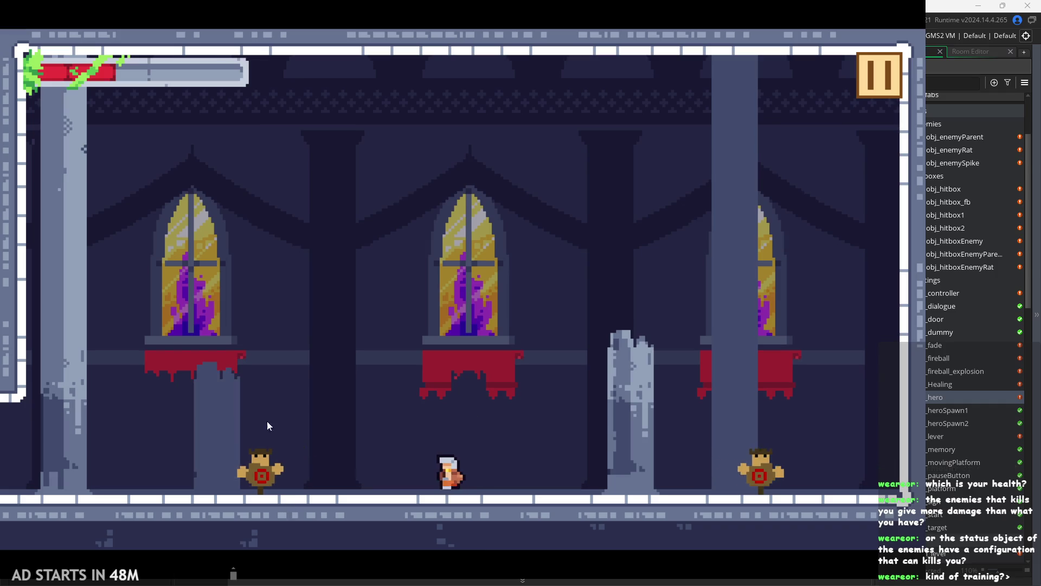
{"action": "key", "text": "Right"}
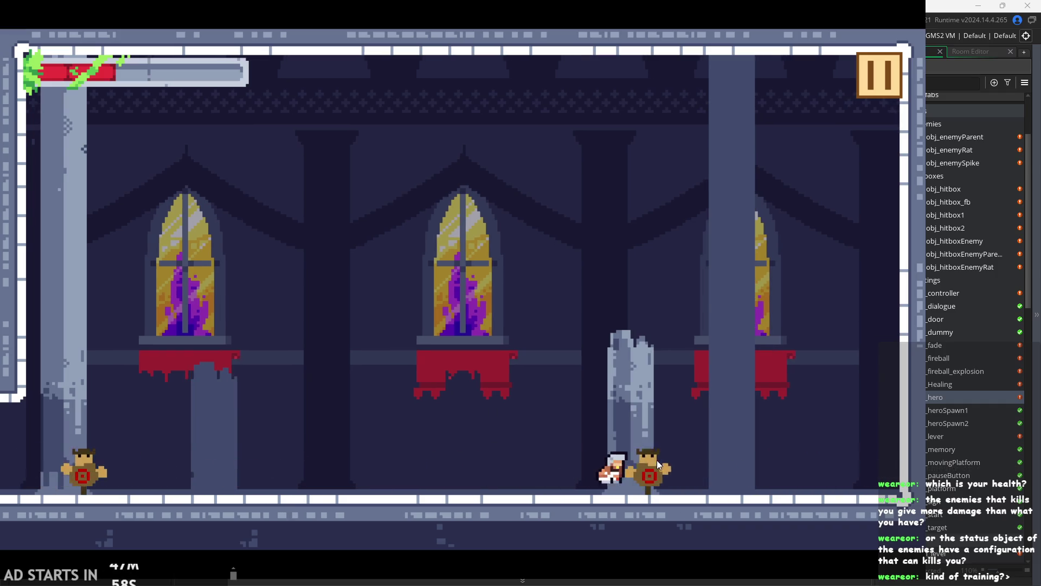
{"action": "key", "text": "Left"}
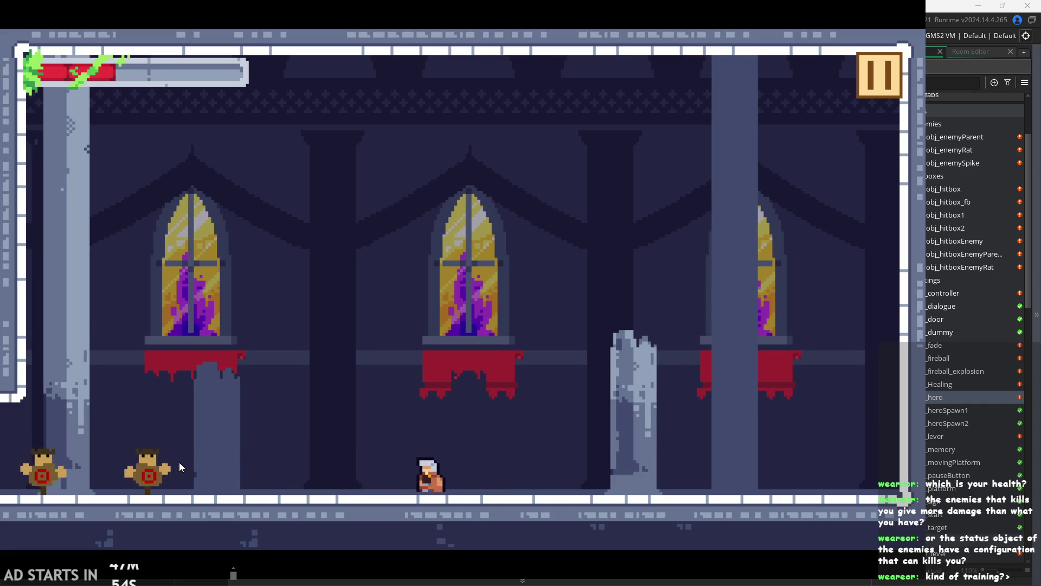
{"action": "key", "text": "Left"}
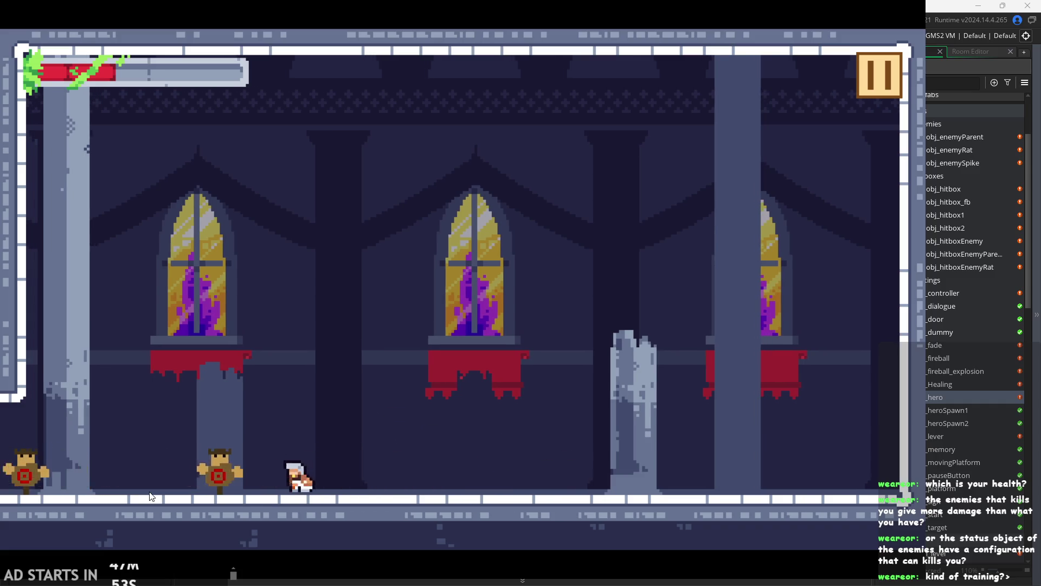
{"action": "key", "text": "Left"}
{"action": "key", "text": "Right"}
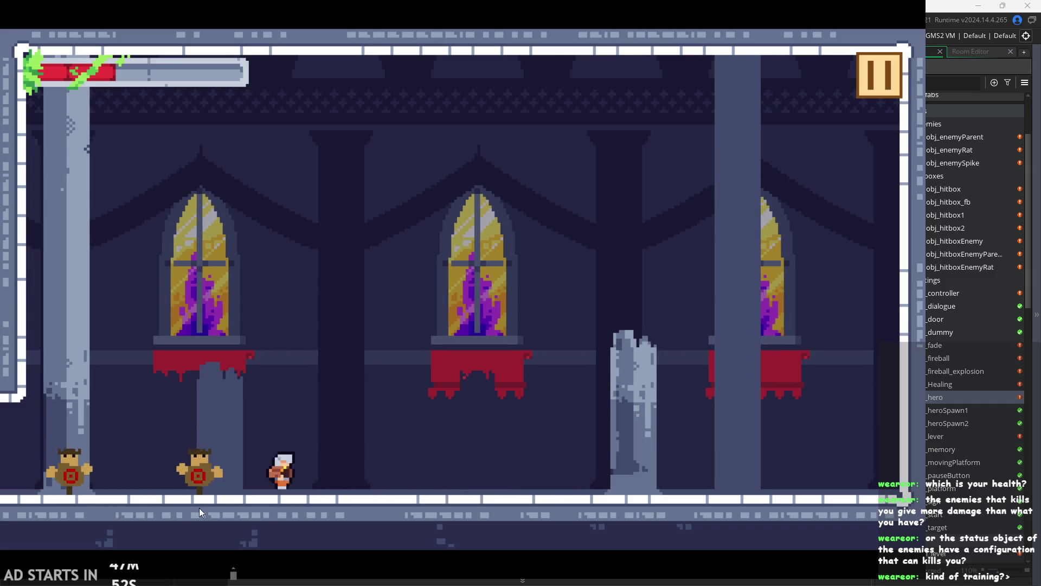
{"action": "key", "text": "Left"}
{"action": "key", "text": "Left"}
{"action": "key", "text": "Right"}
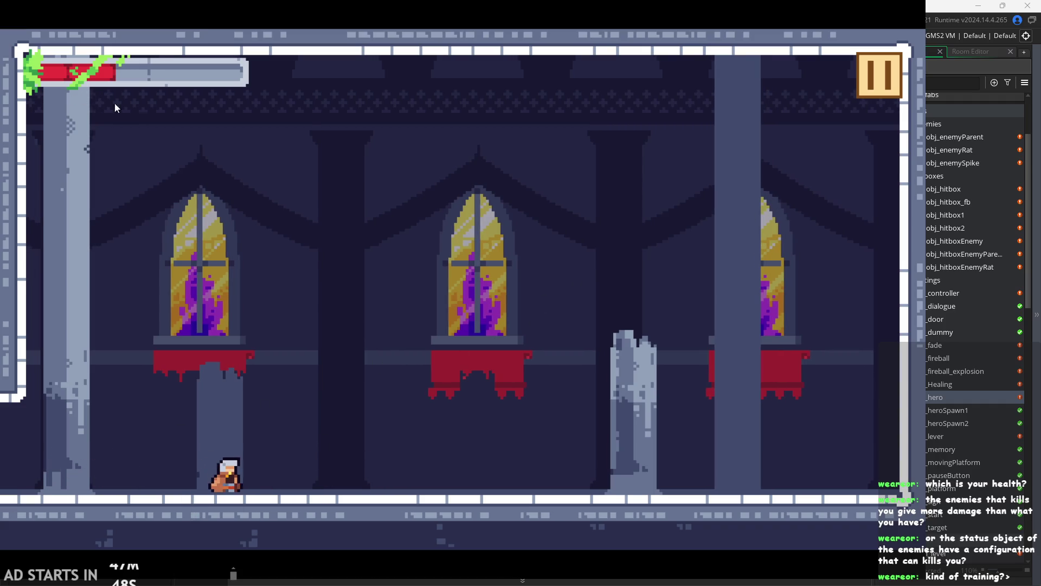
- Jump the hero back and forth across the empty room
{"action": "key", "text": "Right"}
{"action": "key", "text": "space"}
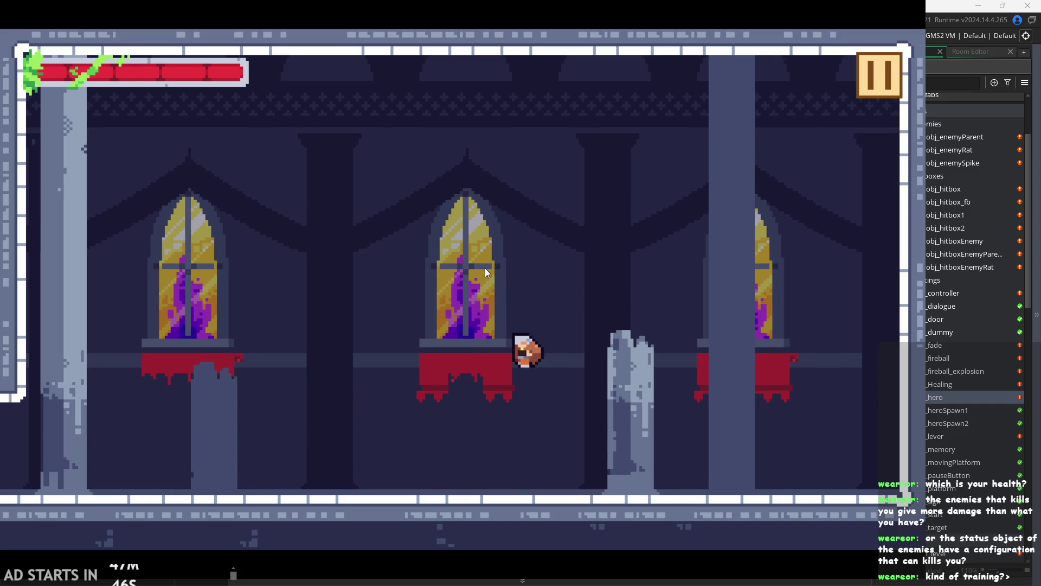
{"action": "key", "text": "Left"}
{"action": "key", "text": "Right"}
{"action": "key", "text": "space"}
{"action": "key", "text": "Left"}
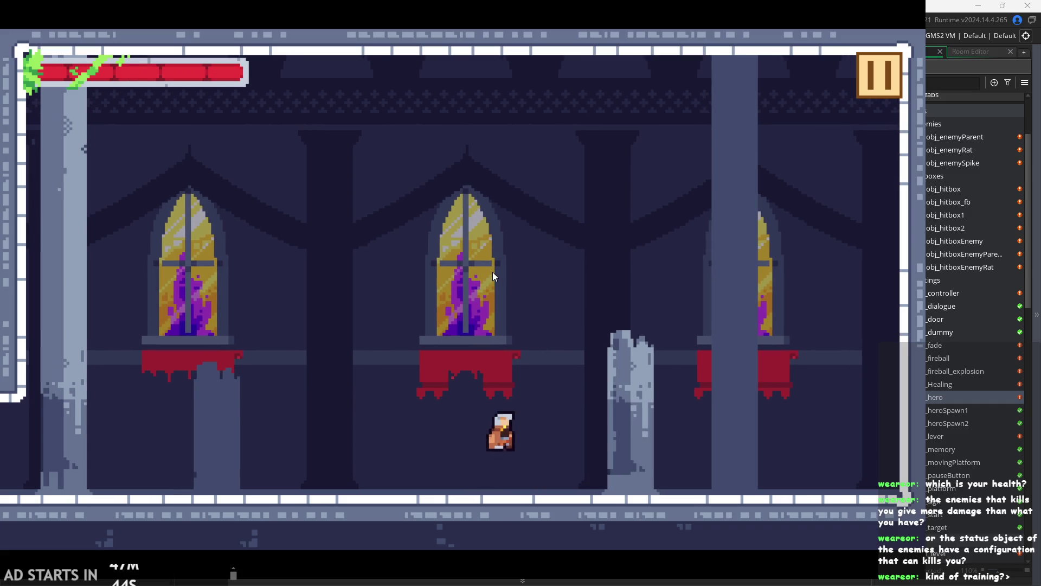
{"action": "key", "text": "space"}
- Exit the running game and add an invinc line after line 96 where attack 1 ends
{"action": "left_click", "coordinate": [870, 67]}
{"action": "left_click", "coordinate": [798, 492]}
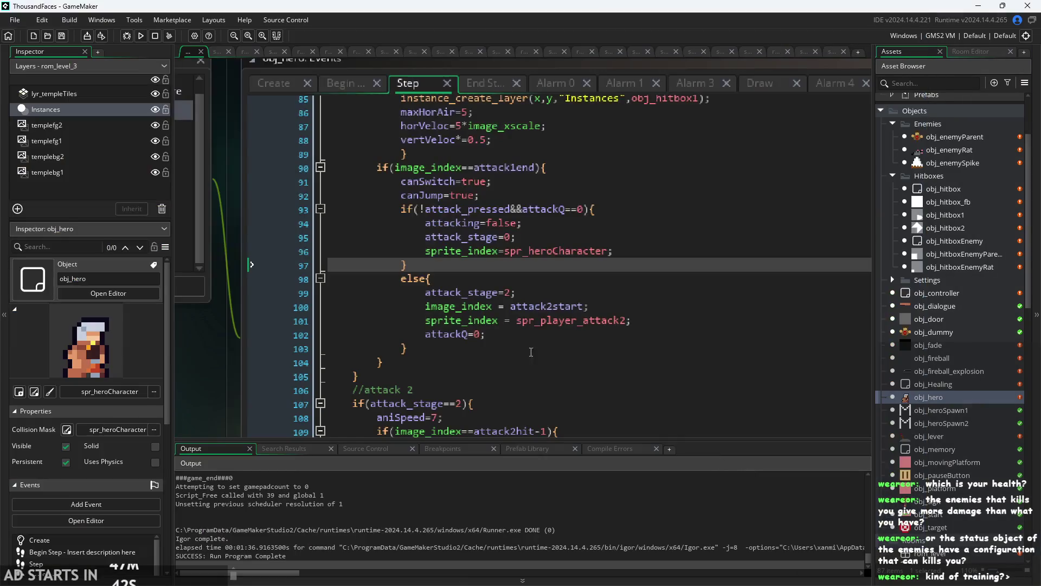
{"action": "scroll", "coordinate": [461, 274], "scroll_direction": "up", "scroll_amount": 1}
{"action": "left_click", "coordinate": [450, 246]}
{"action": "left_click", "coordinate": [445, 177]}
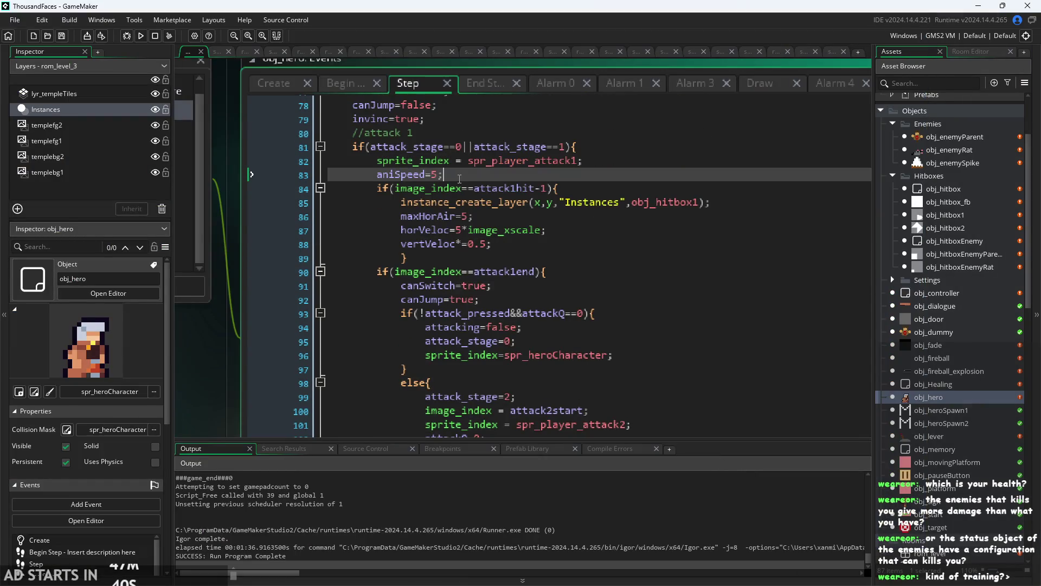
{"action": "scroll", "coordinate": [440, 179], "scroll_direction": "up", "scroll_amount": 2}
{"action": "left_click", "coordinate": [437, 189]}
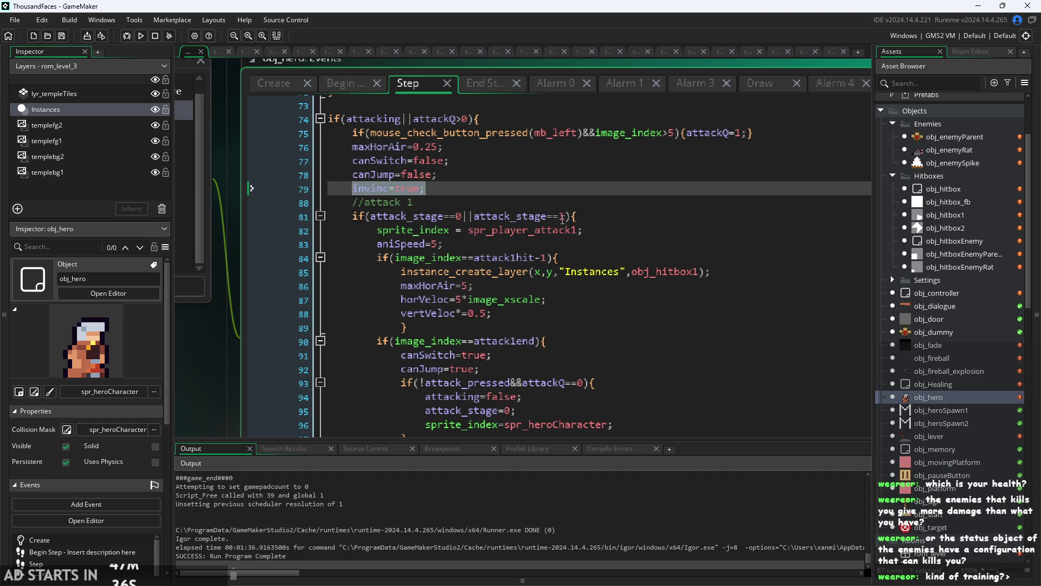
{"action": "left_click", "coordinate": [562, 219]}
{"action": "left_click", "coordinate": [575, 243]}
{"action": "scroll", "coordinate": [589, 251], "scroll_direction": "down", "scroll_amount": 3}
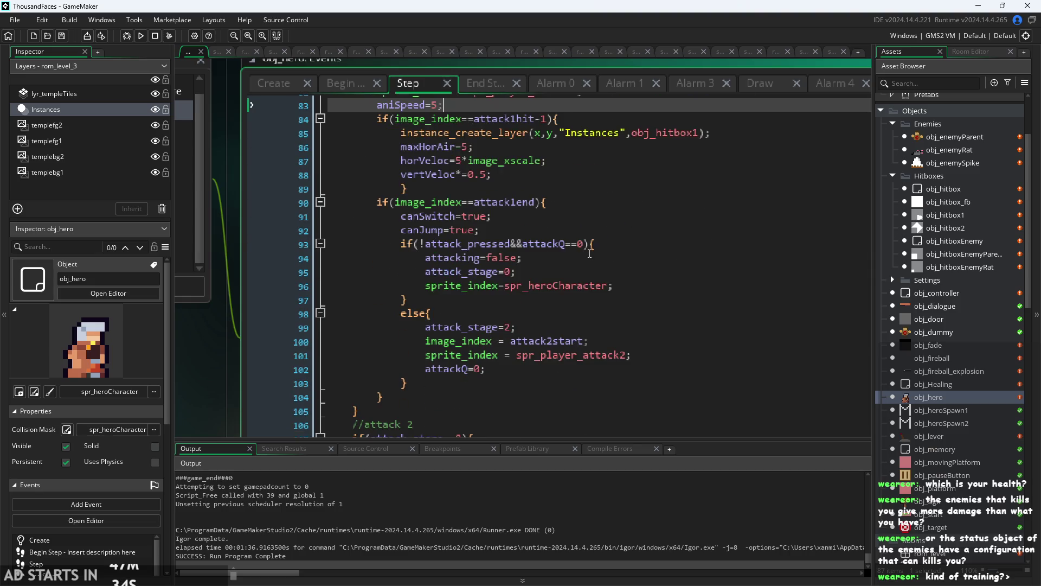
{"action": "left_click", "coordinate": [631, 284]}
{"action": "scroll", "coordinate": [580, 249], "scroll_direction": "down", "scroll_amount": 1}
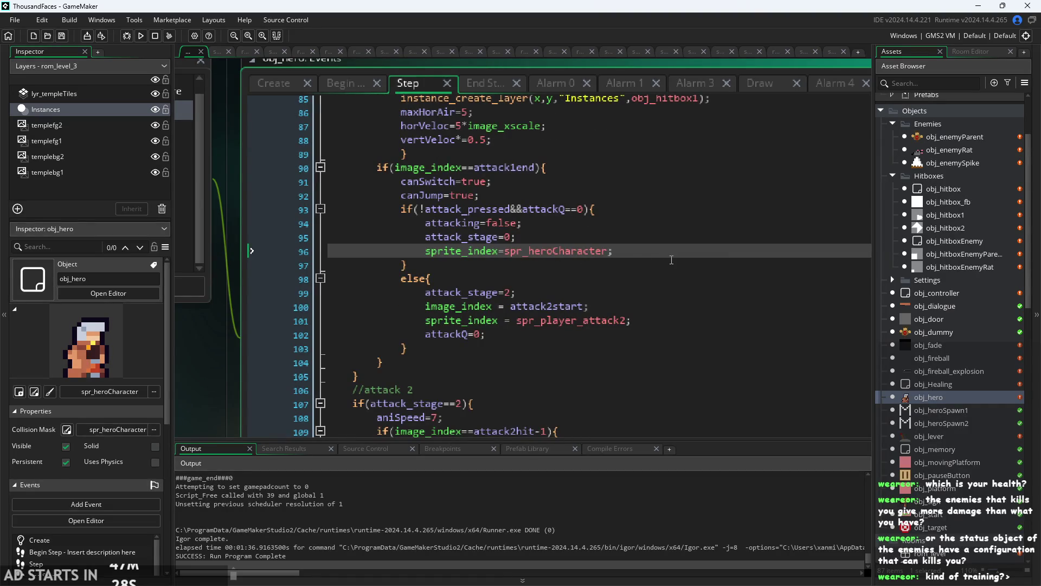
{"action": "key", "text": "Return"}
{"action": "type", "text": "invinc=true;"}
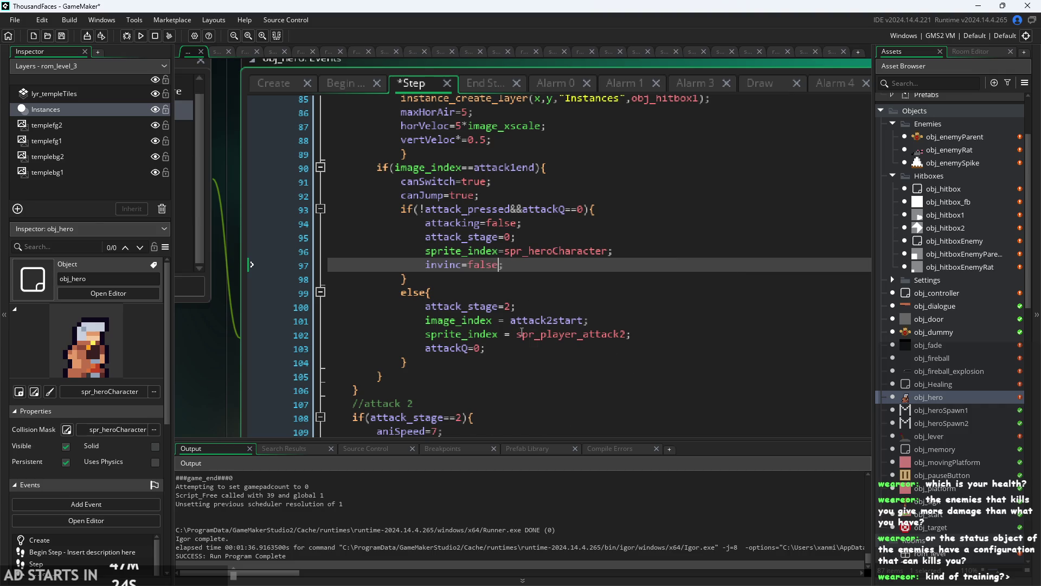
- Delete the empty line 123 in attack 2's end block
{"action": "scroll", "coordinate": [530, 274], "scroll_direction": "down", "scroll_amount": 8}
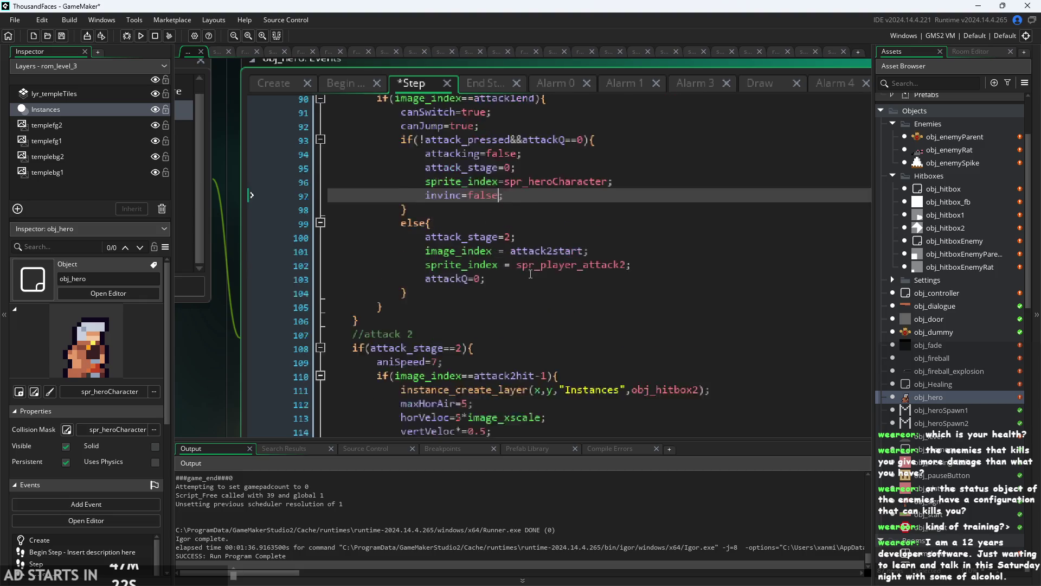
{"action": "scroll", "coordinate": [530, 274], "scroll_direction": "down", "scroll_amount": 1}
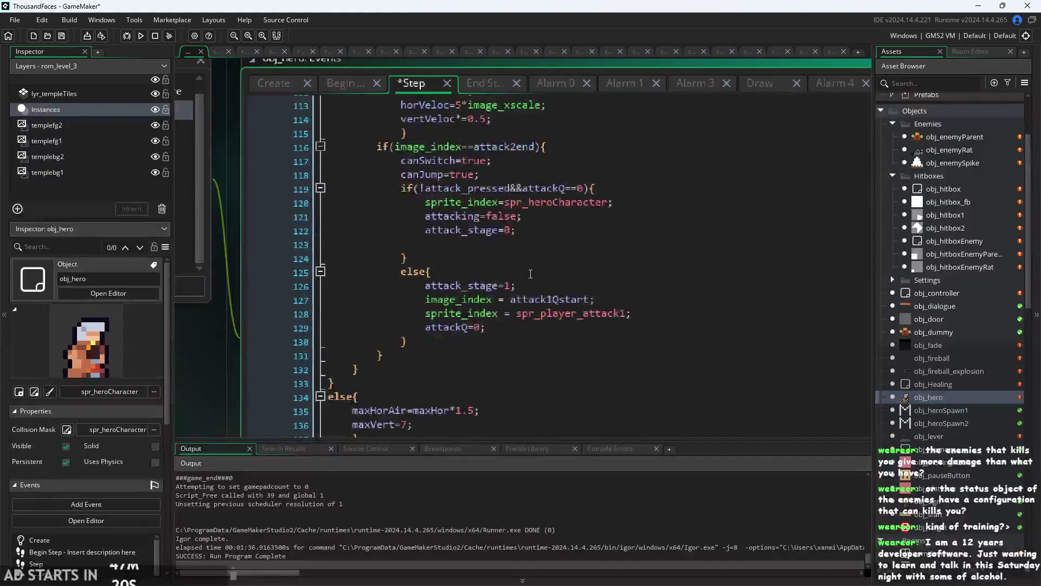
{"action": "left_click", "coordinate": [536, 288]}
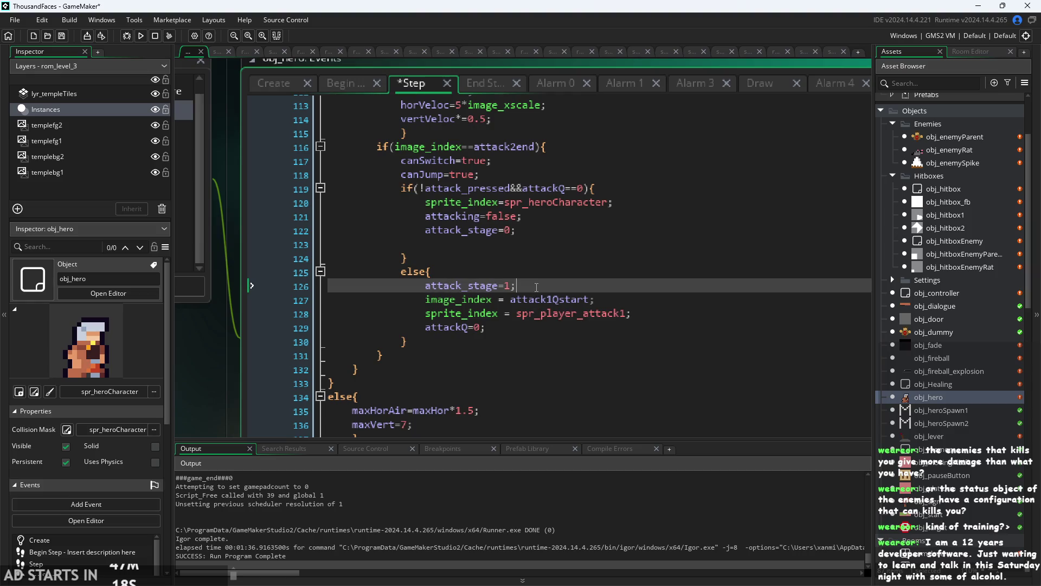
{"action": "left_click", "coordinate": [529, 232]}
{"action": "left_click", "coordinate": [528, 241]}
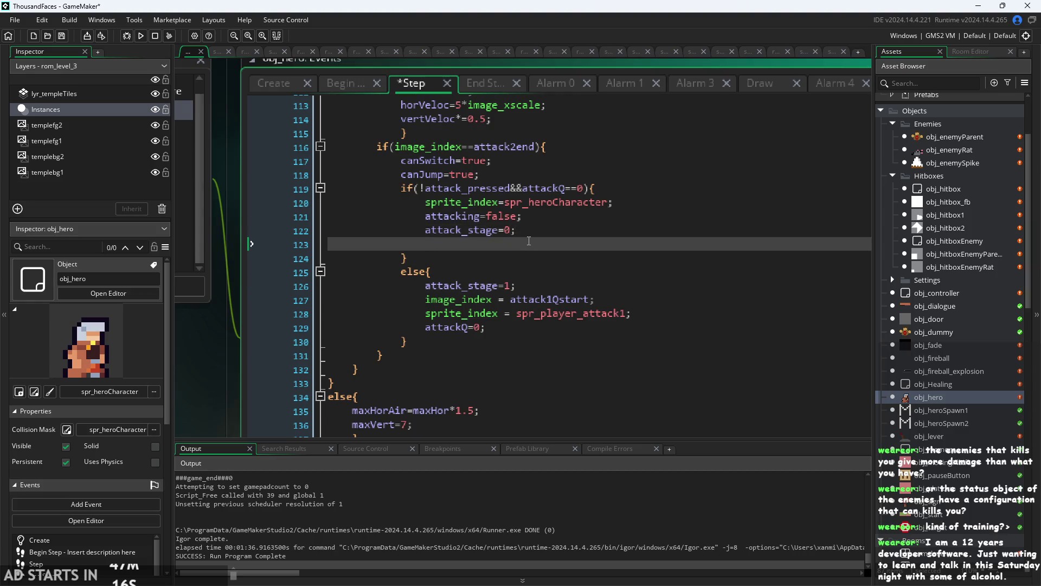
{"action": "key", "text": "BackSpace"}
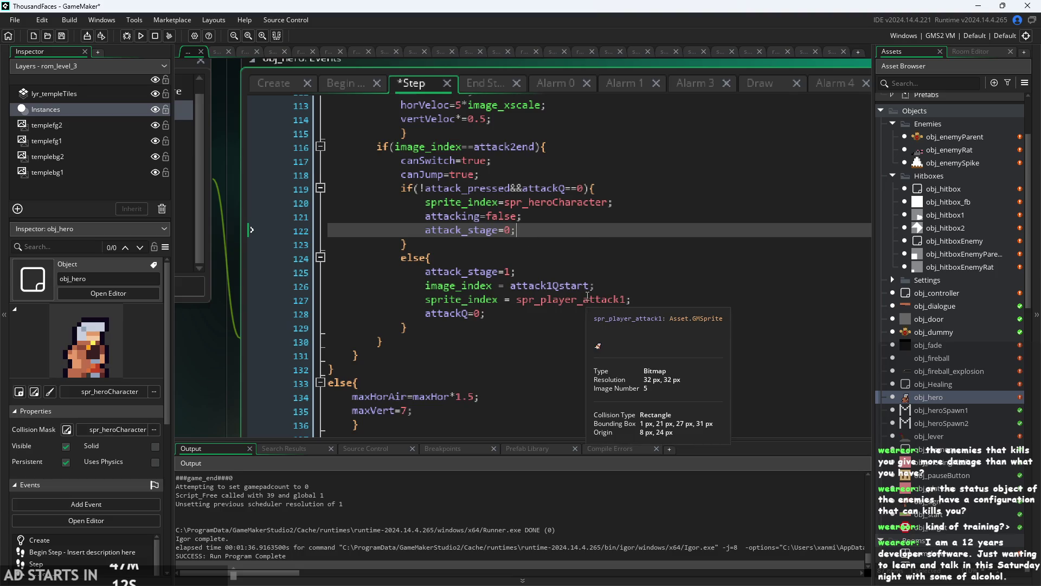
{"action": "scroll", "coordinate": [584, 274], "scroll_direction": "up", "scroll_amount": 1}
{"action": "scroll", "coordinate": [592, 291], "scroll_direction": "up", "scroll_amount": 1, "text": "ctrl"}
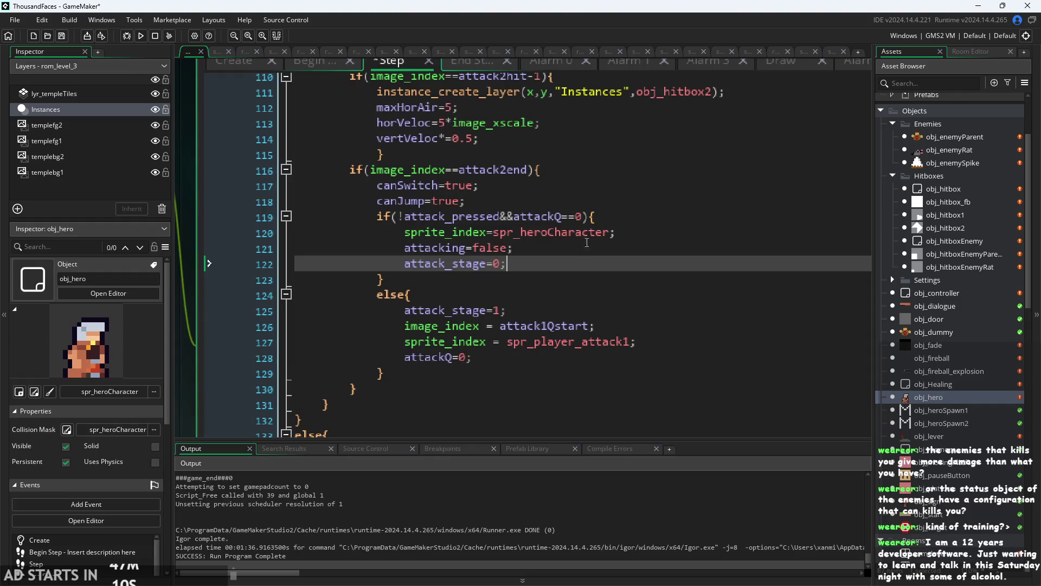
- Add invinc=false; on a new line after attack_stage=0 on line 122
{"action": "left_click", "coordinate": [586, 242]}
{"action": "left_click", "coordinate": [583, 264]}
{"action": "left_click", "coordinate": [482, 218]}
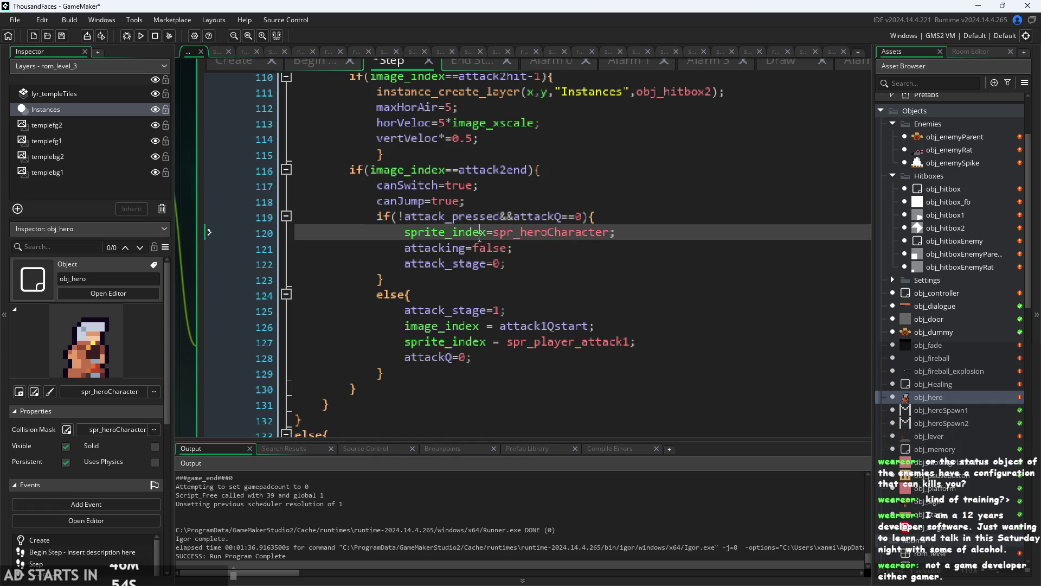
{"action": "scroll", "coordinate": [477, 225], "scroll_direction": "down", "scroll_amount": 2}
{"action": "scroll", "coordinate": [495, 217], "scroll_direction": "up", "scroll_amount": 2}
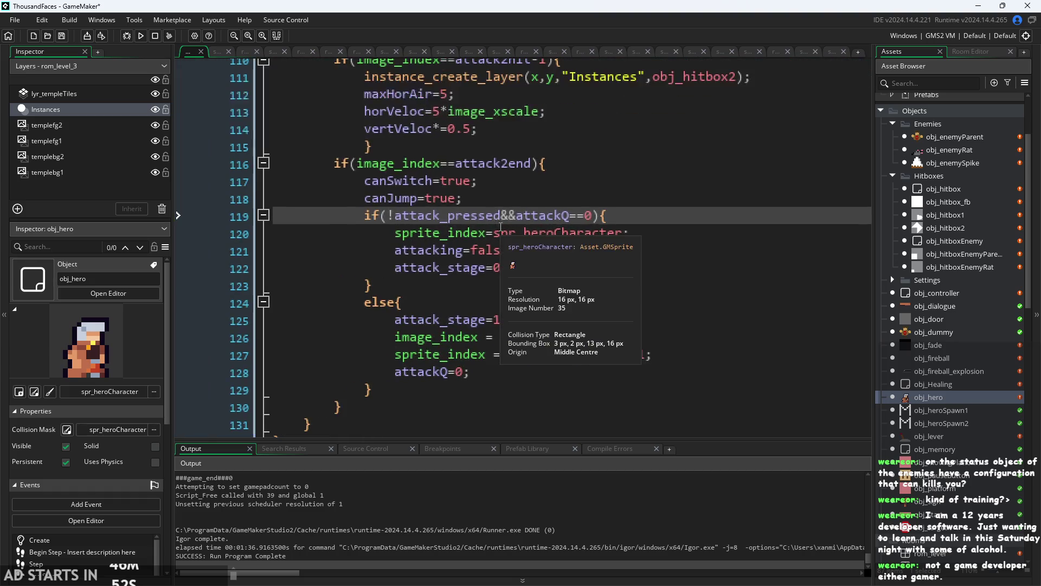
{"action": "key", "text": "Down"}
{"action": "key", "text": "Down"}
{"action": "key", "text": "Down"}
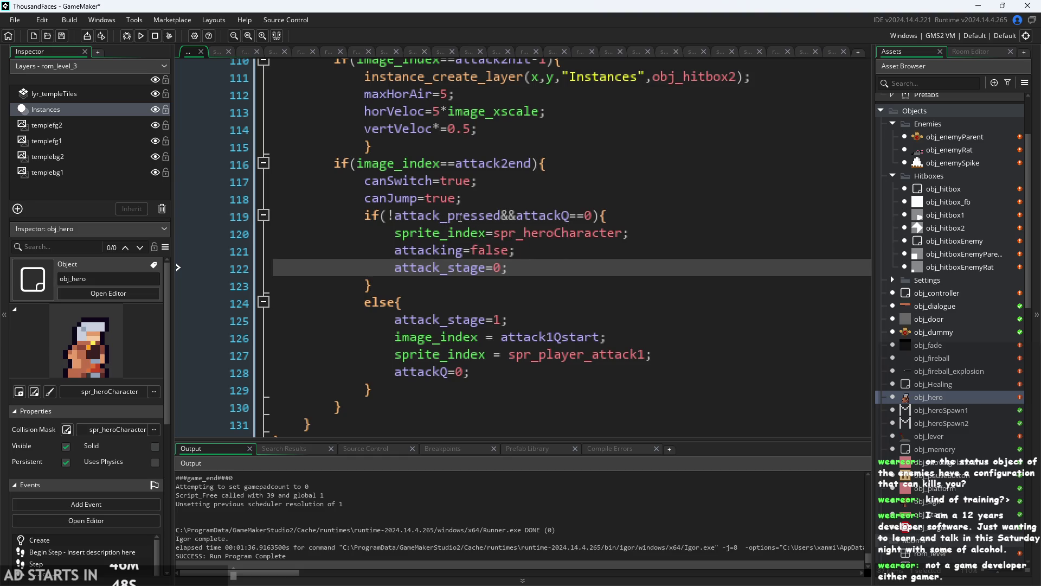
{"action": "left_click", "coordinate": [460, 218]}
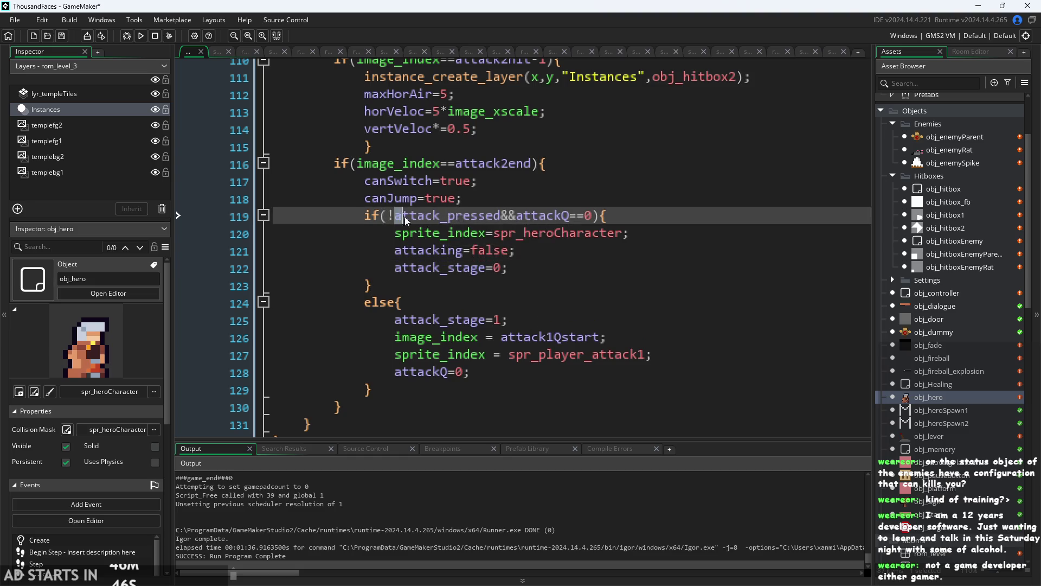
{"action": "left_click", "coordinate": [570, 217]}
{"action": "key", "text": "Down"}
{"action": "key", "text": "Down"}
{"action": "key", "text": "Down"}
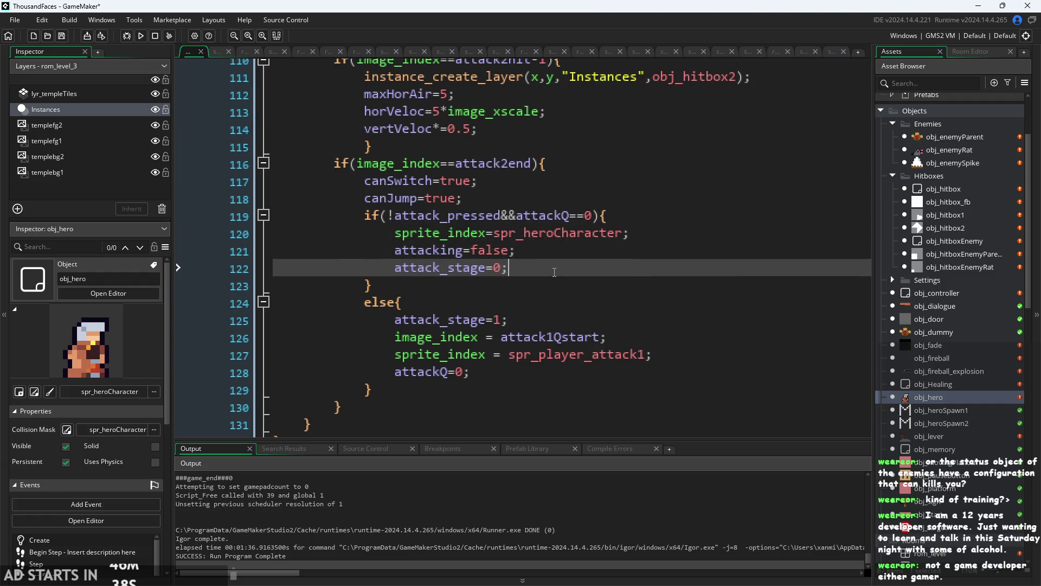
{"action": "key", "text": "Return"}
{"action": "type", "text": "invinc=true;"}
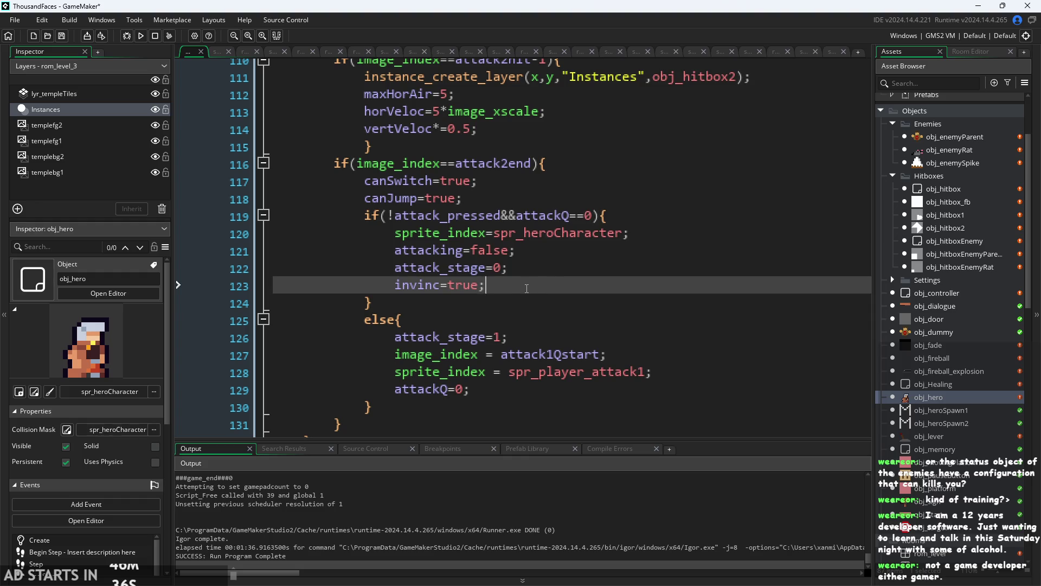
{"action": "left_click_drag", "start_coordinate": [469, 294], "coordinate": [449, 294]}
{"action": "type", "text": "false"}
- Save the obj_hero Step event with Ctrl+S
{"action": "left_click", "coordinate": [486, 233]}
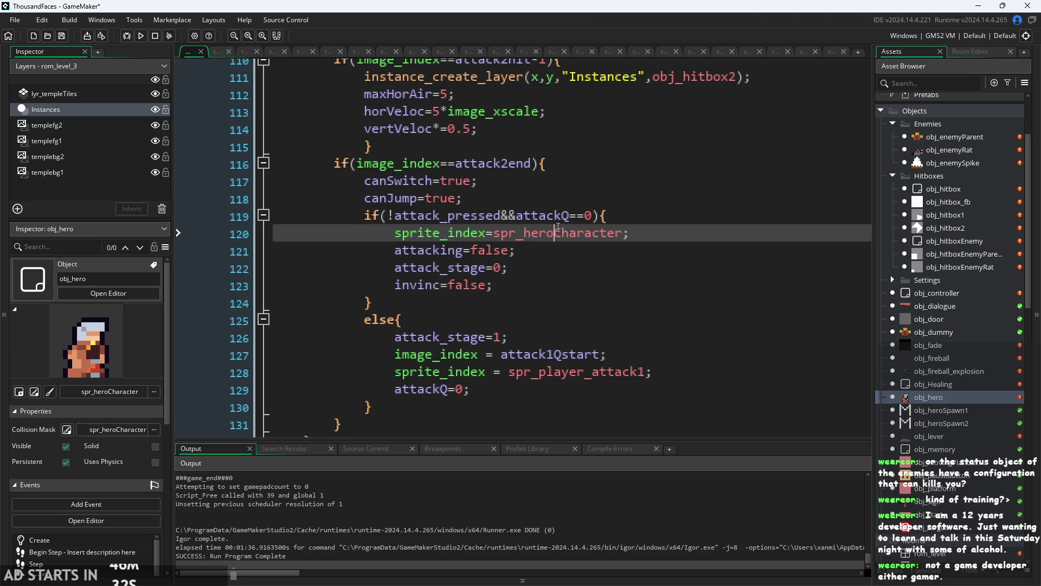
{"action": "left_click", "coordinate": [507, 268]}
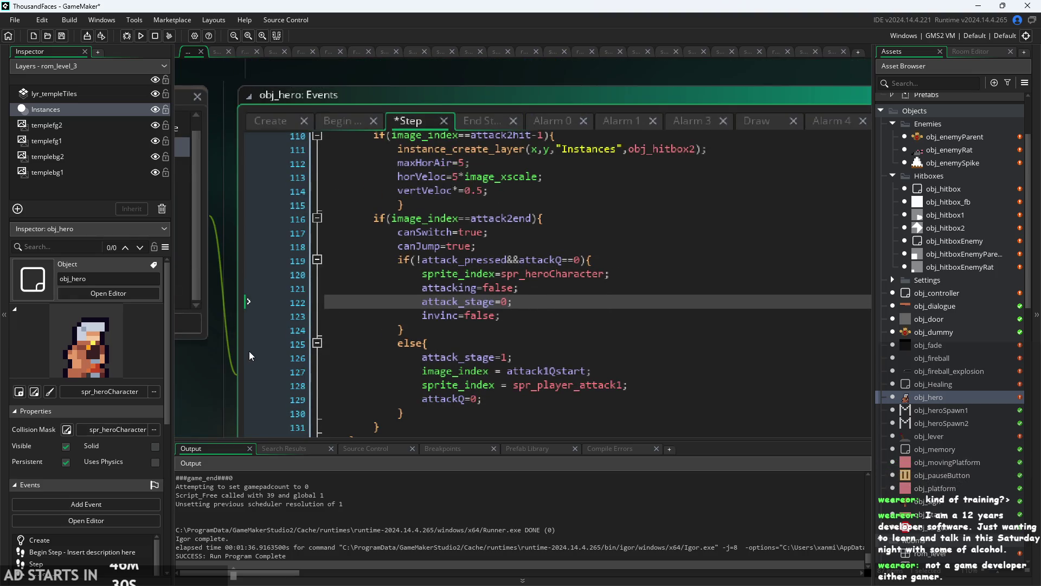
{"action": "scroll", "coordinate": [572, 349], "scroll_direction": "up", "scroll_amount": 7}
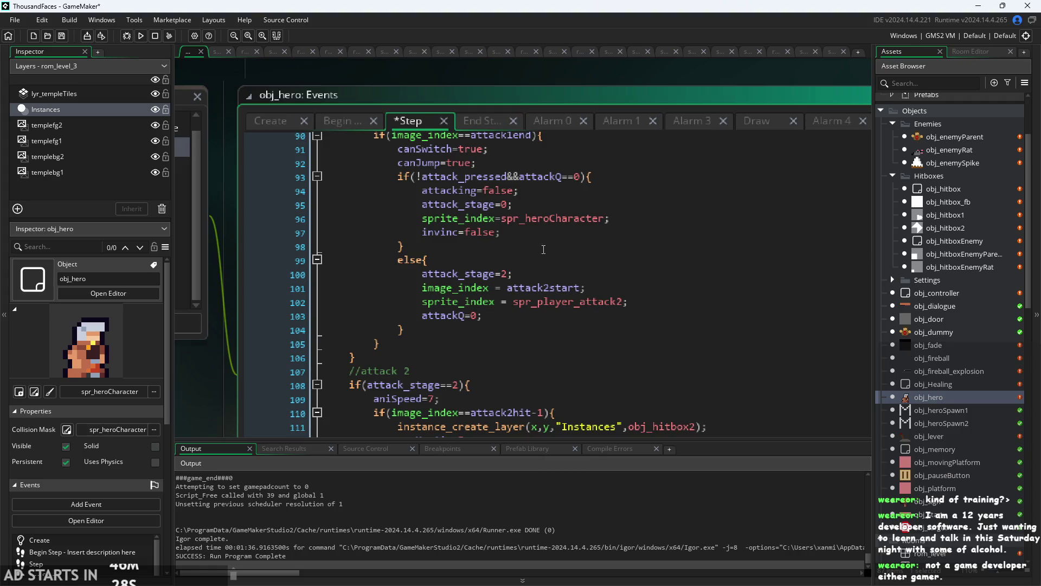
{"action": "left_click", "coordinate": [543, 249]}
{"action": "key", "text": "ctrl+s"}
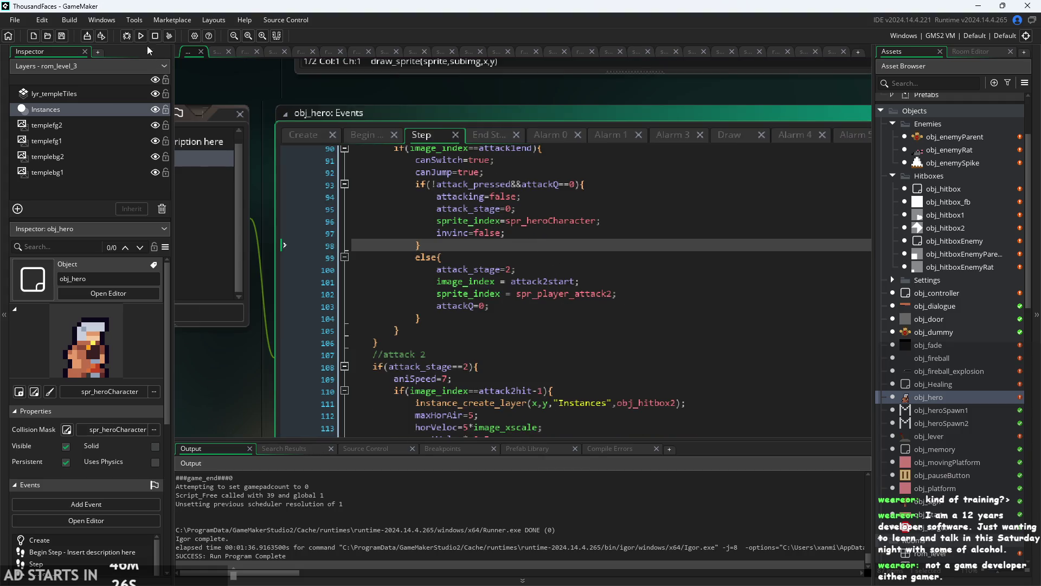
- Run the game, start from the title screen, and run the hero right across the platforms
{"action": "left_click", "coordinate": [140, 36]}
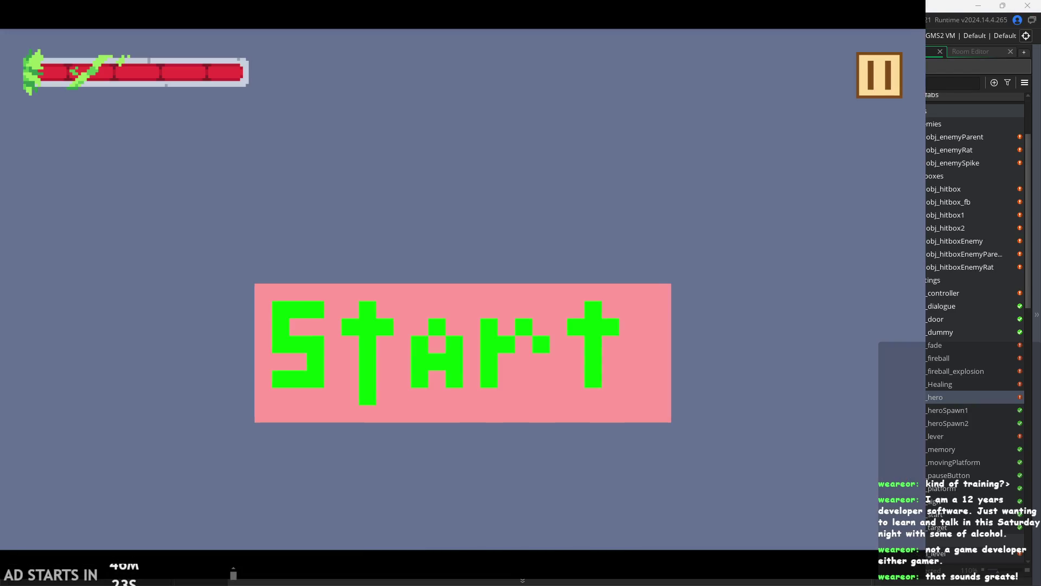
{"action": "left_click", "coordinate": [542, 401]}
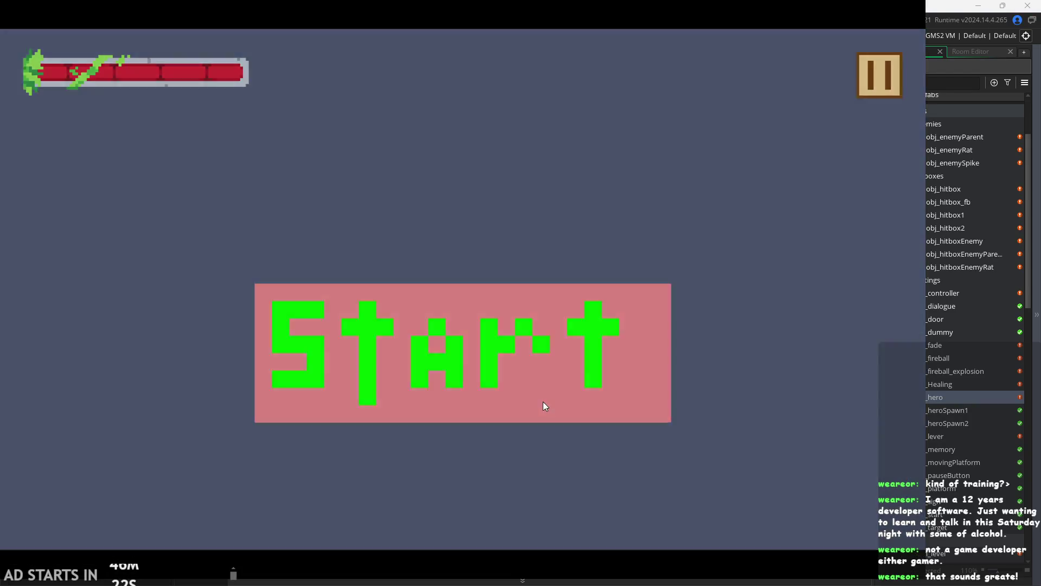
{"action": "key", "text": "Right"}
{"action": "key", "text": "space"}
{"action": "key", "text": "Left"}
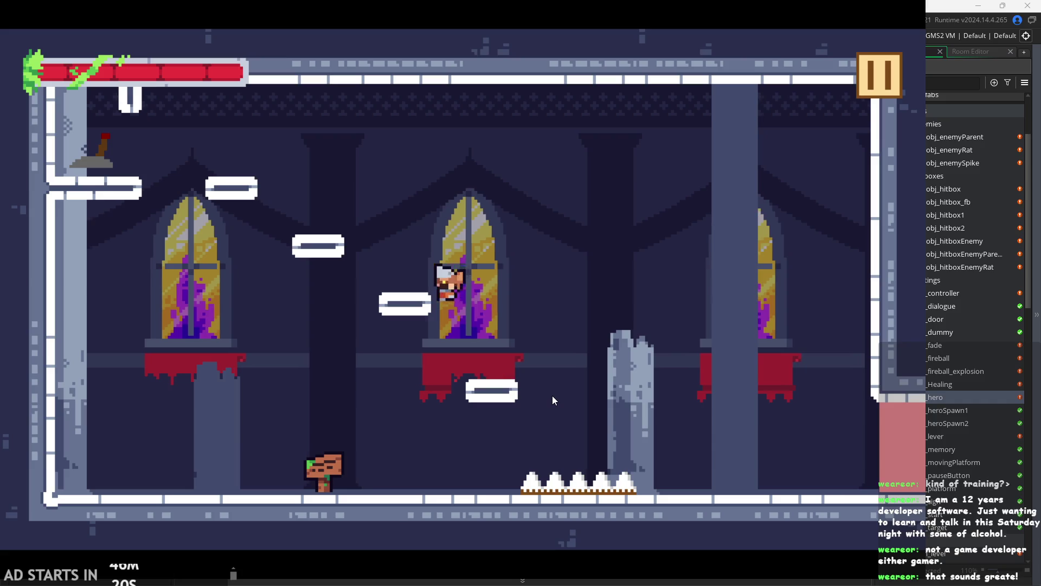
{"action": "key", "text": "Right"}
{"action": "key", "text": "Right"}
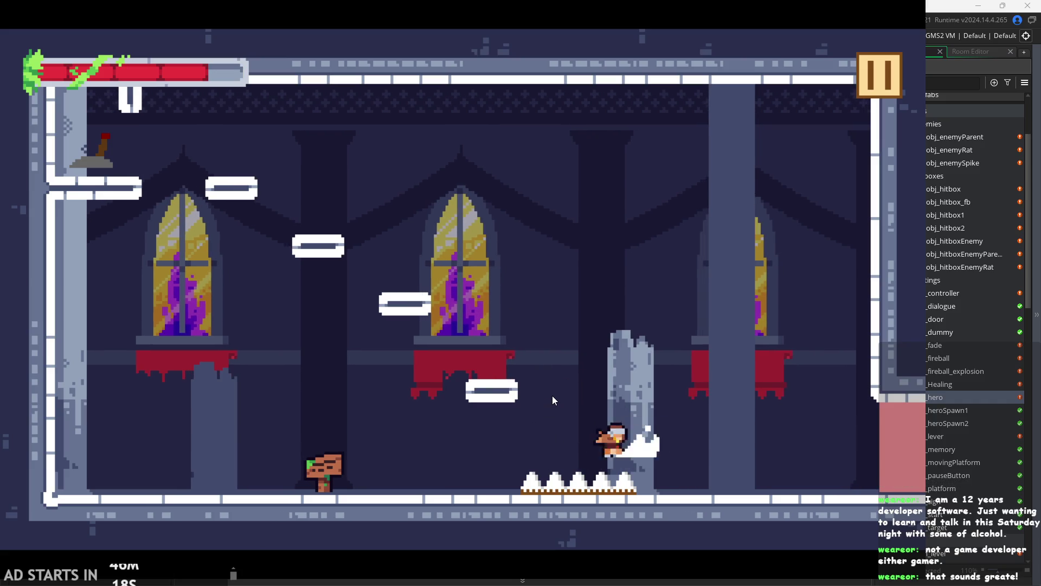
- Run and jump the hero between the signpost and spikes, then pause and exit the game
{"action": "key", "text": "Left"}
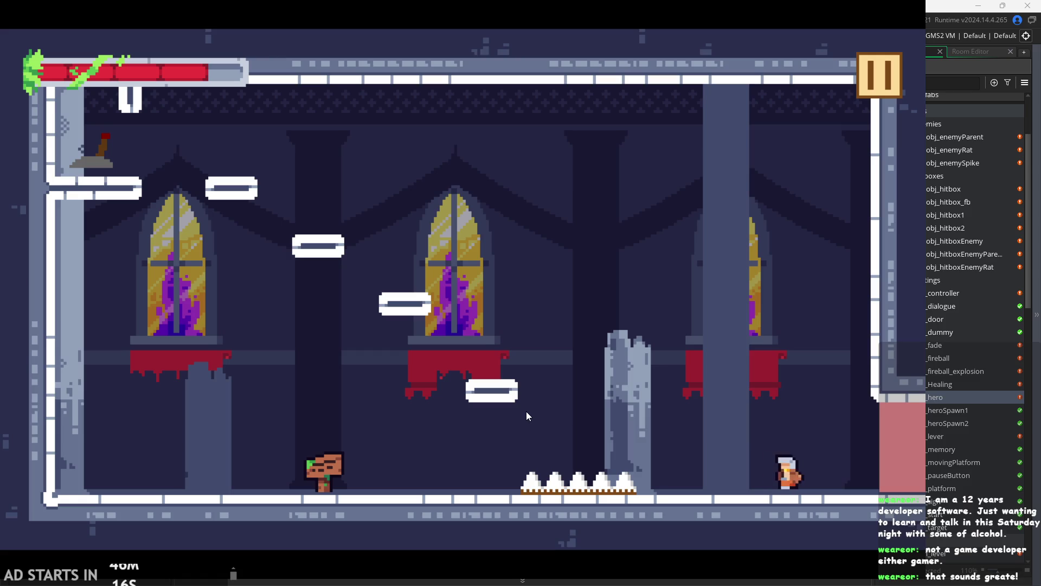
{"action": "key", "text": "space"}
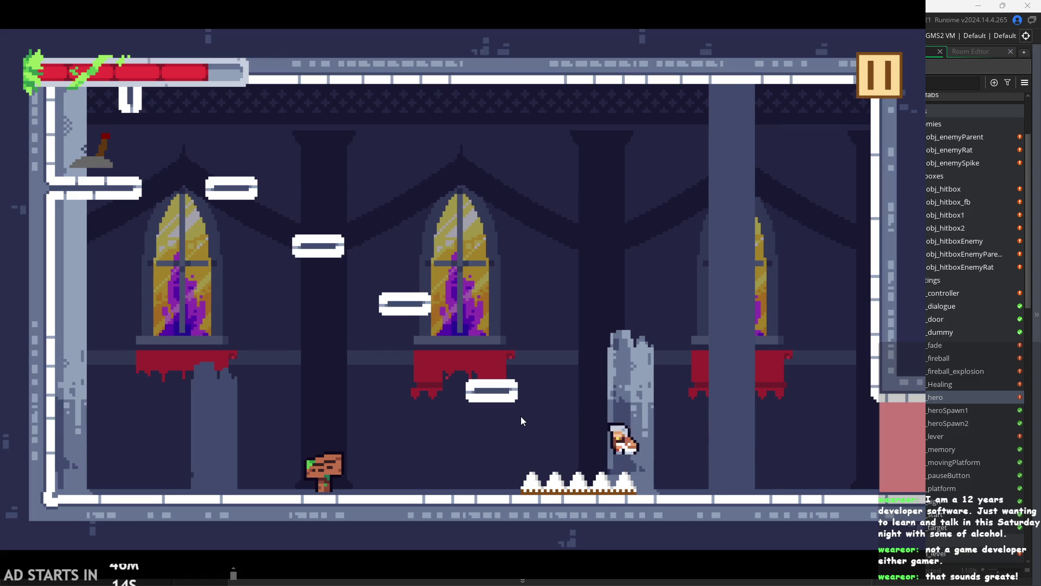
{"action": "key", "text": "Left"}
{"action": "key", "text": "Left"}
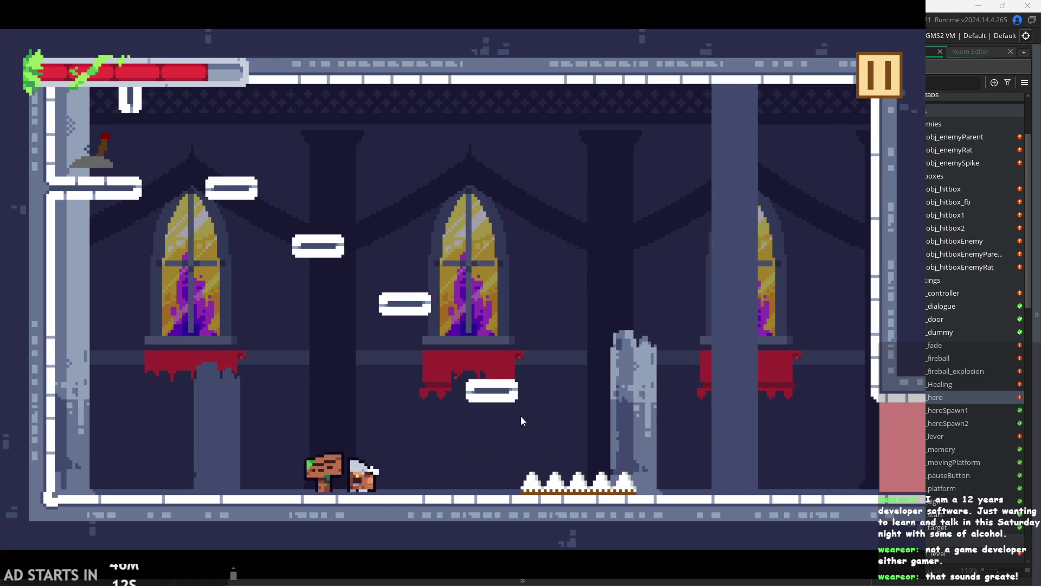
{"action": "key", "text": "Right"}
{"action": "key", "text": "Right"}
{"action": "key", "text": "space"}
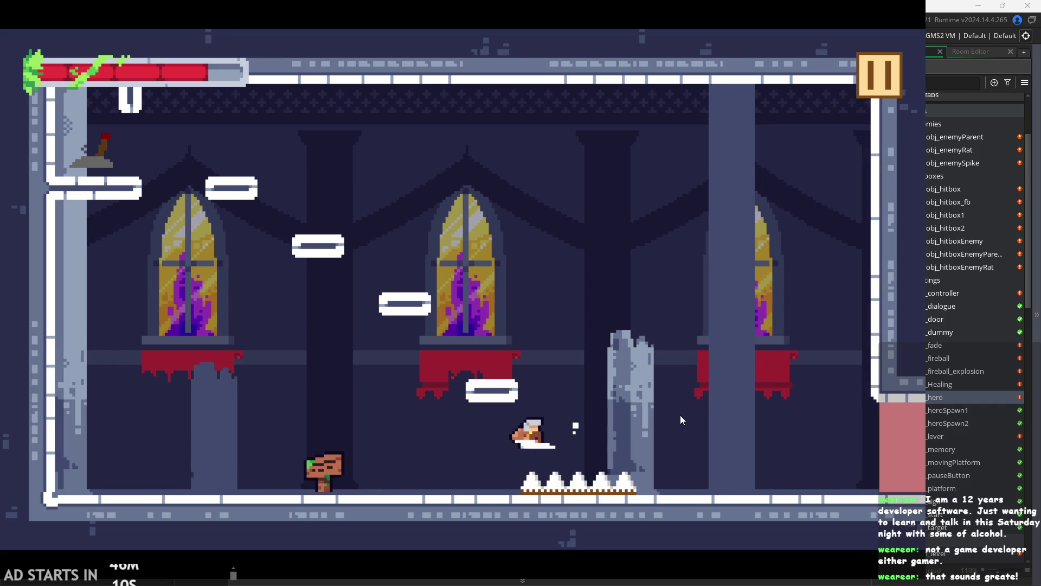
{"action": "key", "text": "Left"}
{"action": "key", "text": "Right"}
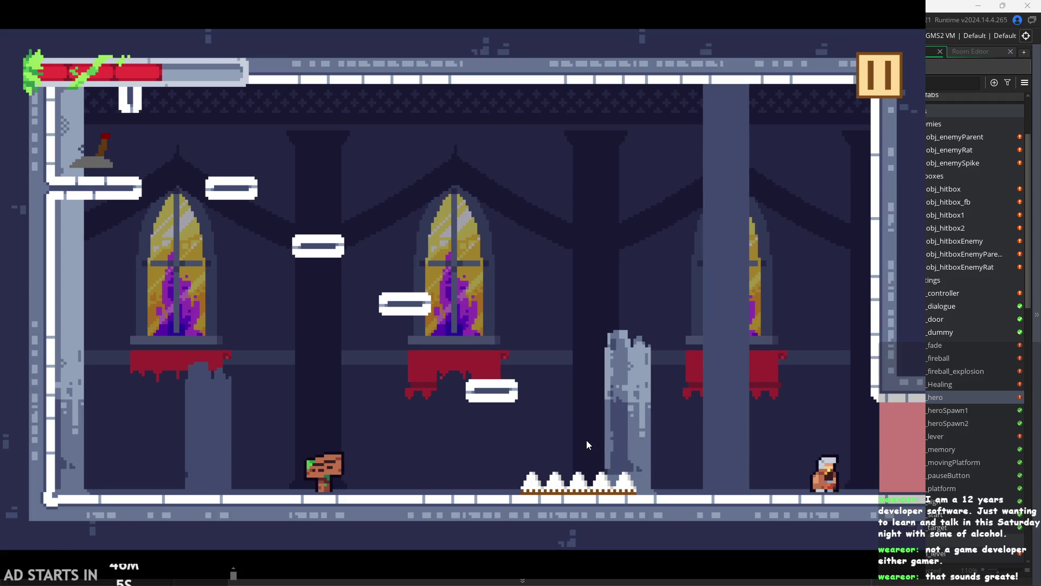
{"action": "key", "text": "space"}
{"action": "key", "text": "Left"}
{"action": "key", "text": "Right"}
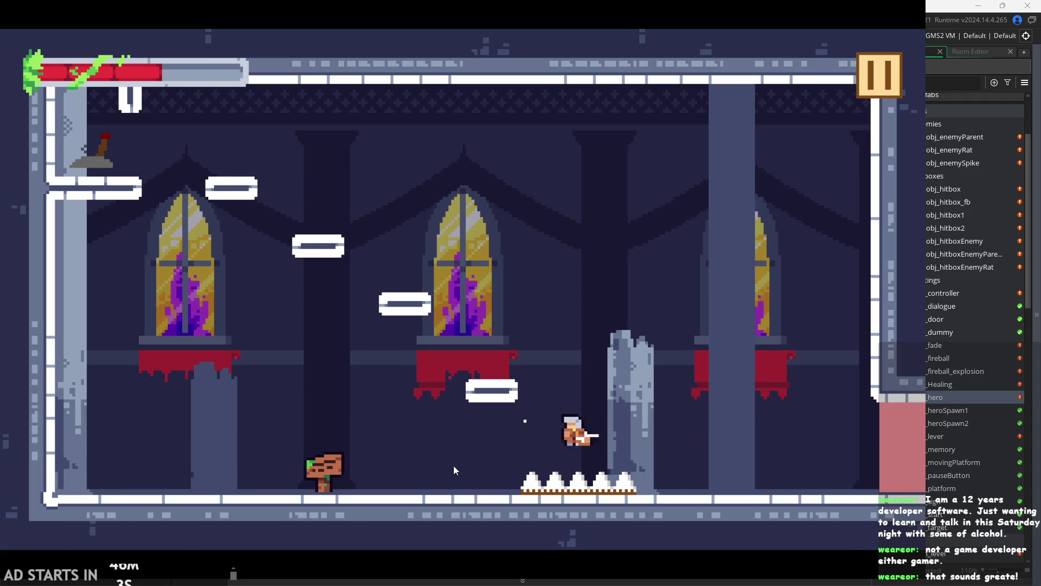
{"action": "key", "text": "Left"}
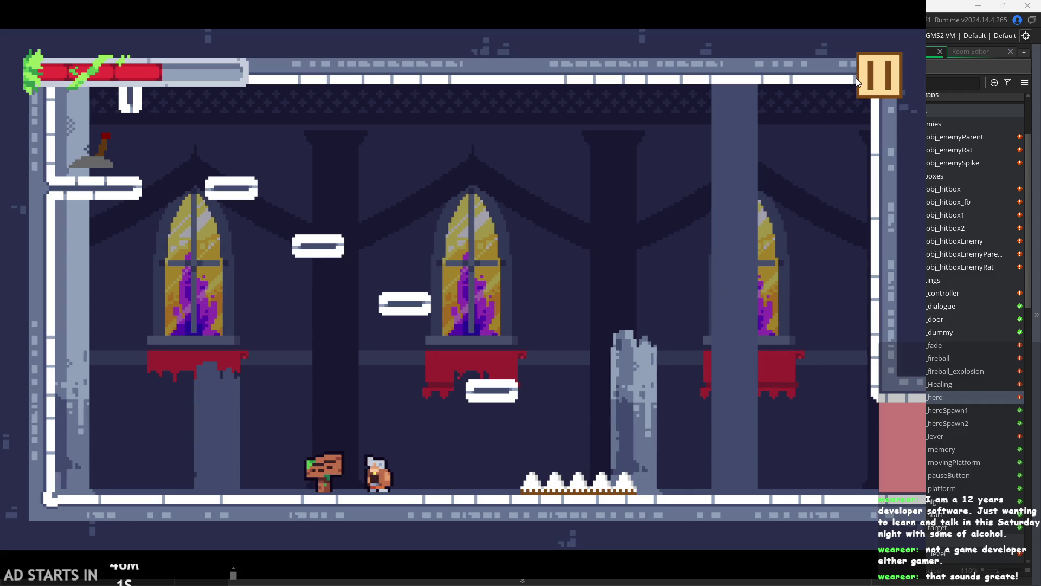
{"action": "left_click", "coordinate": [864, 73]}
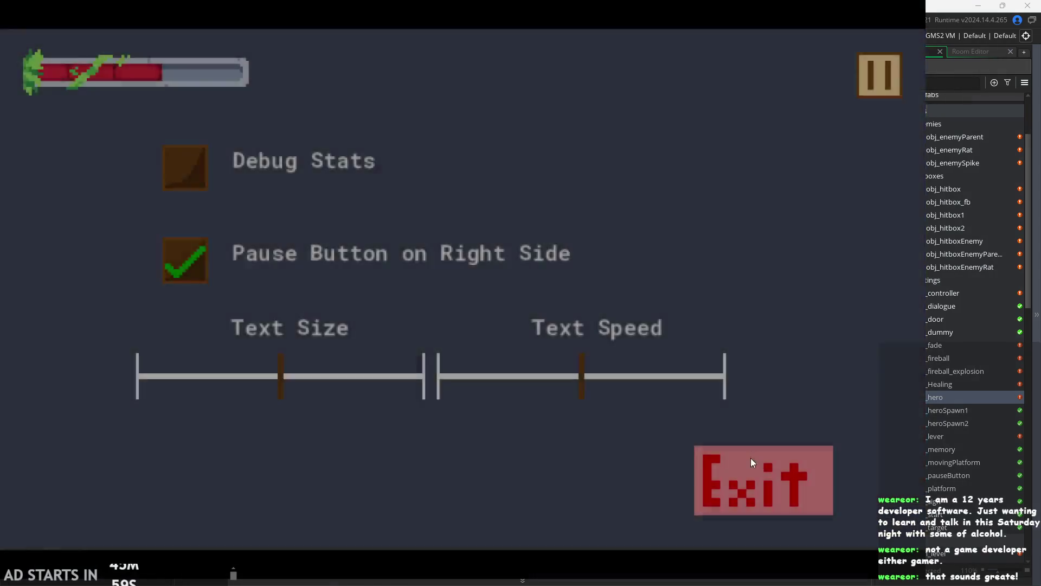
{"action": "left_click", "coordinate": [751, 457]}
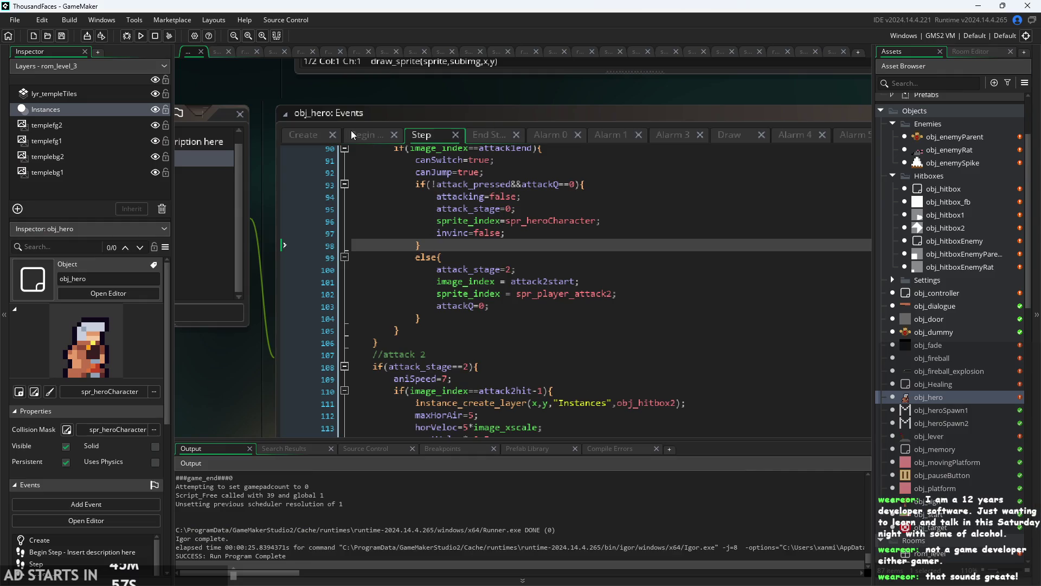
- Change the damage knockback vertVeloc on line 223 from -1.5 to -2 and run the game
{"action": "scroll", "coordinate": [485, 165], "scroll_direction": "down", "scroll_amount": 15}
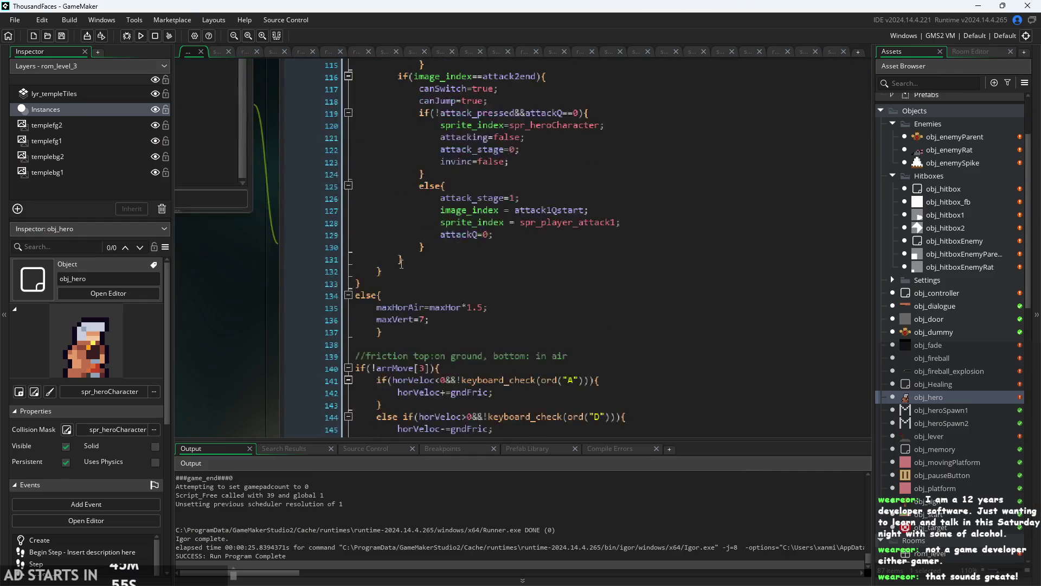
{"action": "scroll", "coordinate": [395, 299], "scroll_direction": "down", "scroll_amount": 20}
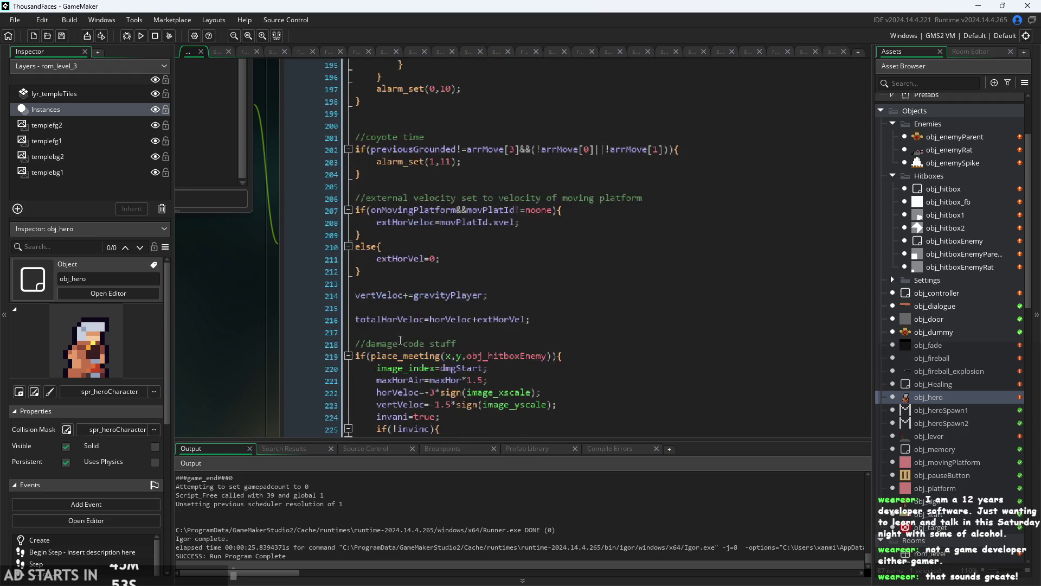
{"action": "scroll", "coordinate": [402, 330], "scroll_direction": "down", "scroll_amount": 7}
{"action": "scroll", "coordinate": [447, 264], "scroll_direction": "up", "scroll_amount": 4}
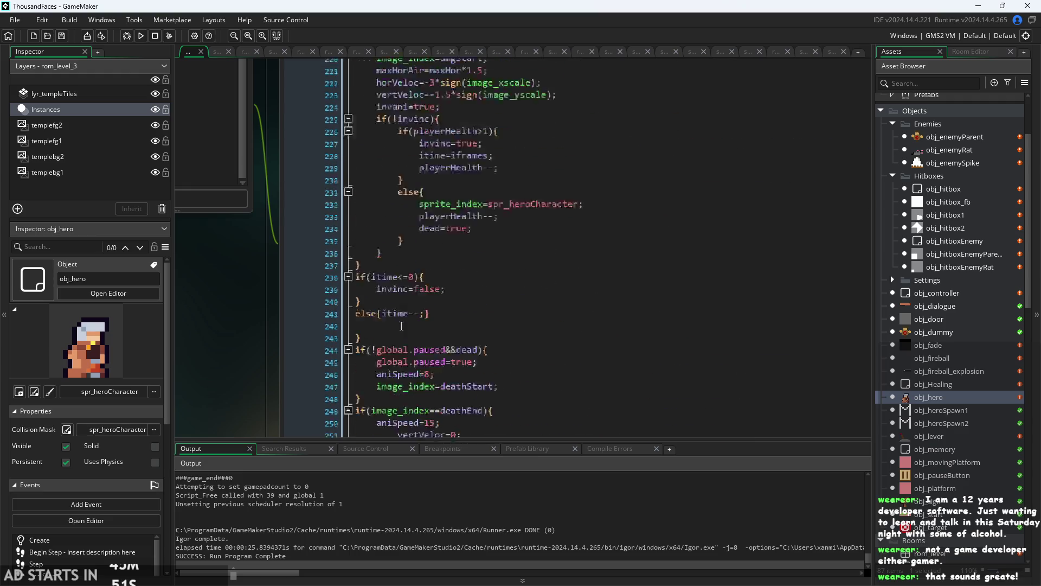
{"action": "scroll", "coordinate": [432, 196], "scroll_direction": "down", "scroll_amount": 1}
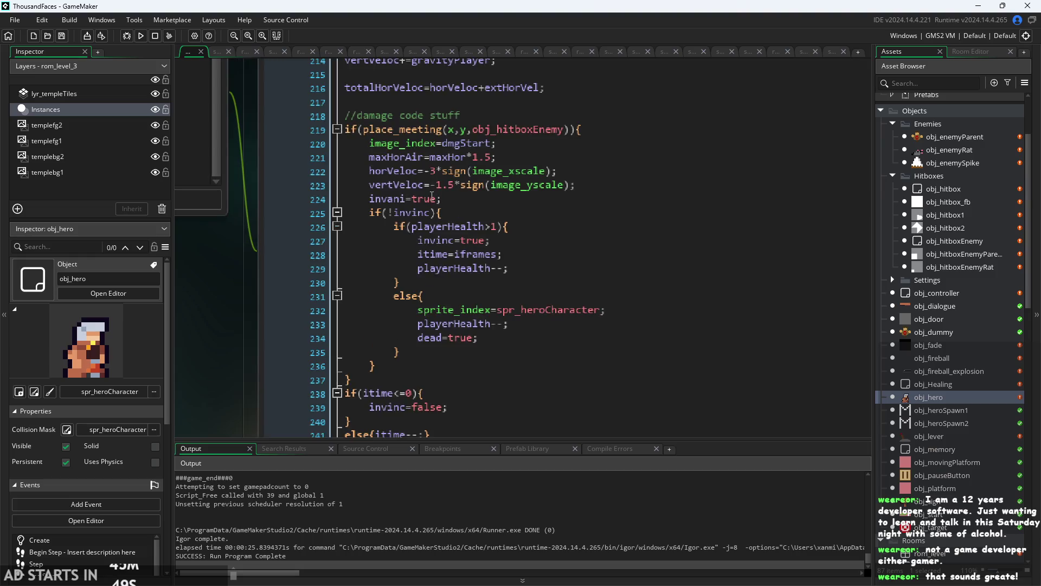
{"action": "scroll", "coordinate": [429, 196], "scroll_direction": "up", "scroll_amount": 1}
{"action": "scroll", "coordinate": [412, 197], "scroll_direction": "up", "scroll_amount": 1}
{"action": "scroll", "coordinate": [403, 196], "scroll_direction": "up", "scroll_amount": 3, "text": "ctrl"}
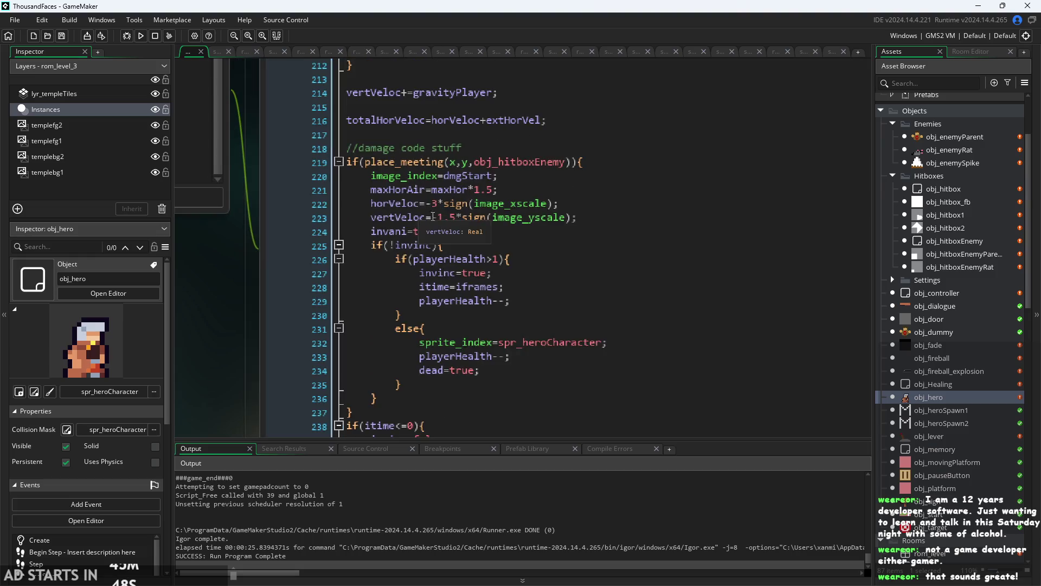
{"action": "left_click", "coordinate": [460, 217]}
{"action": "key", "text": "BackSpace"}
{"action": "key", "text": "BackSpace"}
{"action": "key", "text": "BackSpace"}
{"action": "type", "text": "2"}
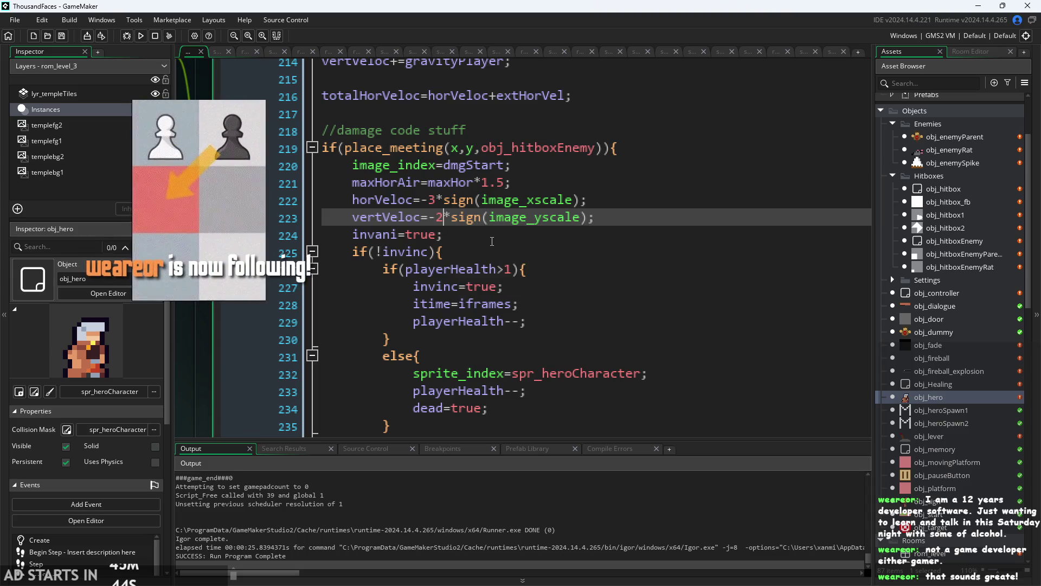
{"action": "left_click", "coordinate": [141, 37]}
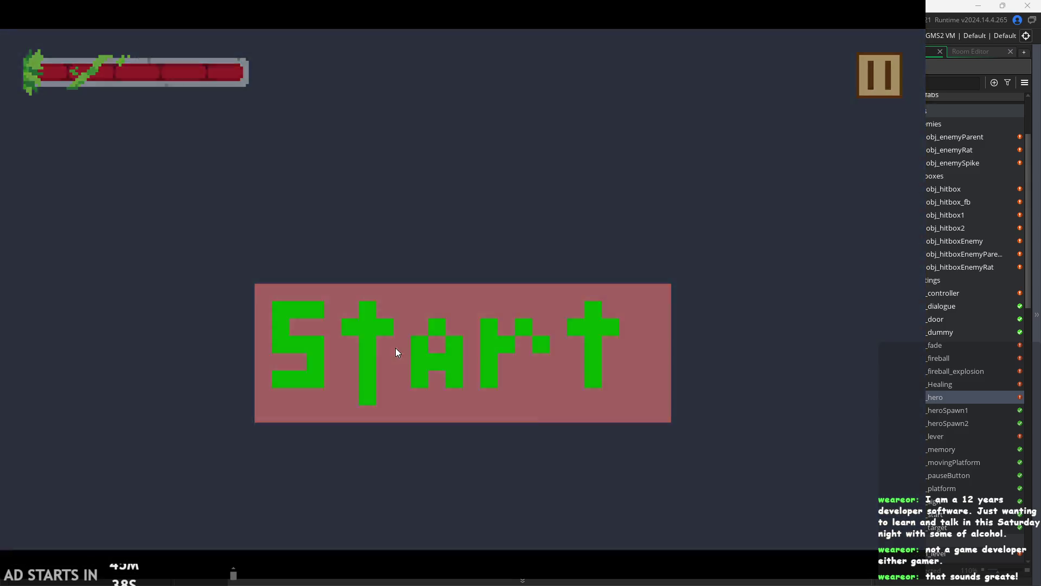
- Start the game and run, jump and slash the hero around the broken pillar
{"action": "left_click", "coordinate": [396, 348]}
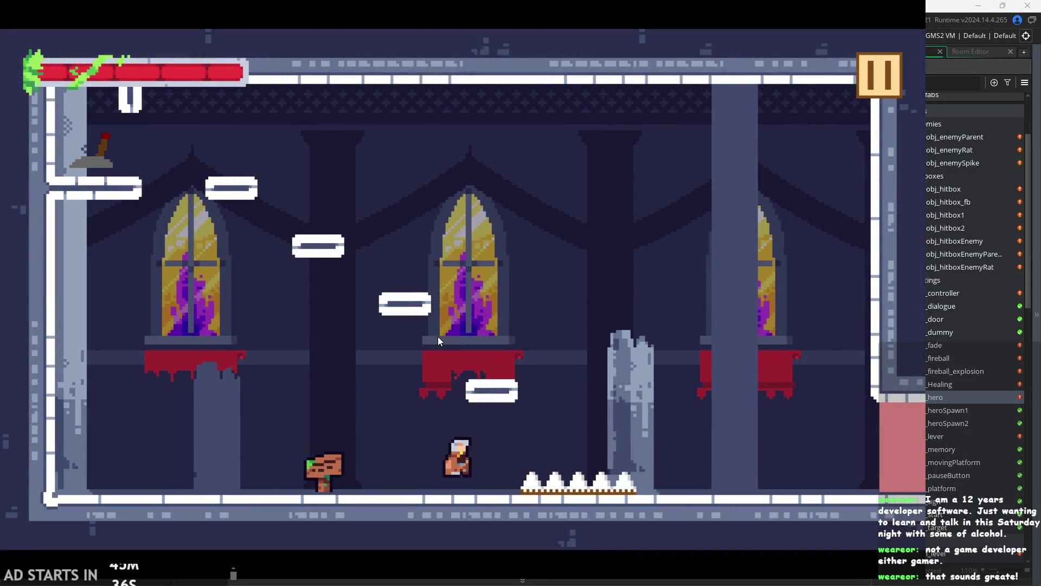
{"action": "key", "text": "Right"}
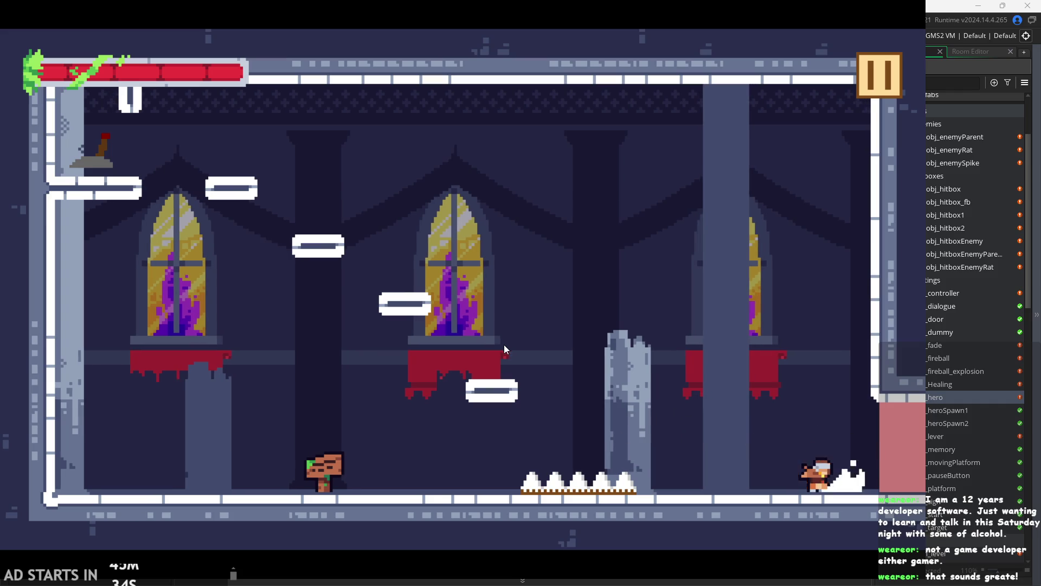
{"action": "key", "text": "Left"}
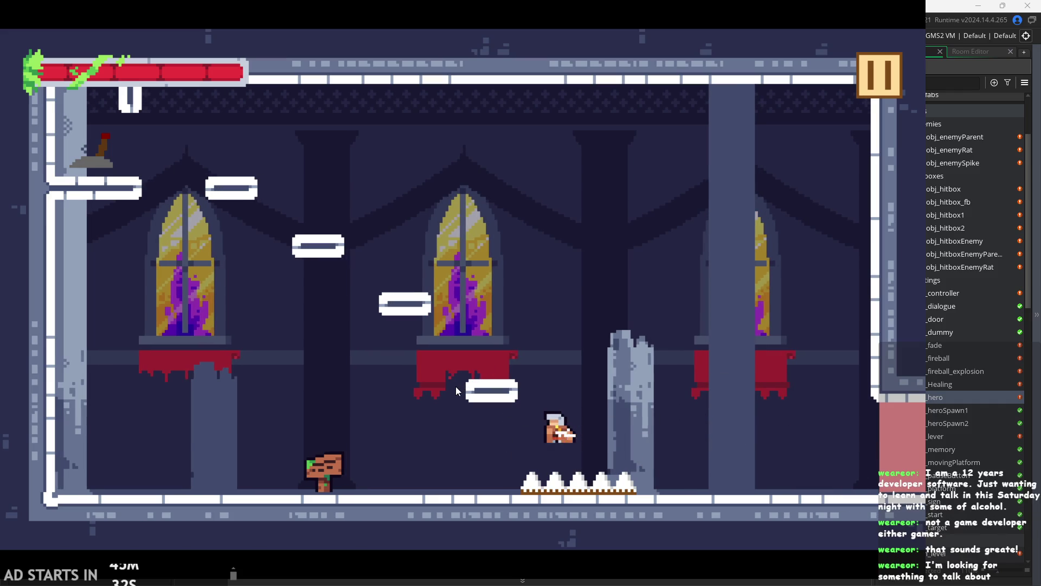
{"action": "key", "text": "Left"}
{"action": "key", "text": "Right"}
{"action": "key", "text": "space"}
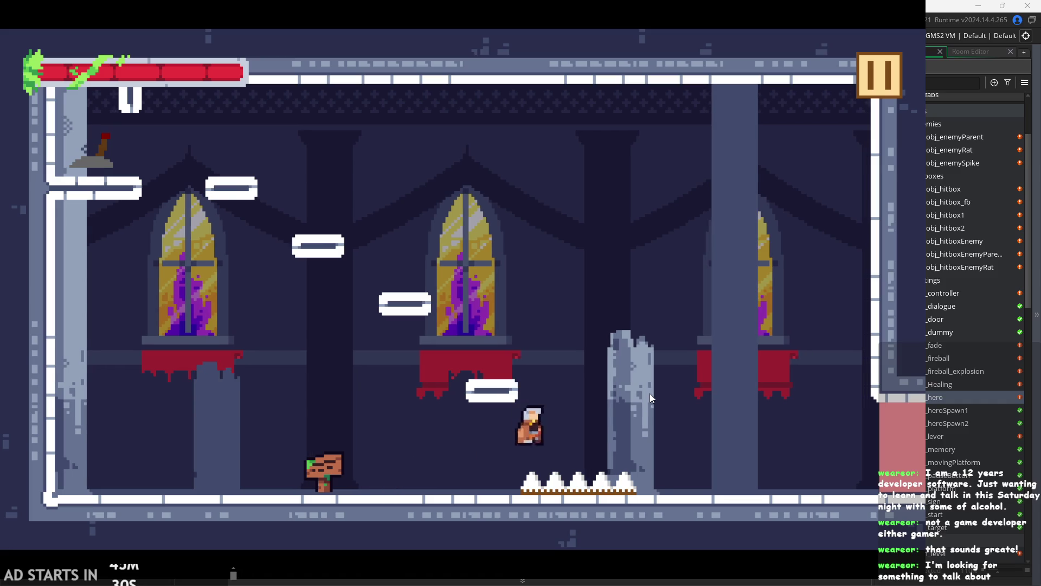
{"action": "key", "text": "Right"}
{"action": "key", "text": "Left"}
{"action": "key", "text": "space"}
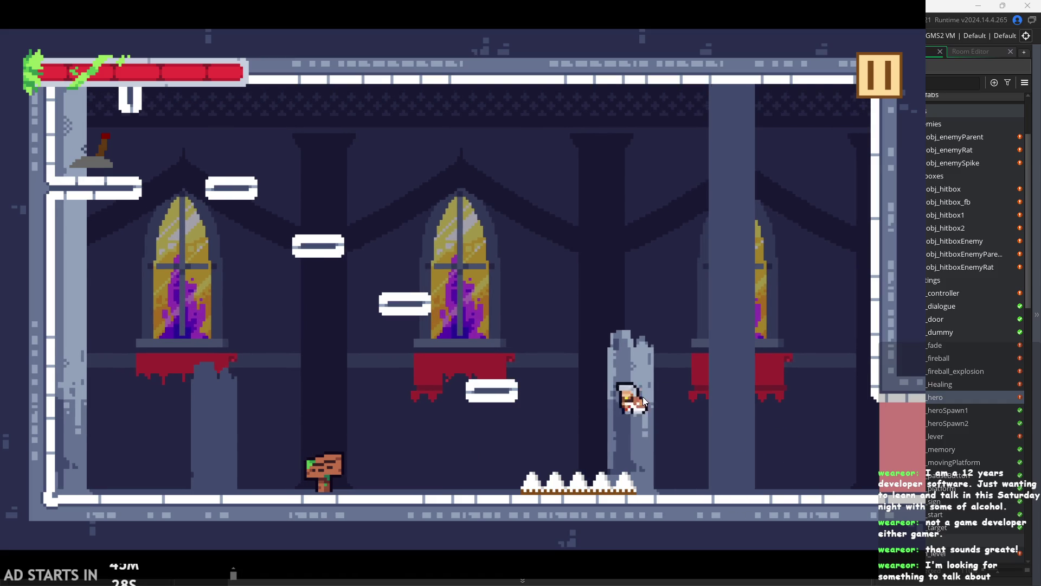
{"action": "key", "text": "Left"}
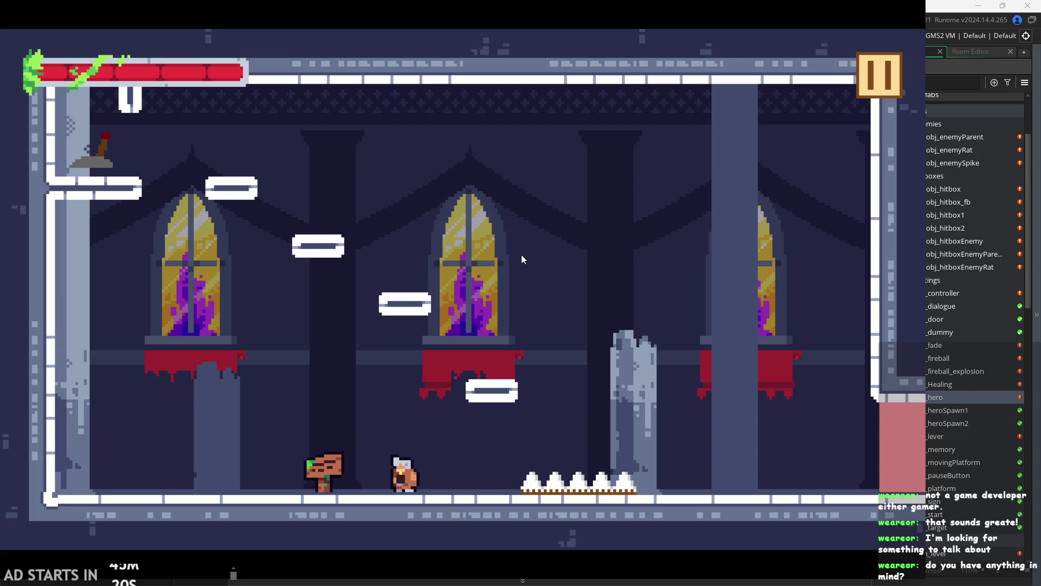
- Jump the hero around the signpost and back and forth over the spike trap
{"action": "key", "text": "Left"}
{"action": "key", "text": "space"}
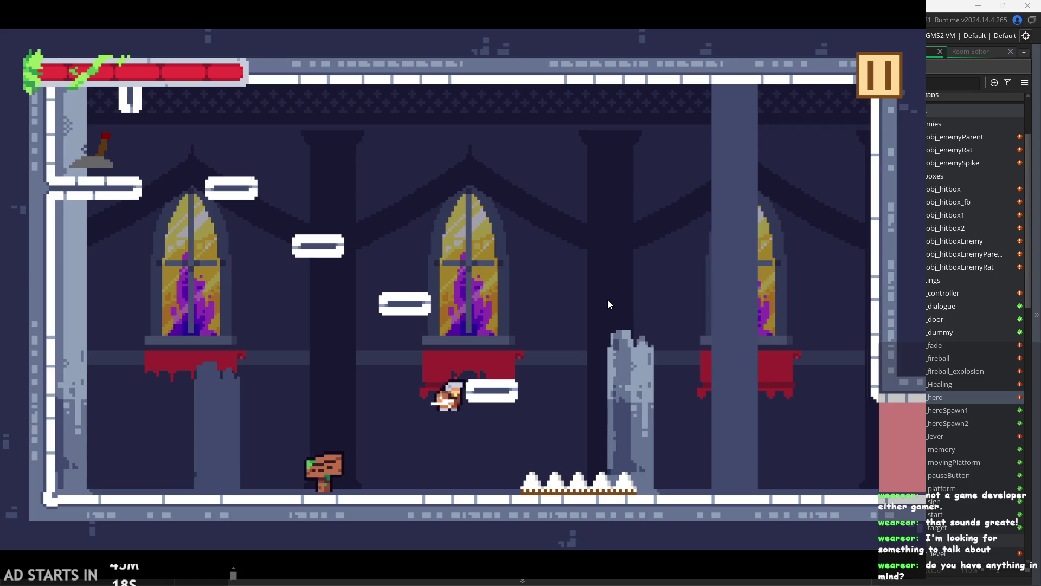
{"action": "key", "text": "Right"}
{"action": "key", "text": "space"}
{"action": "key", "text": "Left"}
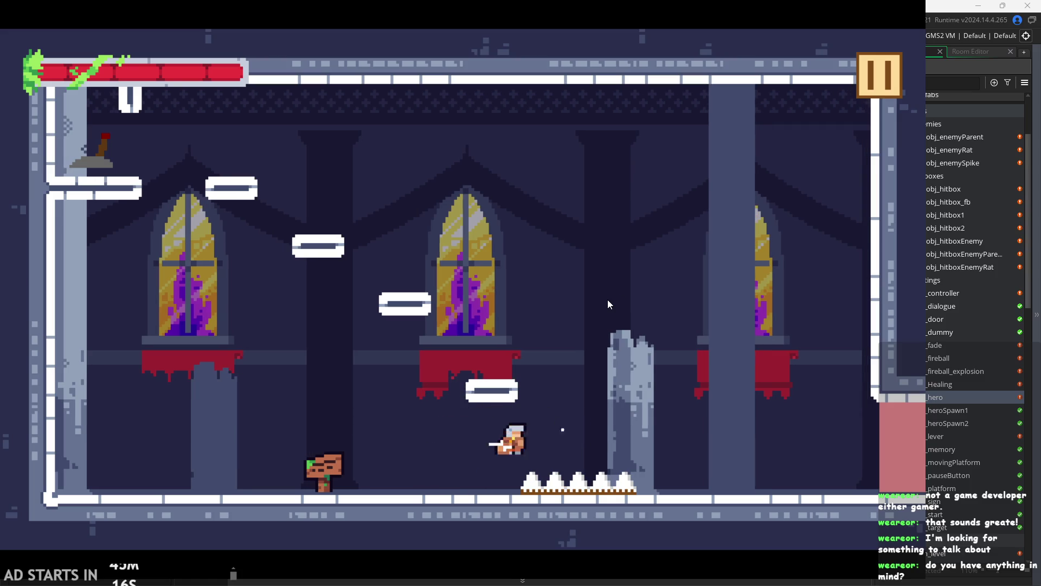
{"action": "key", "text": "space"}
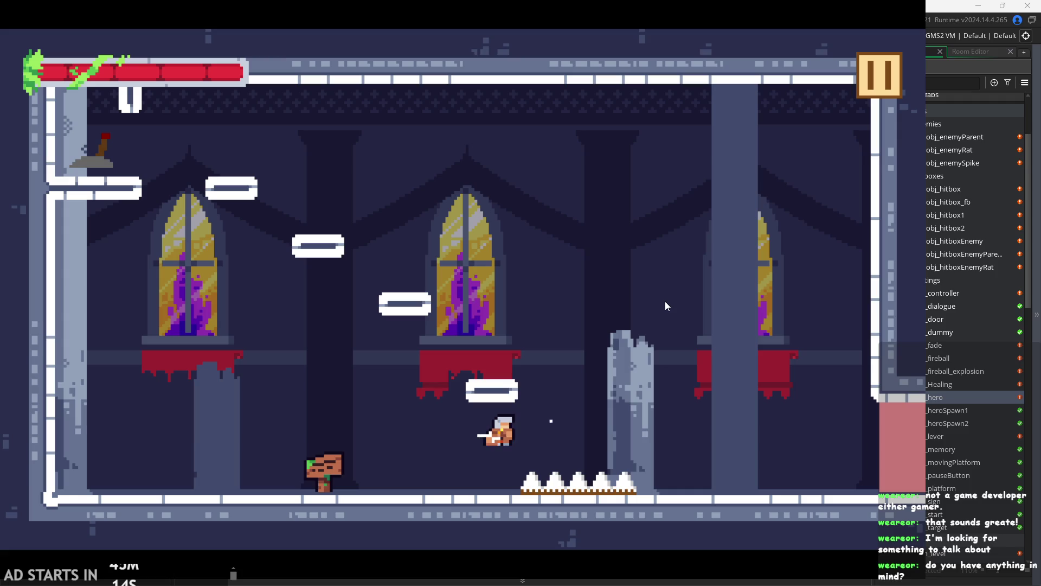
{"action": "key", "text": "space"}
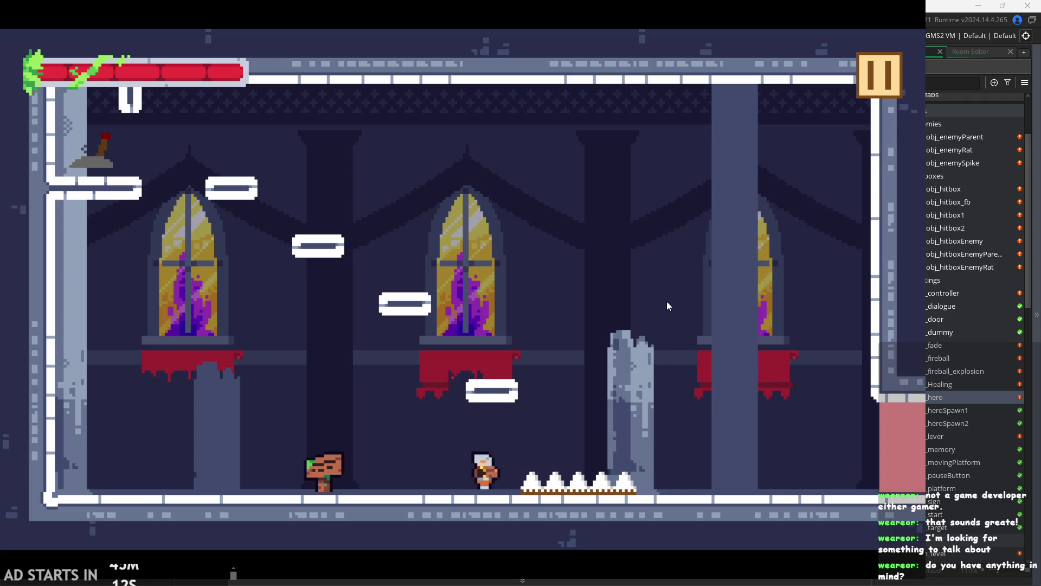
{"action": "key", "text": "Right"}
{"action": "key", "text": "space"}
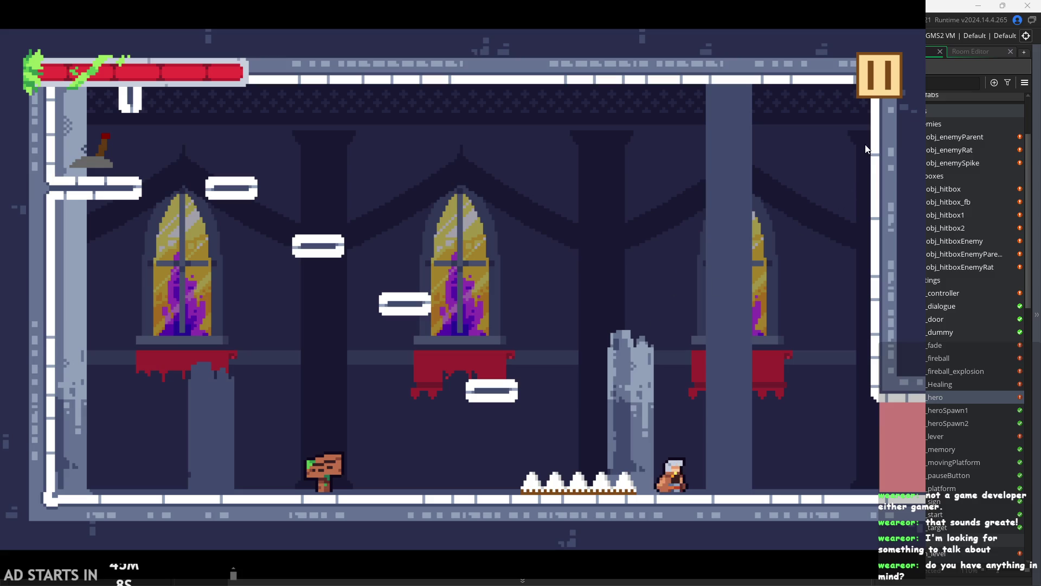
{"action": "key", "text": "Left"}
{"action": "key", "text": "space"}
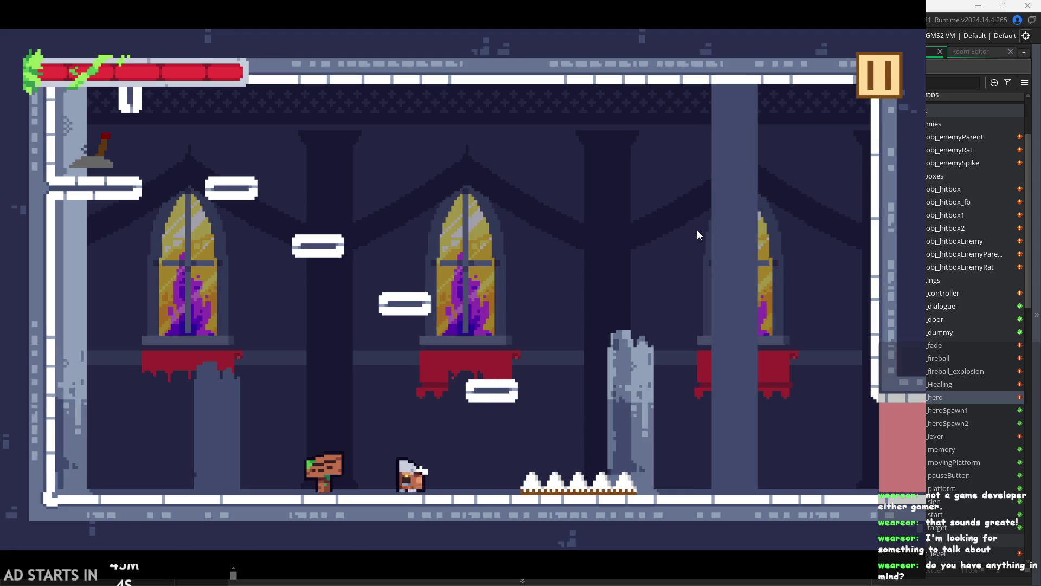
{"action": "key", "text": "Left"}
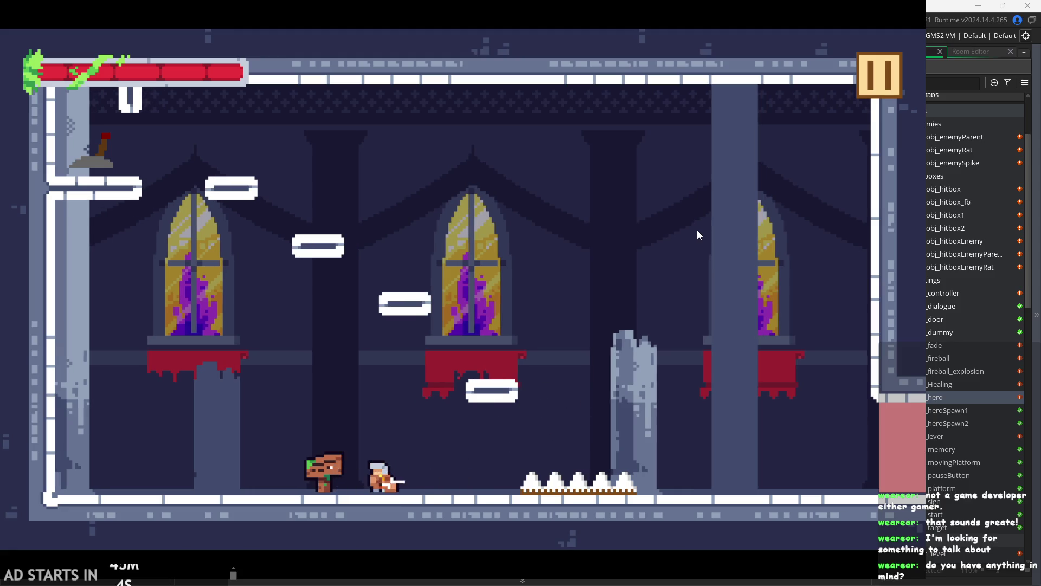
{"action": "key", "text": "space"}
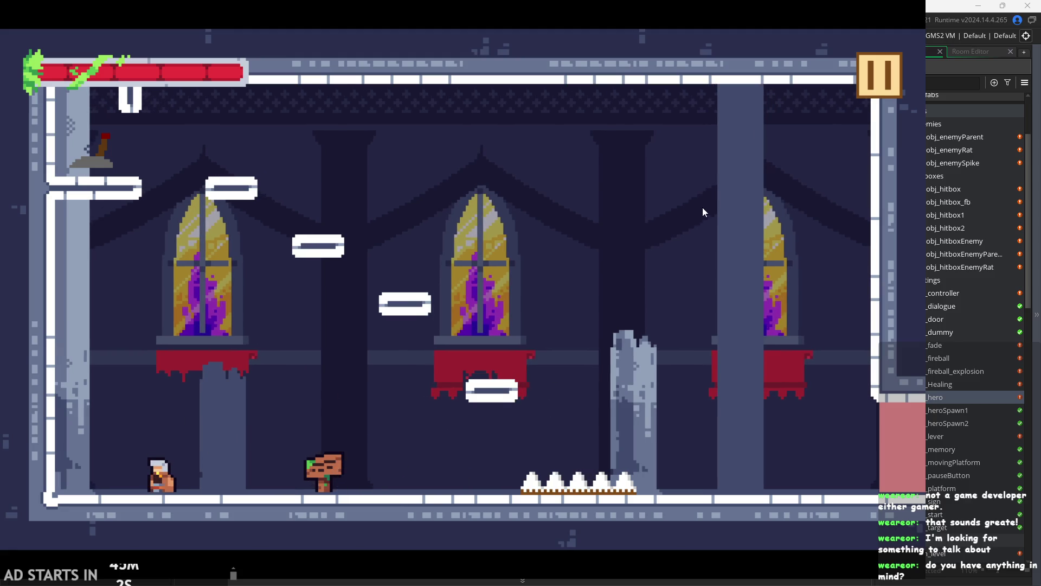
- Quit the running game to the editor and scroll down obj_hero's Step code from line 230
{"action": "left_click", "coordinate": [878, 83]}
{"action": "left_click", "coordinate": [751, 476]}
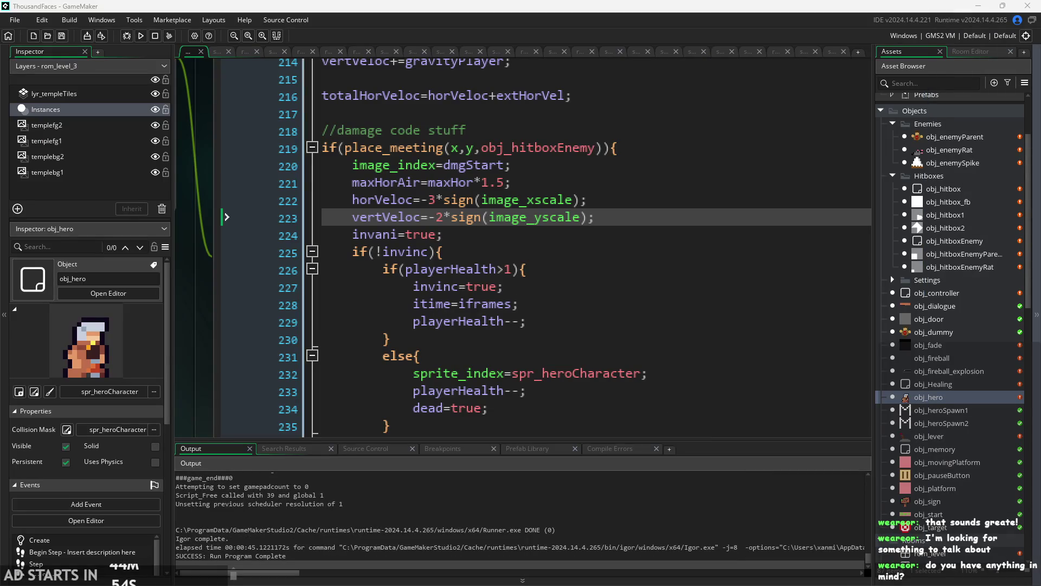
{"action": "left_click", "coordinate": [723, 339]}
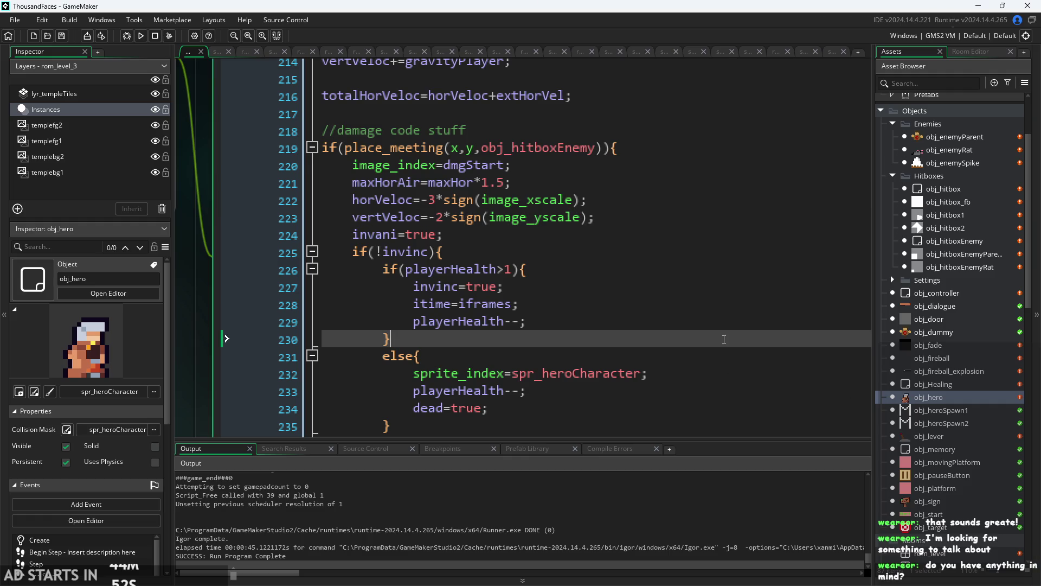
{"action": "scroll", "coordinate": [724, 339], "scroll_direction": "down", "scroll_amount": 3}
{"action": "scroll", "coordinate": [208, 265], "scroll_direction": "down", "scroll_amount": 5}
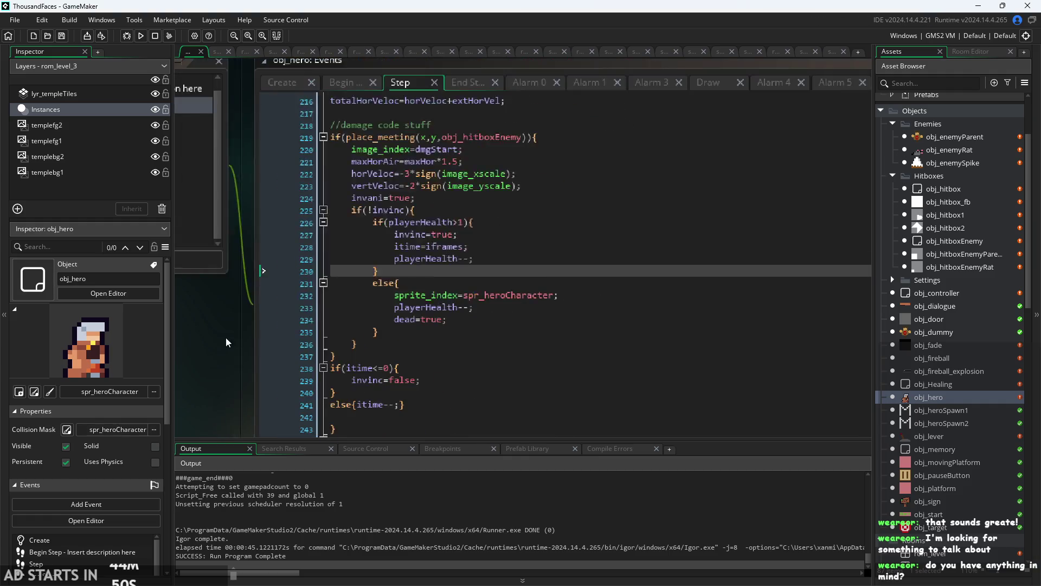
{"action": "scroll", "coordinate": [257, 340], "scroll_direction": "down", "scroll_amount": 5}
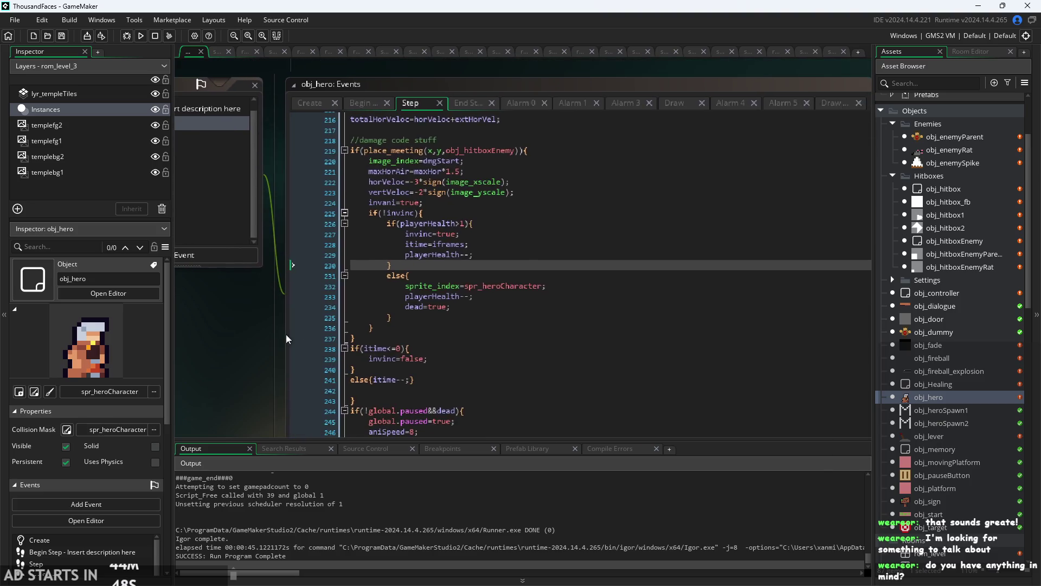
{"action": "scroll", "coordinate": [250, 359], "scroll_direction": "down", "scroll_amount": 3}
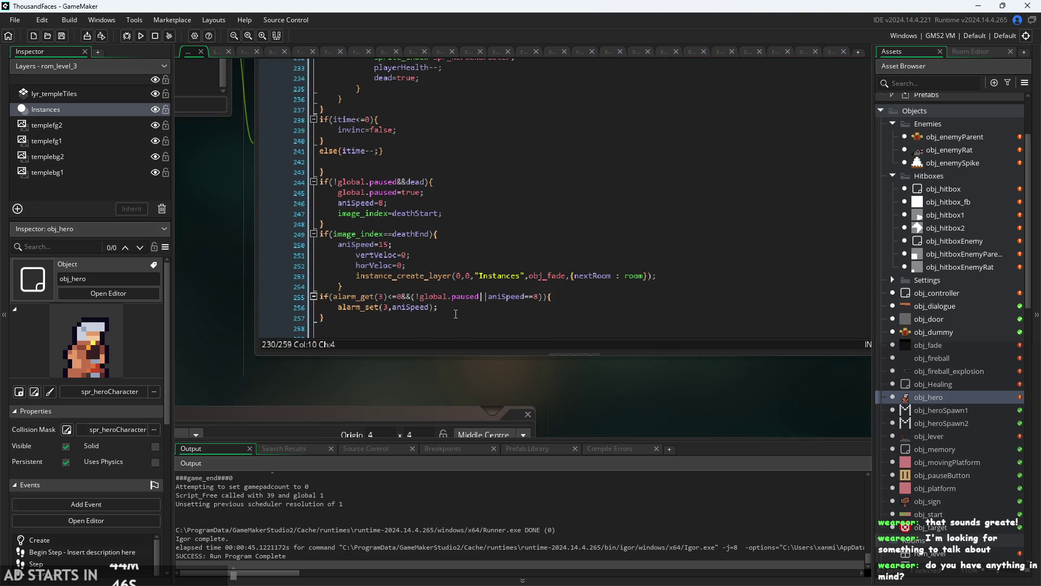
- Review the damage code between lines 236 and 254 of obj_hero's Step event
{"action": "left_click", "coordinate": [501, 311]}
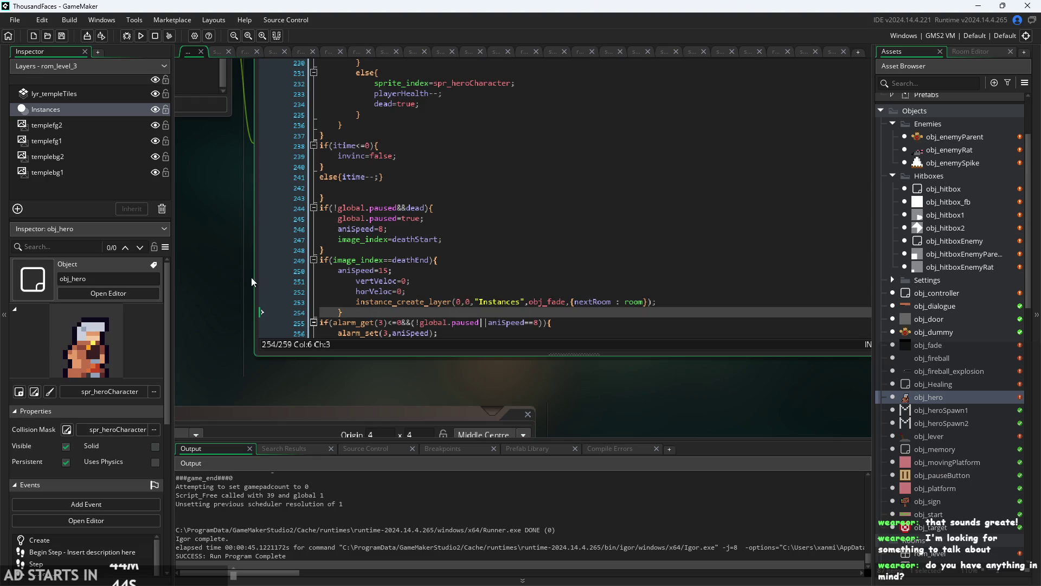
{"action": "scroll", "coordinate": [207, 379], "scroll_direction": "up", "scroll_amount": 5}
{"action": "scroll", "coordinate": [499, 314], "scroll_direction": "up", "scroll_amount": 3}
{"action": "left_click", "coordinate": [498, 329]}
{"action": "scroll", "coordinate": [499, 313], "scroll_direction": "up", "scroll_amount": 2}
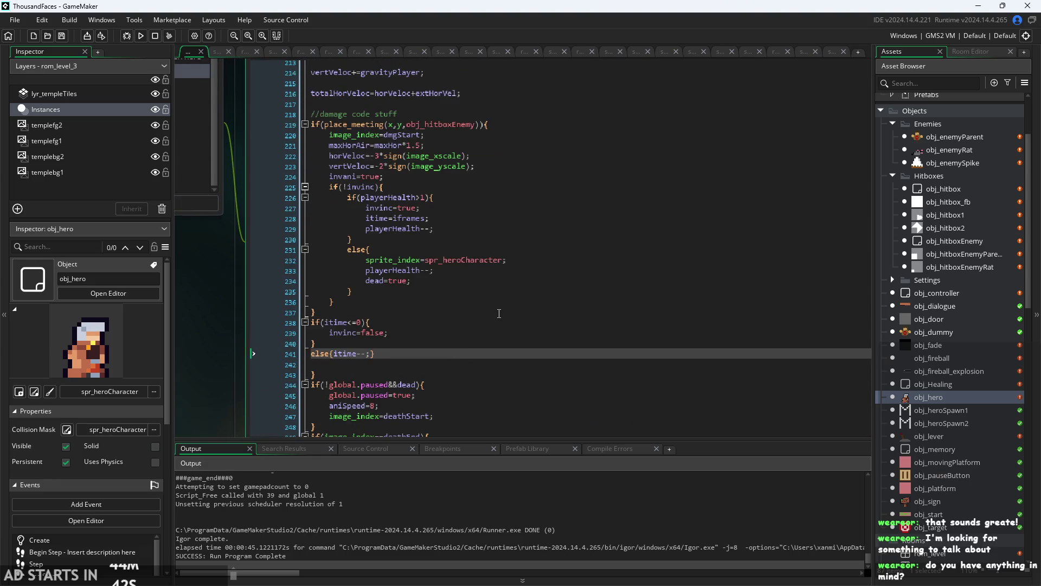
{"action": "left_click", "coordinate": [502, 312]}
{"action": "left_click", "coordinate": [525, 302]}
{"action": "scroll", "coordinate": [539, 298], "scroll_direction": "up", "scroll_amount": 3}
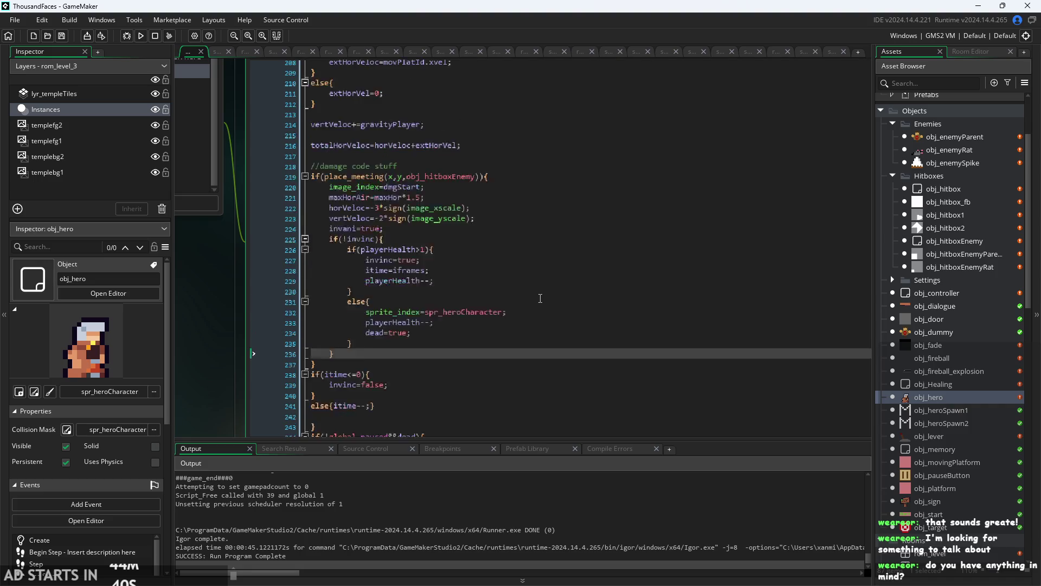
{"action": "scroll", "coordinate": [529, 301], "scroll_direction": "up", "scroll_amount": 2}
- Check the vertVeloc line 223, then bring up the ThousandFacesNotes drawing in Paint
{"action": "left_click", "coordinate": [530, 298]}
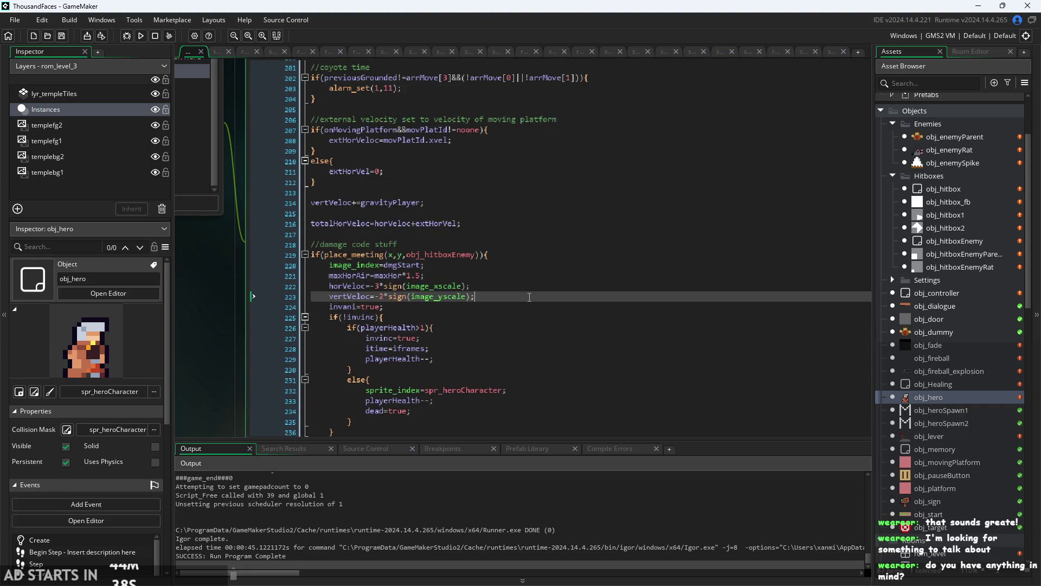
{"action": "scroll", "coordinate": [529, 297], "scroll_direction": "down", "scroll_amount": 2}
{"action": "scroll", "coordinate": [528, 298], "scroll_direction": "up", "scroll_amount": 1}
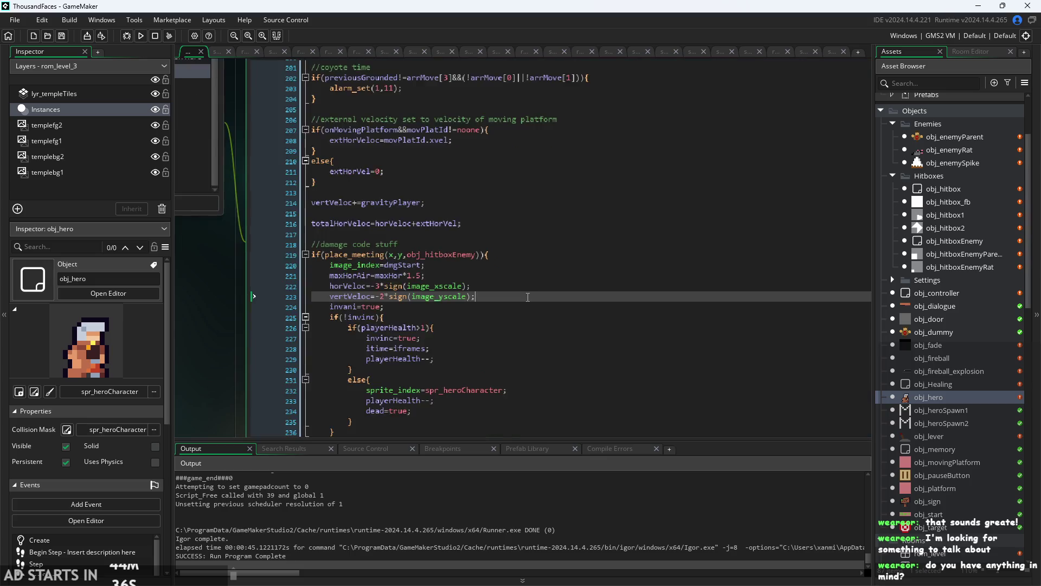
{"action": "scroll", "coordinate": [527, 297], "scroll_direction": "down", "scroll_amount": 1}
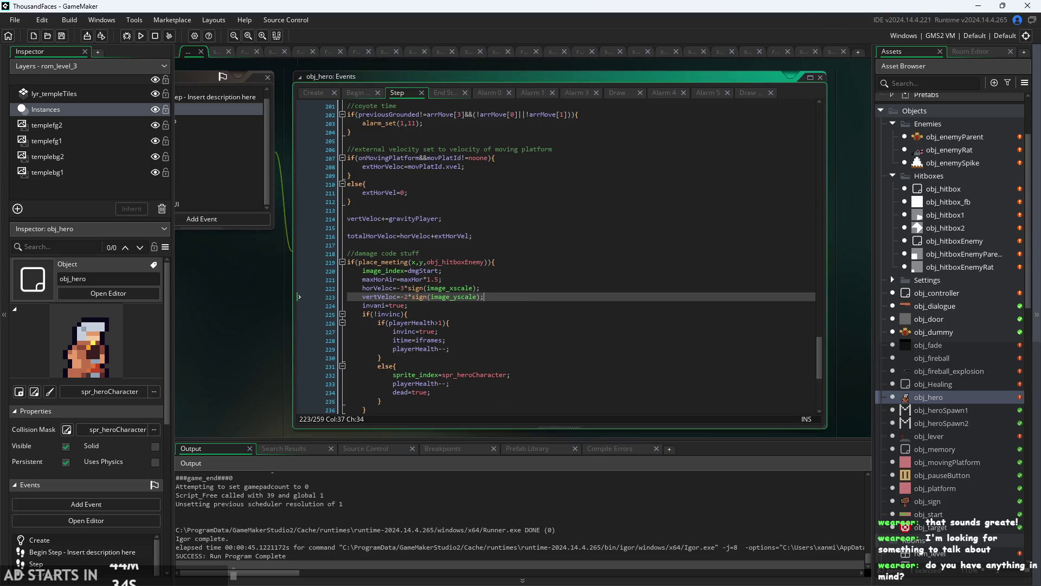
{"action": "key", "text": "alt+Tab"}
{"action": "scroll", "coordinate": [823, 328], "scroll_direction": "down", "scroll_amount": 6}
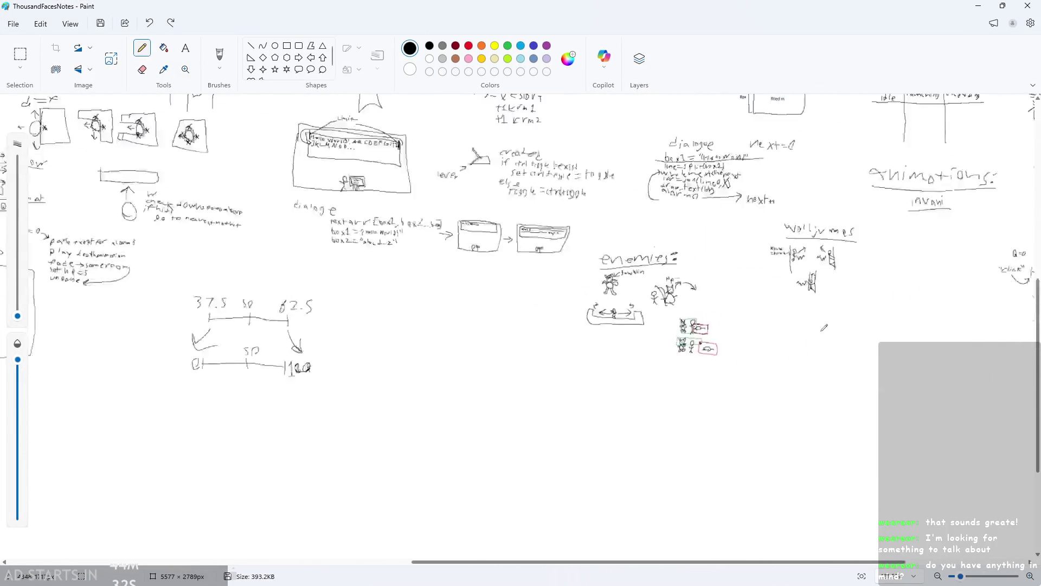
- Reduce the Paint brush size from 7px to 5px
{"action": "scroll", "coordinate": [823, 328], "scroll_direction": "down", "scroll_amount": 2}
{"action": "scroll", "coordinate": [891, 164], "scroll_direction": "up", "scroll_amount": 4}
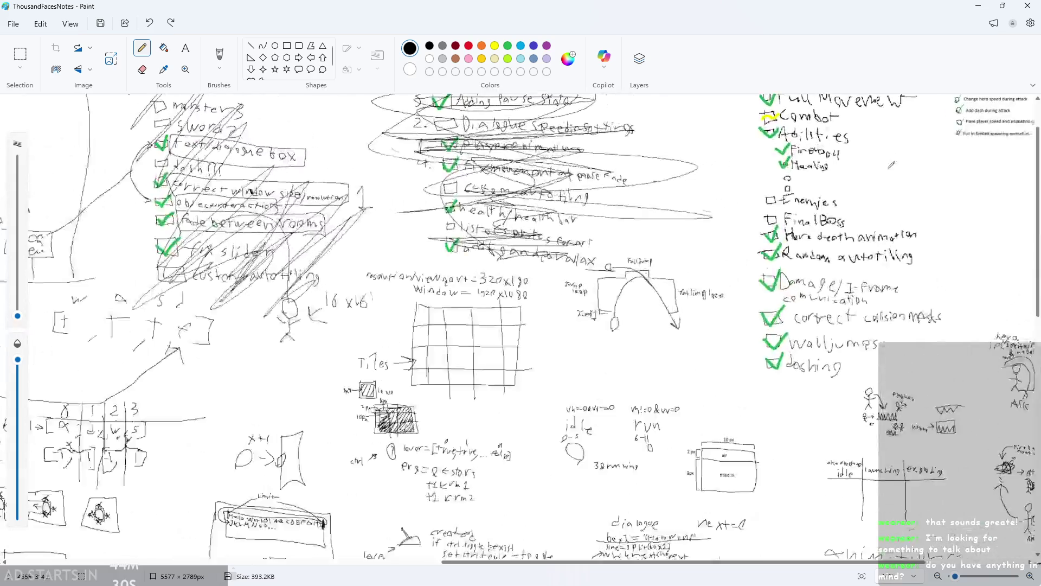
{"action": "scroll", "coordinate": [929, 210], "scroll_direction": "up", "scroll_amount": 3}
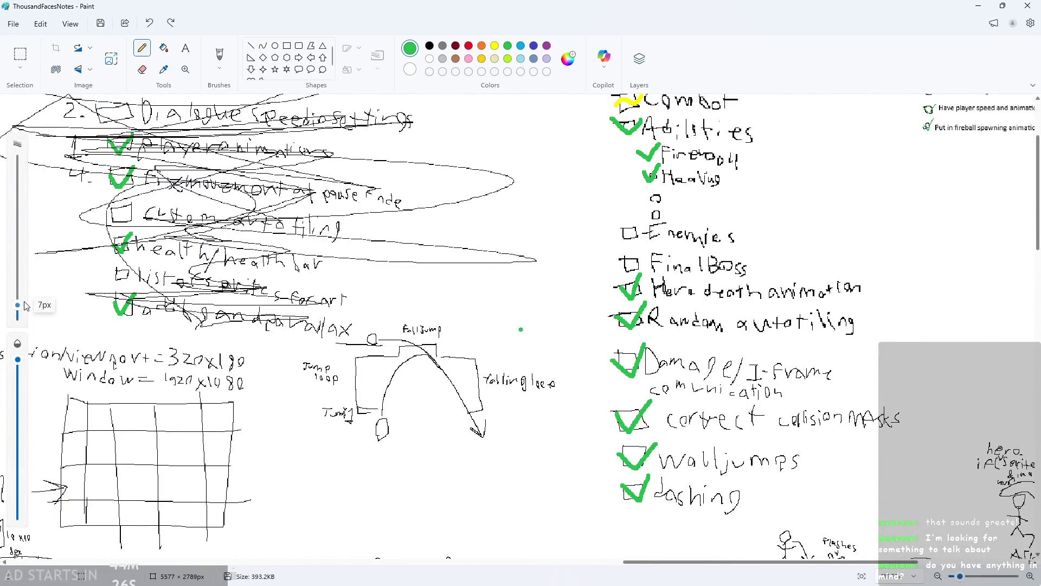
{"action": "left_click_drag", "start_coordinate": [24, 302], "coordinate": [26, 305]}
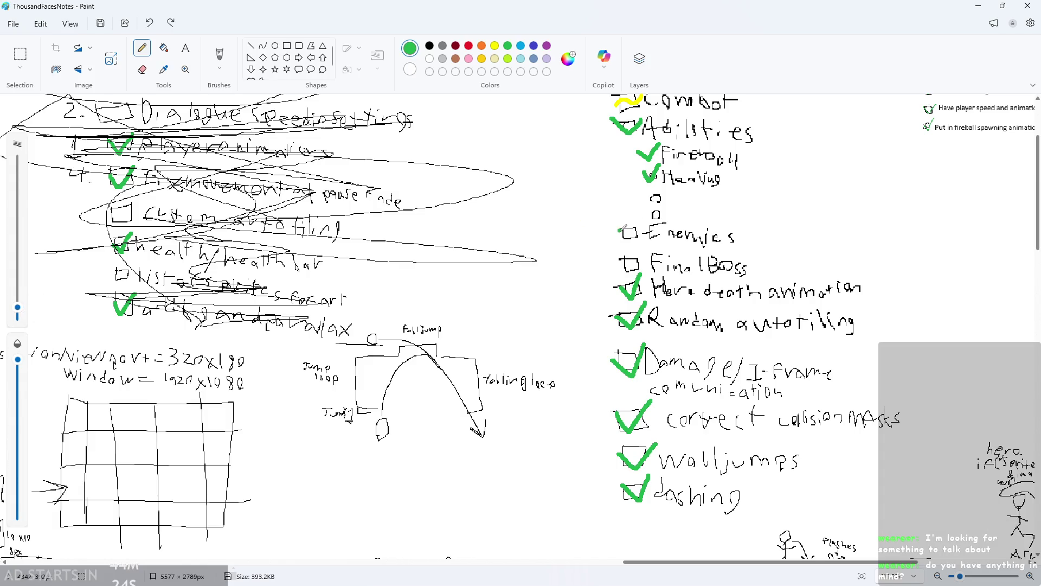
{"action": "scroll", "coordinate": [812, 219], "scroll_direction": "up", "scroll_amount": 2}
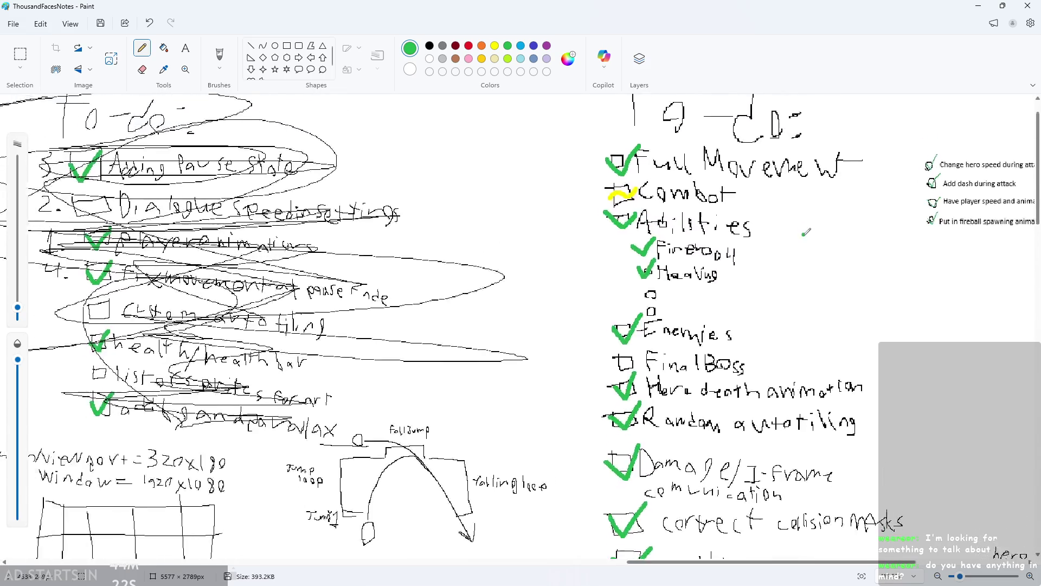
{"action": "scroll", "coordinate": [564, 179], "scroll_direction": "up", "scroll_amount": 3}
{"action": "scroll", "coordinate": [561, 178], "scroll_direction": "up", "scroll_amount": 2}
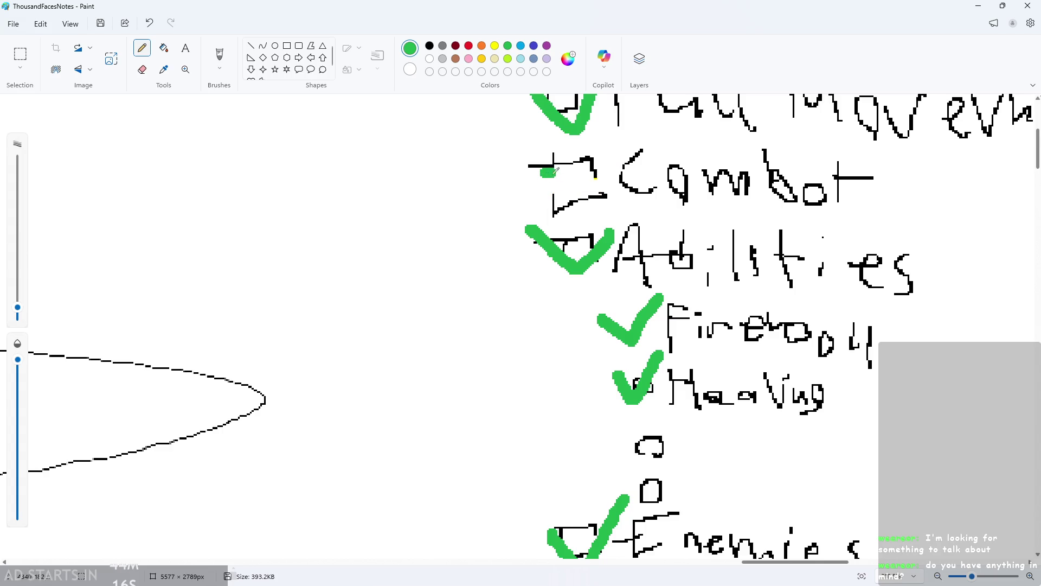
- Zoom around the to-do checklist near Enemies, then return to the GameMaker project
{"action": "scroll", "coordinate": [556, 170], "scroll_direction": "down", "scroll_amount": 5}
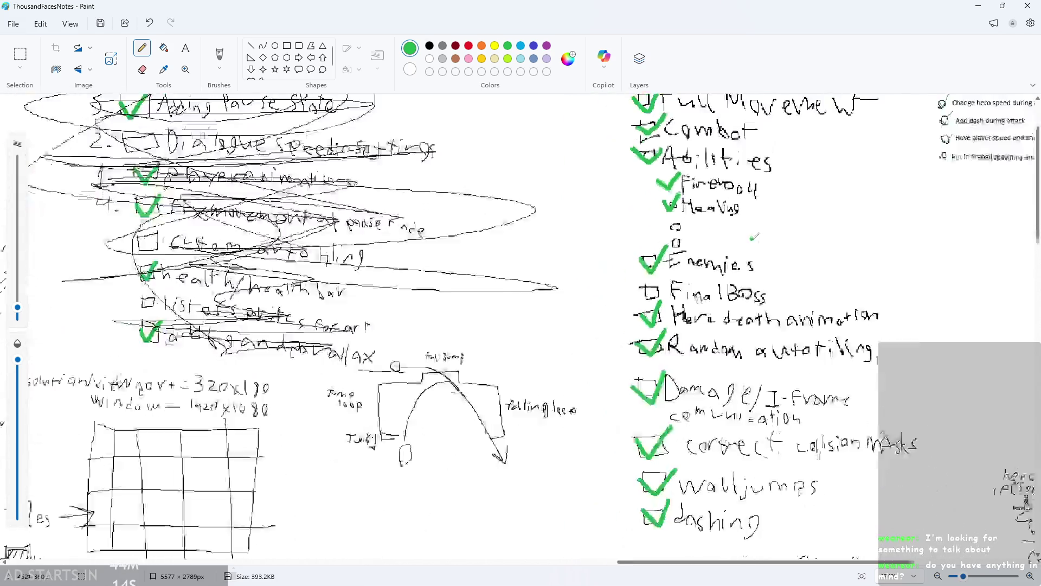
{"action": "scroll", "coordinate": [754, 237], "scroll_direction": "down", "scroll_amount": 1}
{"action": "scroll", "coordinate": [787, 241], "scroll_direction": "up", "scroll_amount": 2}
{"action": "scroll", "coordinate": [824, 247], "scroll_direction": "down", "scroll_amount": 4}
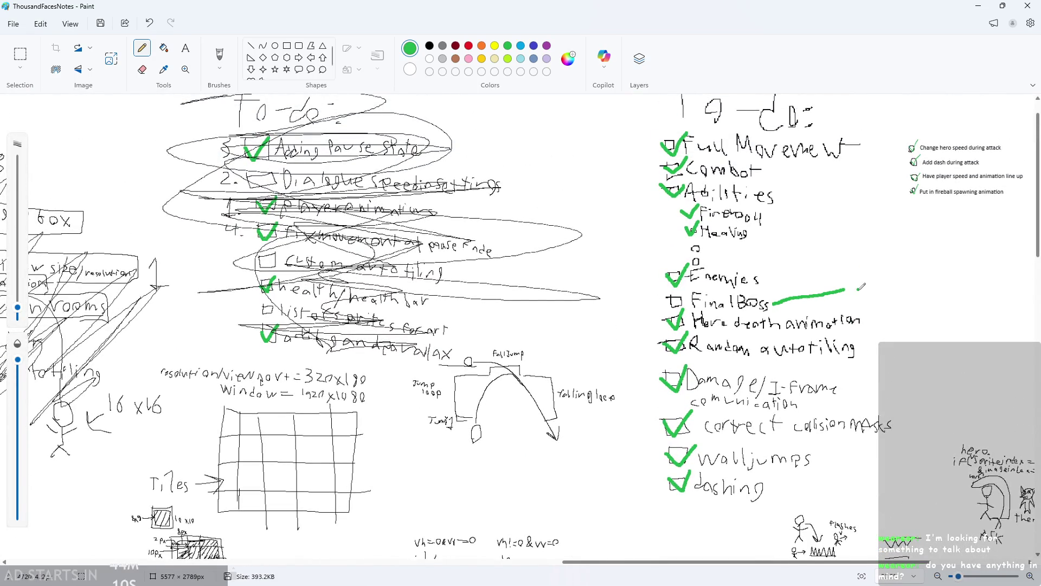
{"action": "scroll", "coordinate": [846, 303], "scroll_direction": "up", "scroll_amount": 2}
{"action": "scroll", "coordinate": [786, 282], "scroll_direction": "down", "scroll_amount": 3}
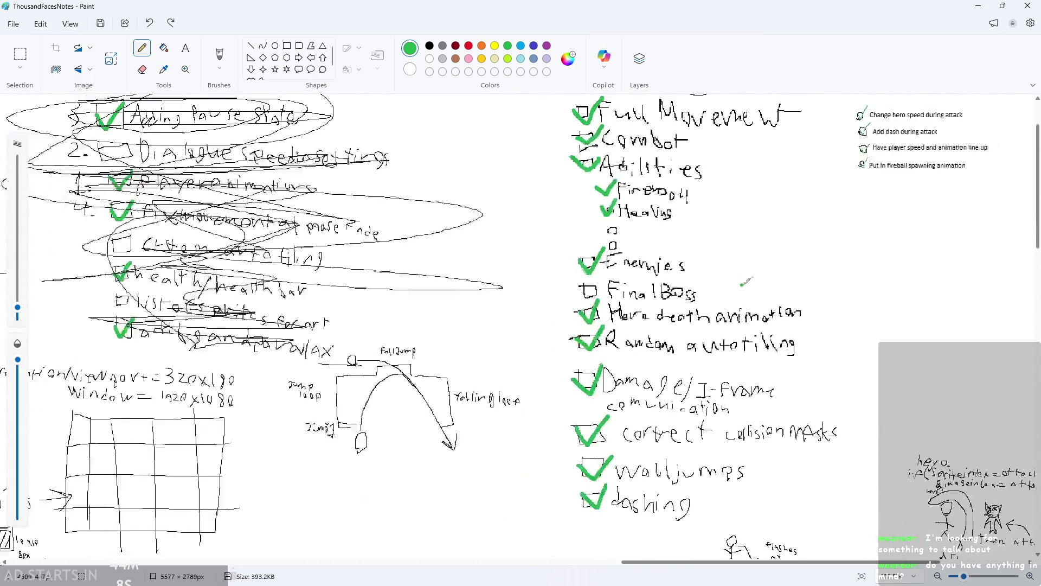
{"action": "scroll", "coordinate": [779, 275], "scroll_direction": "up", "scroll_amount": 1}
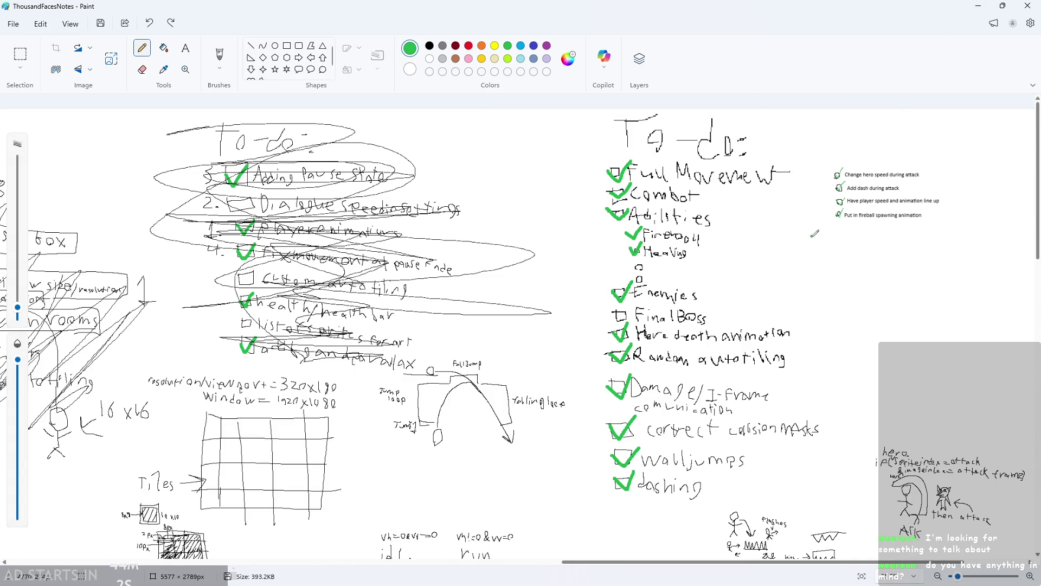
{"action": "scroll", "coordinate": [816, 232], "scroll_direction": "down", "scroll_amount": 2, "text": "ctrl"}
{"action": "scroll", "coordinate": [895, 263], "scroll_direction": "up", "scroll_amount": 2, "text": "ctrl"}
{"action": "scroll", "coordinate": [897, 262], "scroll_direction": "down", "scroll_amount": 5, "text": "ctrl"}
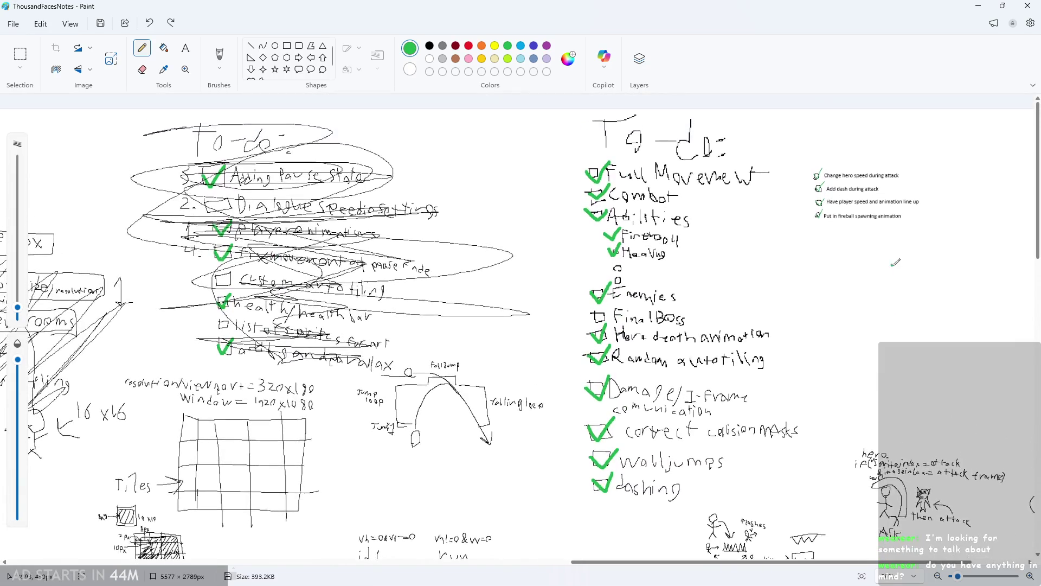
{"action": "scroll", "coordinate": [897, 262], "scroll_direction": "up", "scroll_amount": 2, "text": "ctrl"}
{"action": "scroll", "coordinate": [781, 179], "scroll_direction": "up", "scroll_amount": 4, "text": "ctrl"}
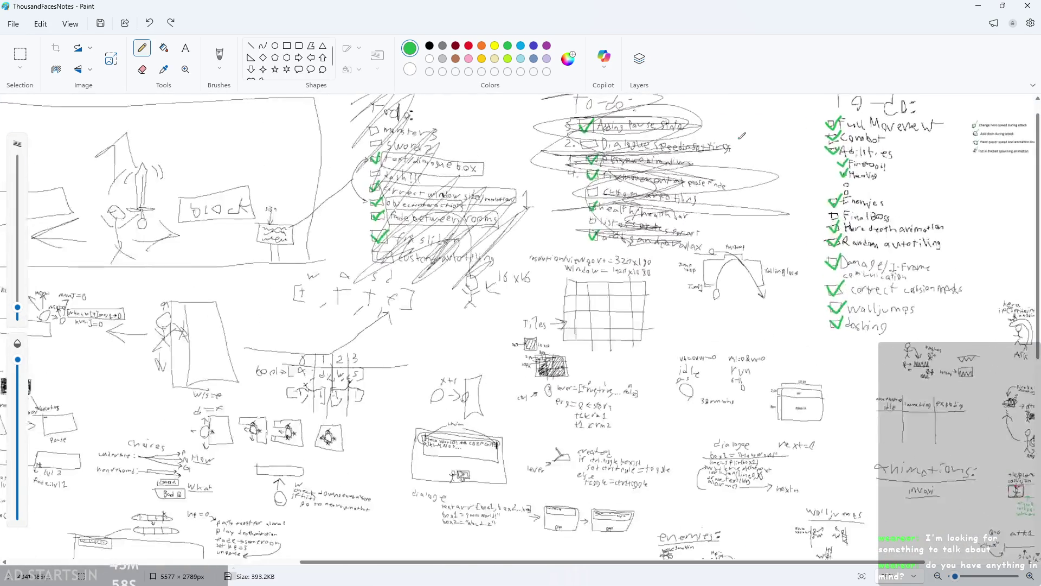
{"action": "scroll", "coordinate": [781, 179], "scroll_direction": "up", "scroll_amount": 2}
{"action": "key", "text": "alt+Tab"}
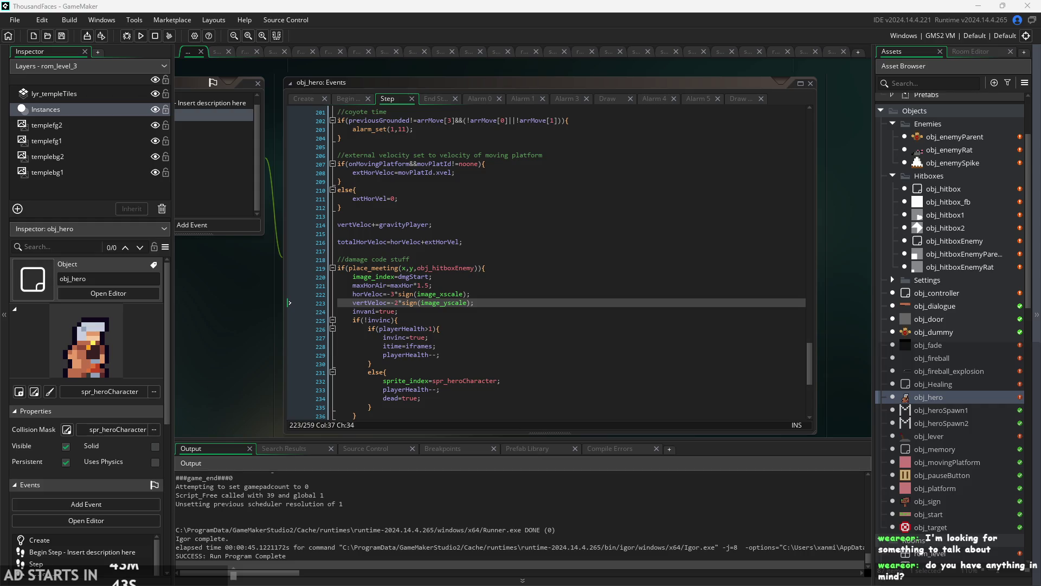
{"action": "scroll", "coordinate": [799, 294], "scroll_direction": "down", "scroll_amount": 5, "text": "ctrl"}
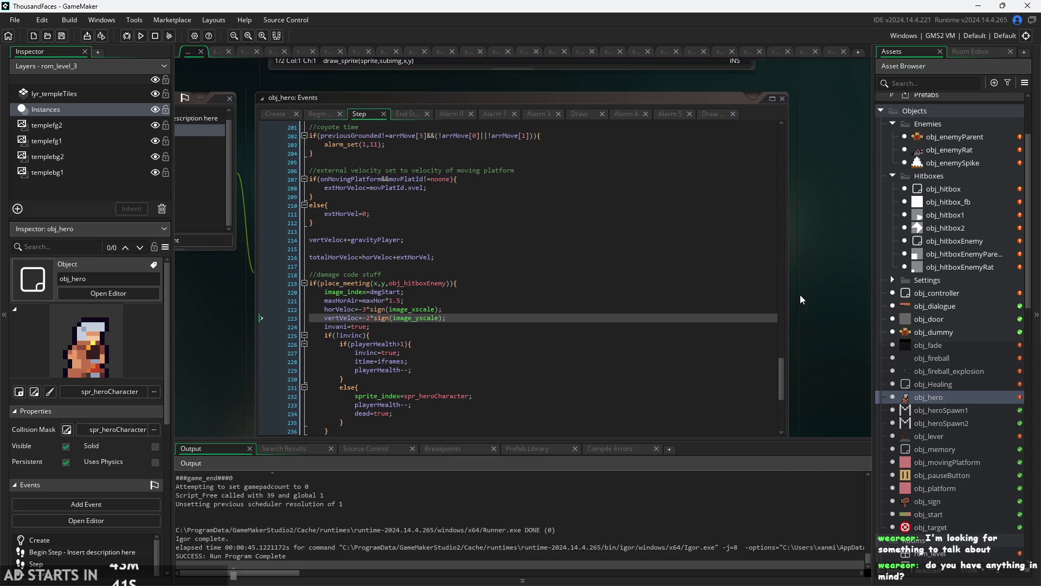
{"action": "left_click", "coordinate": [281, 18]}
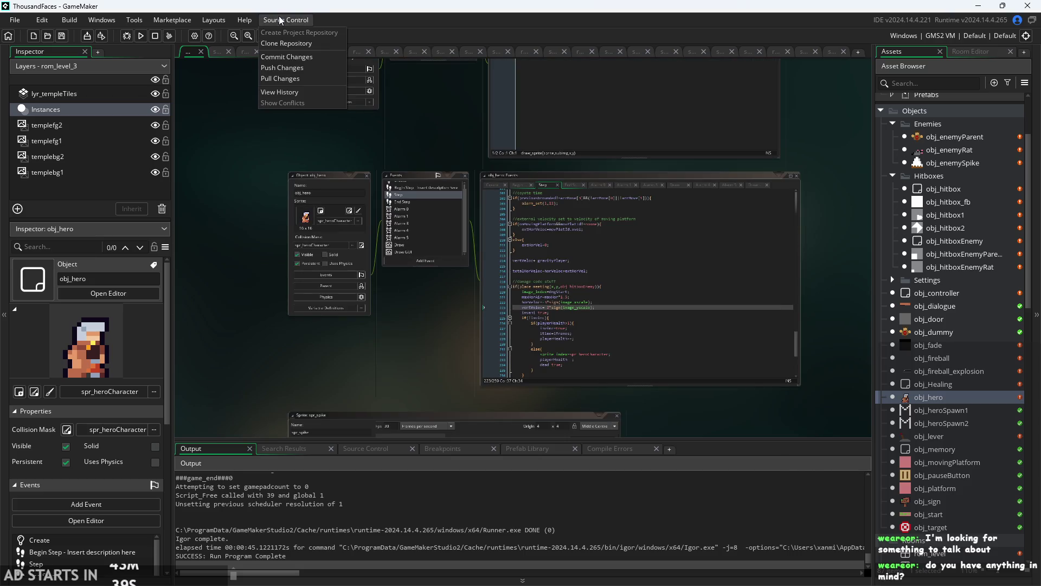
{"action": "left_click", "coordinate": [294, 57]}
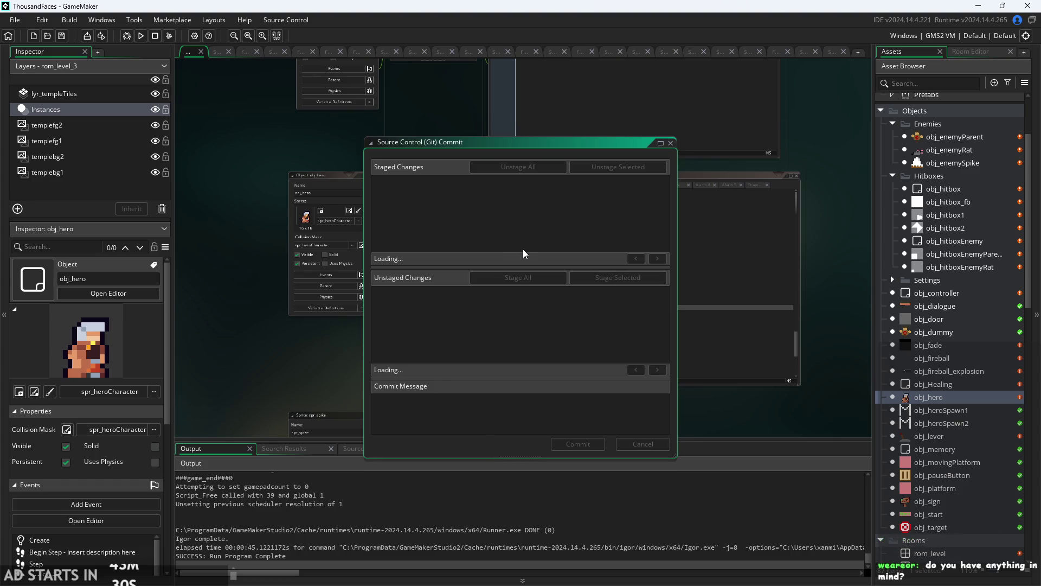
{"action": "mouse_move", "coordinate": [519, 142]}
{"action": "left_mouse_down"}
{"action": "mouse_move", "coordinate": [507, 130]}
{"action": "mouse_move", "coordinate": [519, 104]}
{"action": "left_mouse_up"}
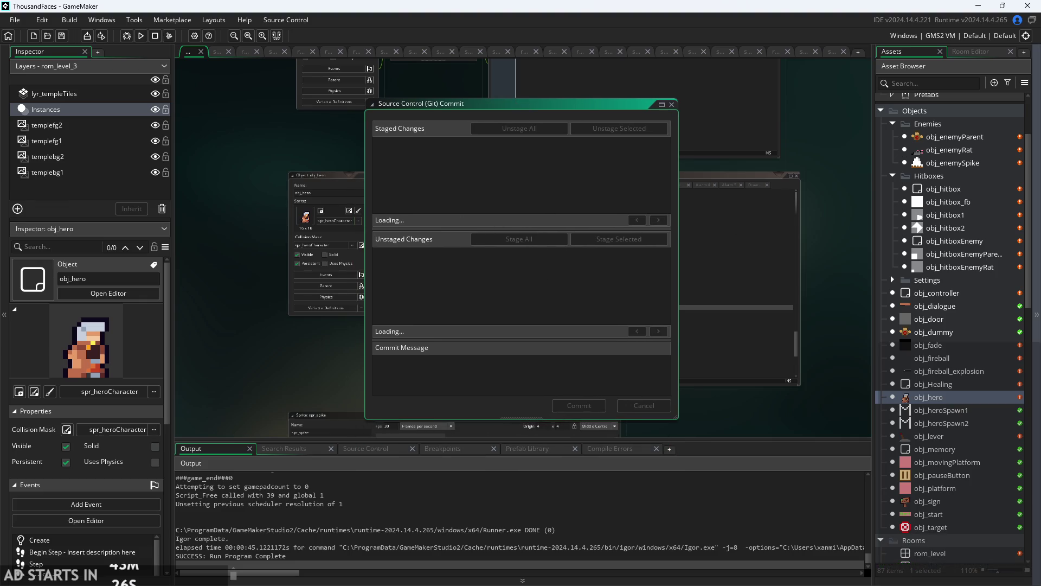
{"action": "left_click", "coordinate": [507, 363]}
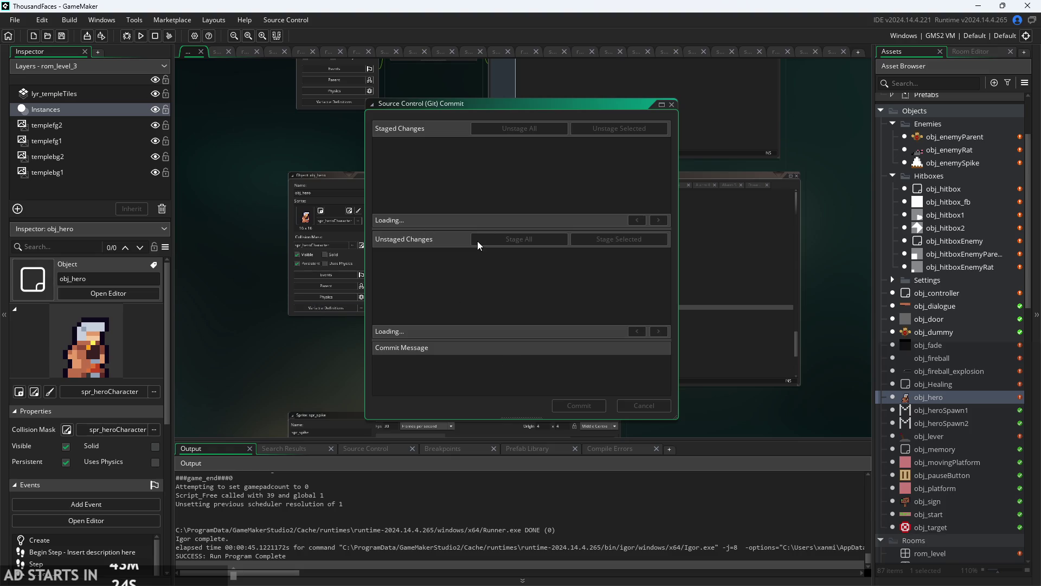
{"action": "scroll", "coordinate": [951, 289], "scroll_direction": "up", "scroll_amount": 2}
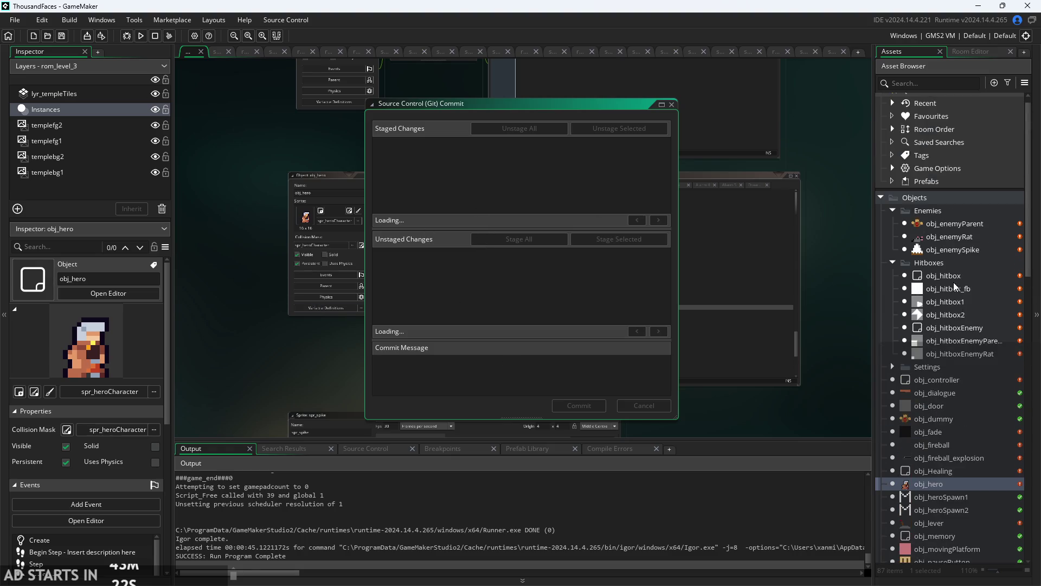
{"action": "scroll", "coordinate": [951, 288], "scroll_direction": "down", "scroll_amount": 3}
{"action": "scroll", "coordinate": [952, 290], "scroll_direction": "down", "scroll_amount": 9}
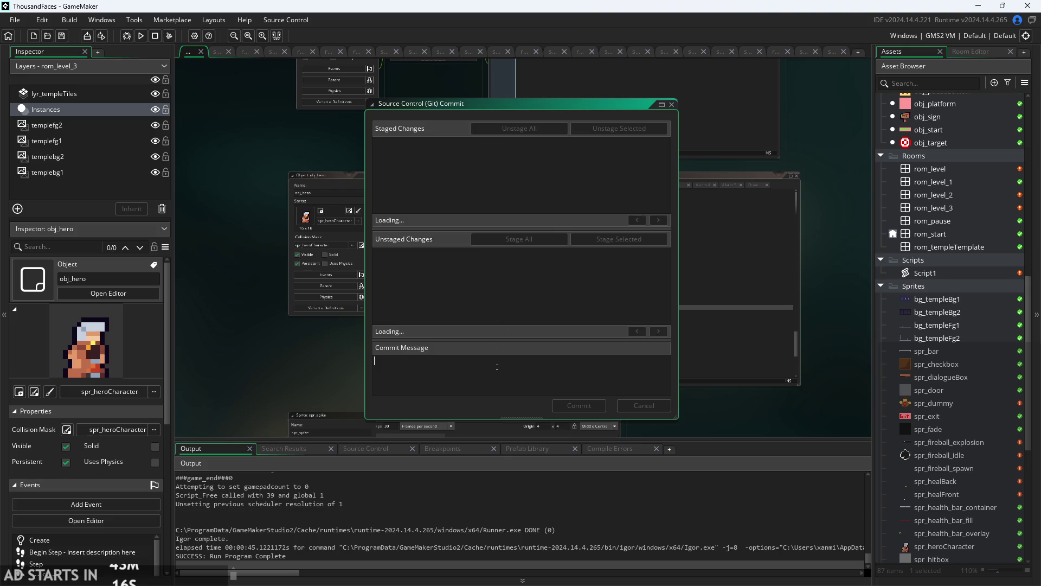
{"action": "left_click", "coordinate": [672, 105]}
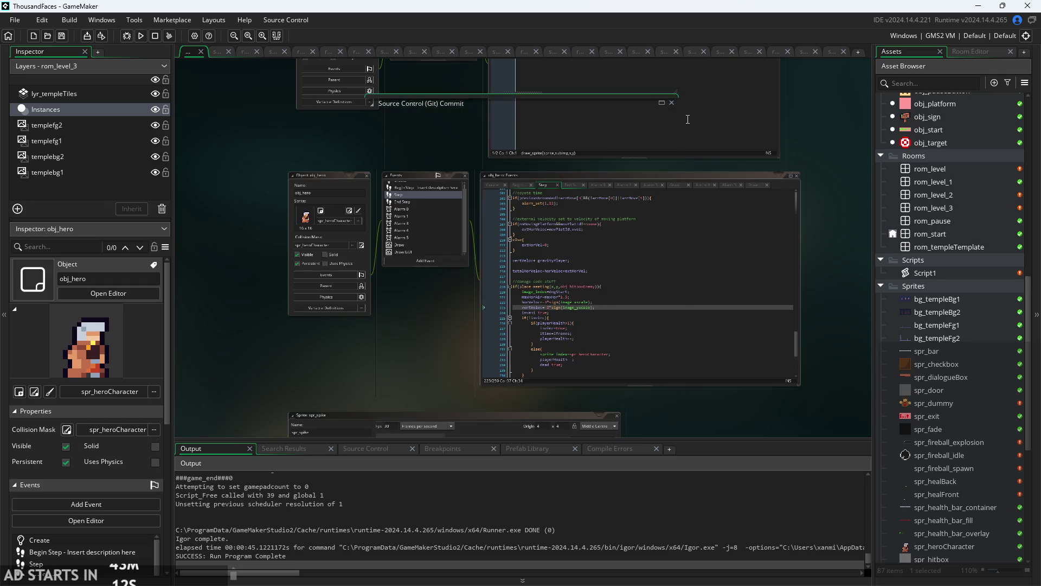
{"action": "left_click", "coordinate": [285, 19]}
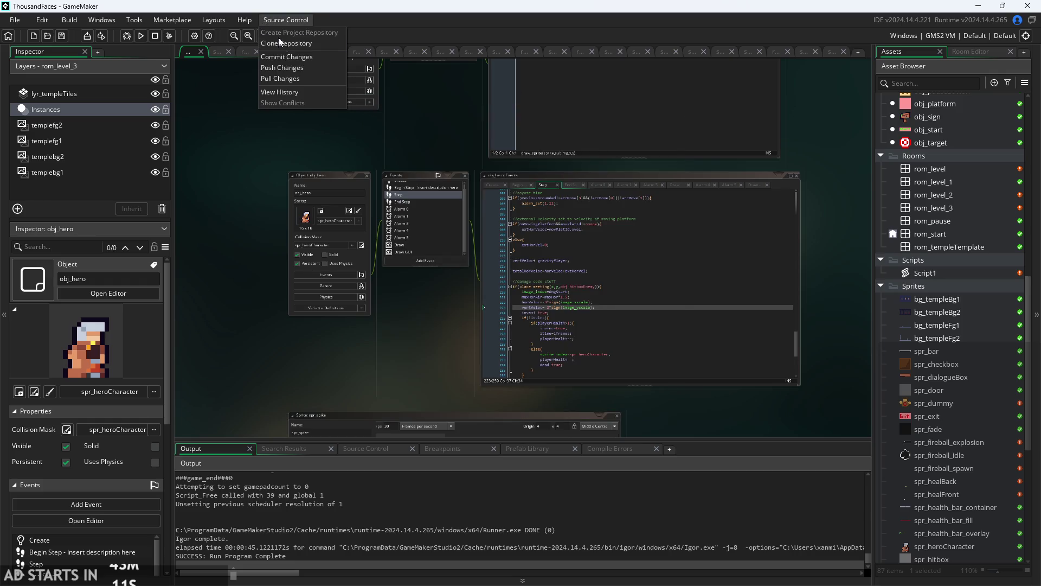
{"action": "left_click", "coordinate": [334, 60]}
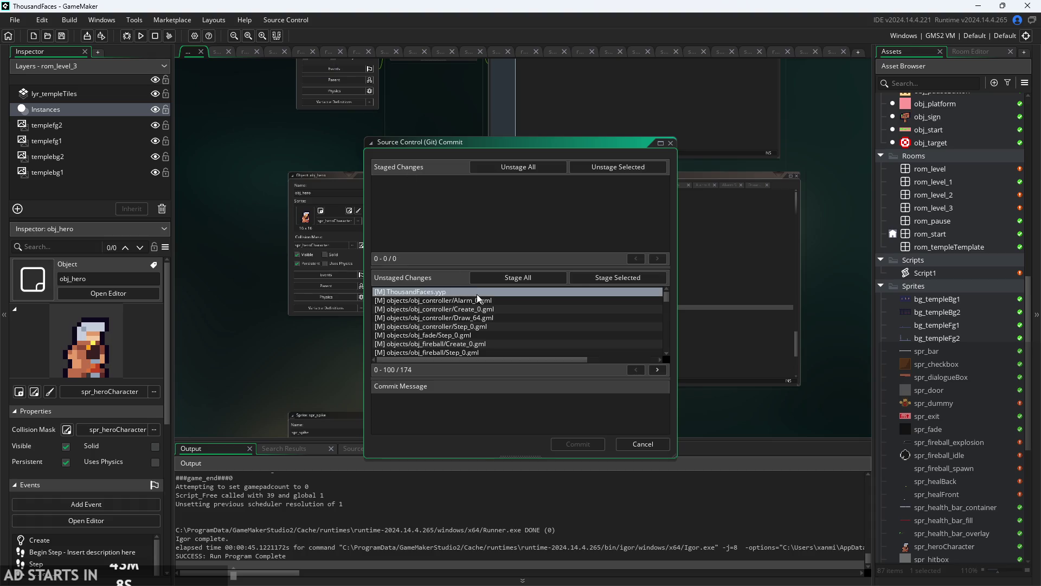
{"action": "mouse_move", "coordinate": [666, 290]}
{"action": "left_mouse_down"}
{"action": "mouse_move", "coordinate": [664, 368]}
{"action": "mouse_move", "coordinate": [666, 271]}
{"action": "left_mouse_up"}
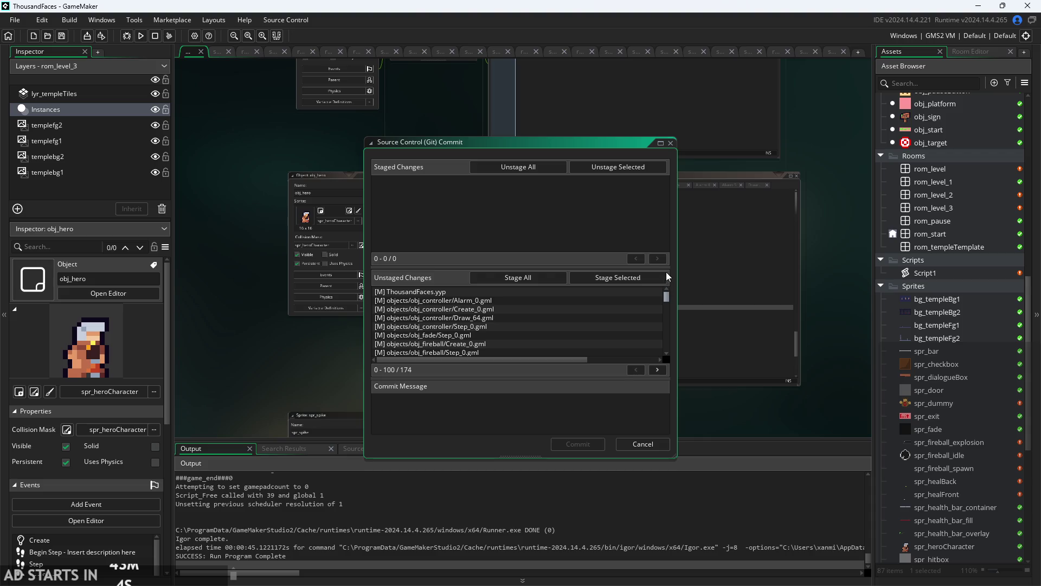
{"action": "left_click", "coordinate": [551, 274]}
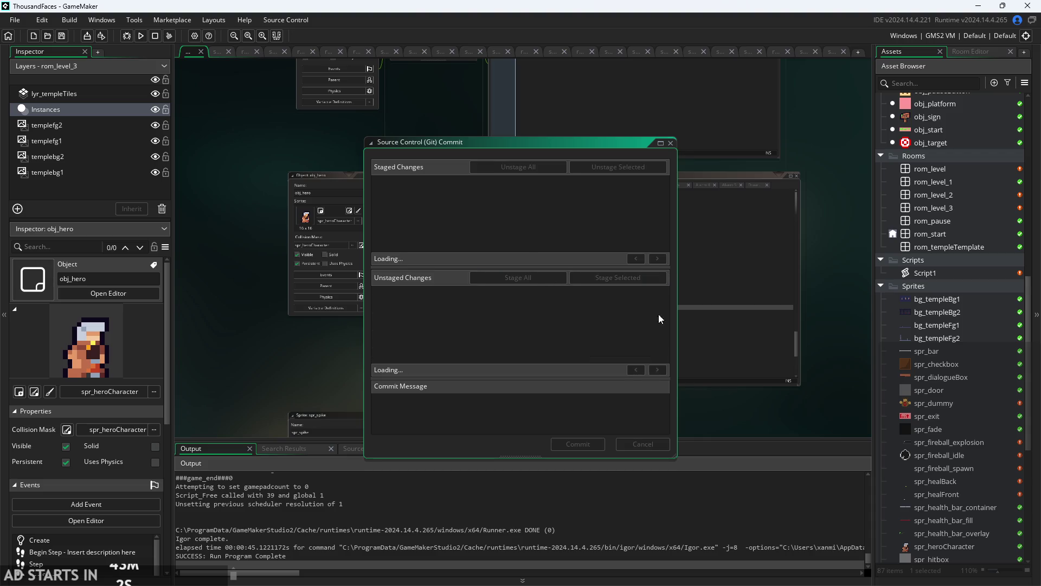
{"action": "scroll", "coordinate": [983, 444], "scroll_direction": "up", "scroll_amount": 4}
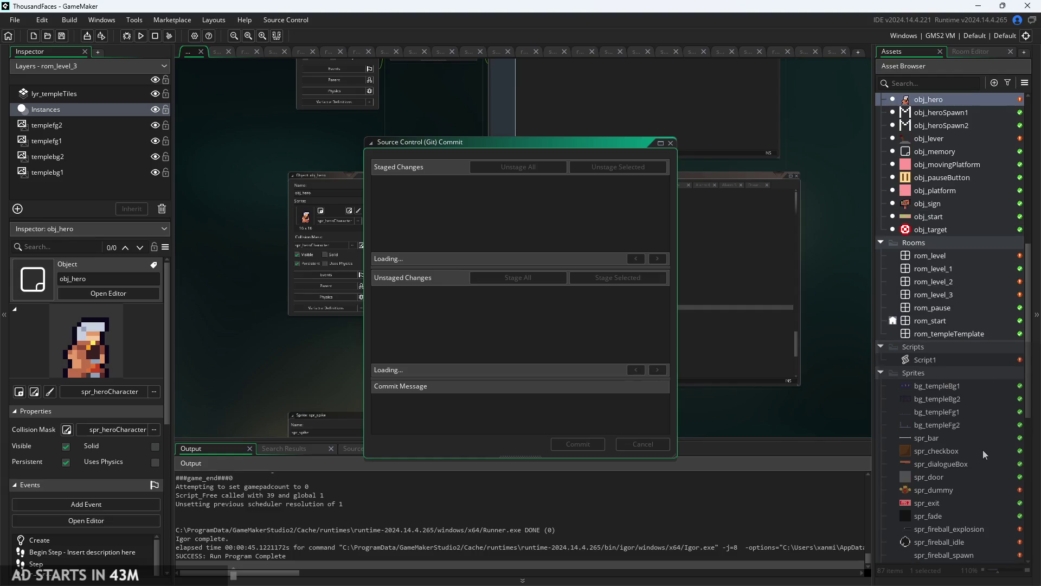
{"action": "scroll", "coordinate": [988, 395], "scroll_direction": "up", "scroll_amount": 2}
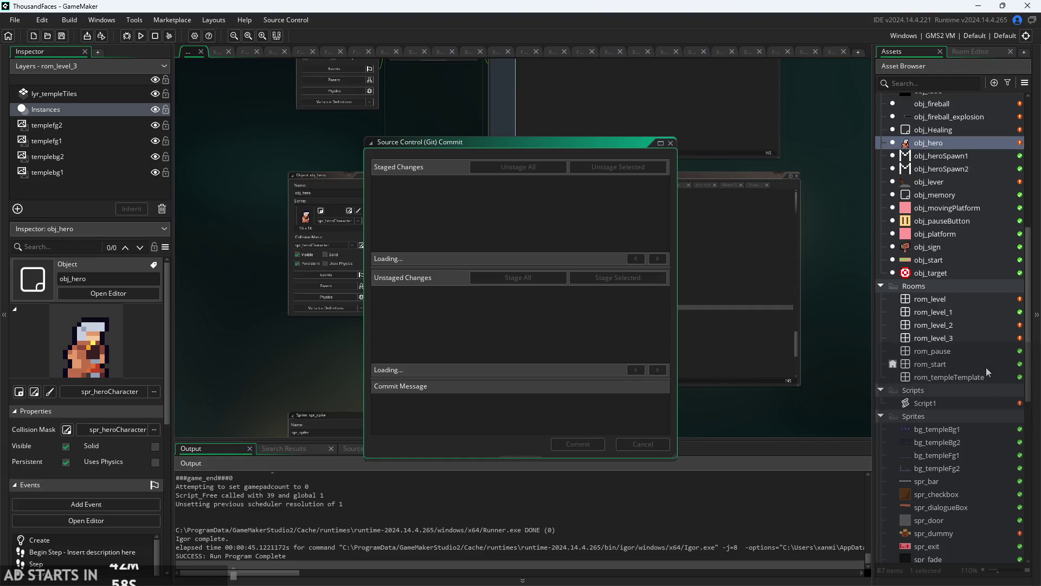
{"action": "scroll", "coordinate": [986, 367], "scroll_direction": "up", "scroll_amount": 5}
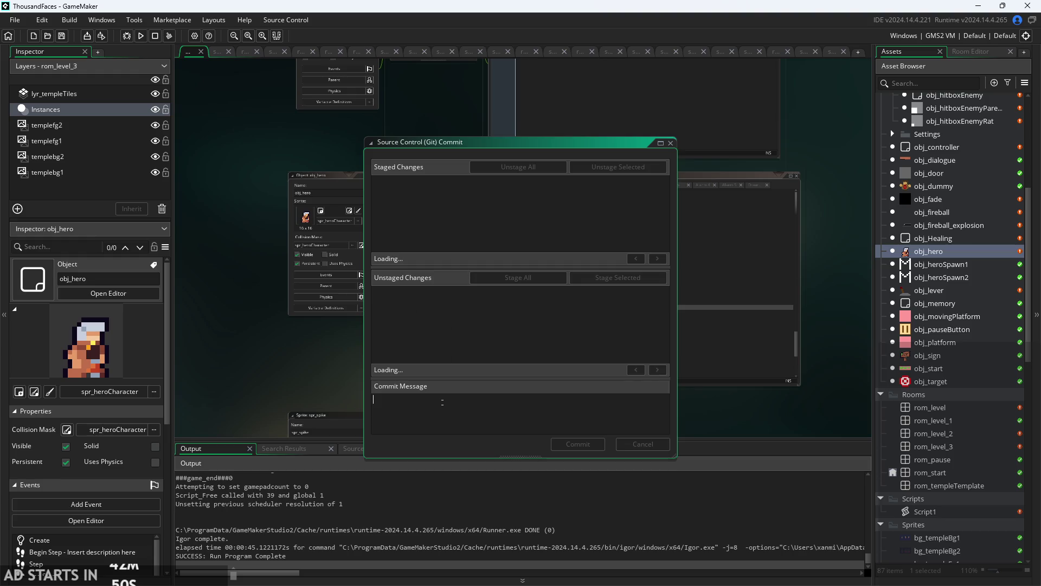
- Start the commit message with 'Added:' and Walljumping, removing the unfinished Enemy P entry
{"action": "type", "text": "Added"}
{"action": "type", "text": ":"}
{"action": "type", "text": " obj"}
{"action": "key", "text": "BackSpace"}
{"action": "key", "text": "BackSpace"}
{"action": "key", "text": "BackSpace"}
{"action": "type", "text": "Wallju"}
{"action": "type", "text": "mping, Ene"}
{"action": "type", "text": "mies,"}
{"action": "type", "text": " Enemy P"}
{"action": "key", "text": "BackSpace"}
{"action": "key", "text": "BackSpace"}
{"action": "key", "text": "BackSpace"}
{"action": "key", "text": "BackSpace"}
{"action": "key", "text": "BackSpace"}
{"action": "key", "text": "BackSpace"}
- List fireball, attack and fireball hitboxes, enemies, enemy hitboxes, enemy parent and hitbox parent
{"action": "type", "text": "Fireball"}
{"action": "type", "text": ", "}
{"action": "type", "text": "attack"}
{"action": "type", "text": " hitboxes"}
{"action": "type", "text": " & f"}
{"action": "type", "text": "ireball"}
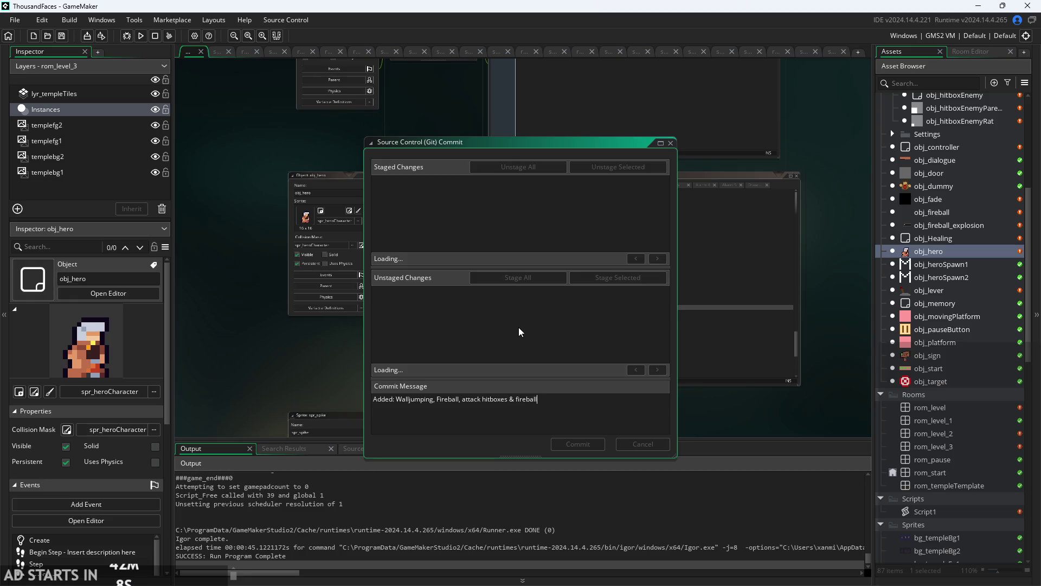
{"action": "type", "text": " hitboxes"}
{"action": "type", "text": ", e"}
{"action": "type", "text": "nemies, enemy"}
{"action": "type", "text": " hitboxe"}
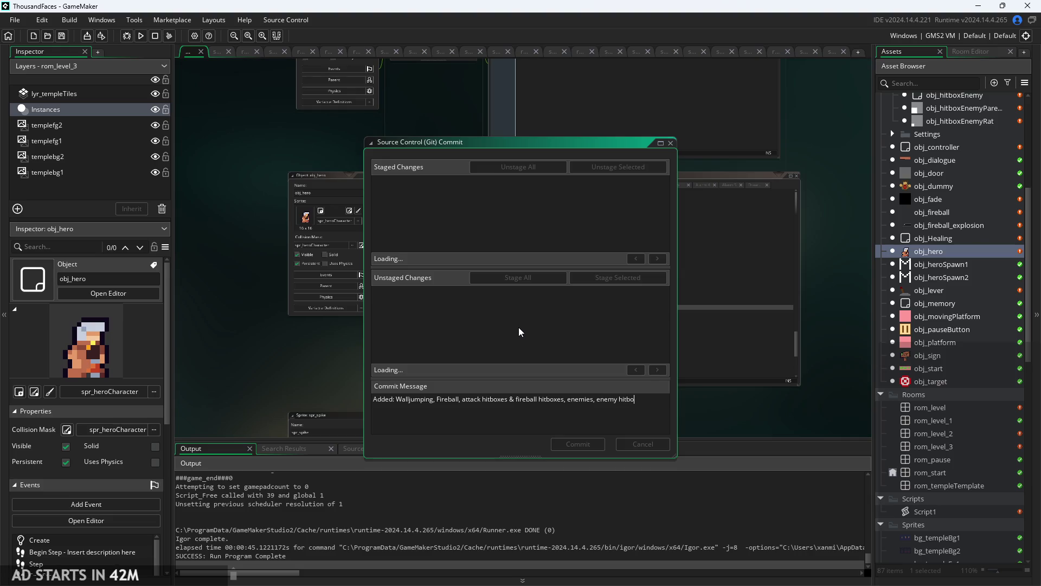
{"action": "type", "text": "s,"}
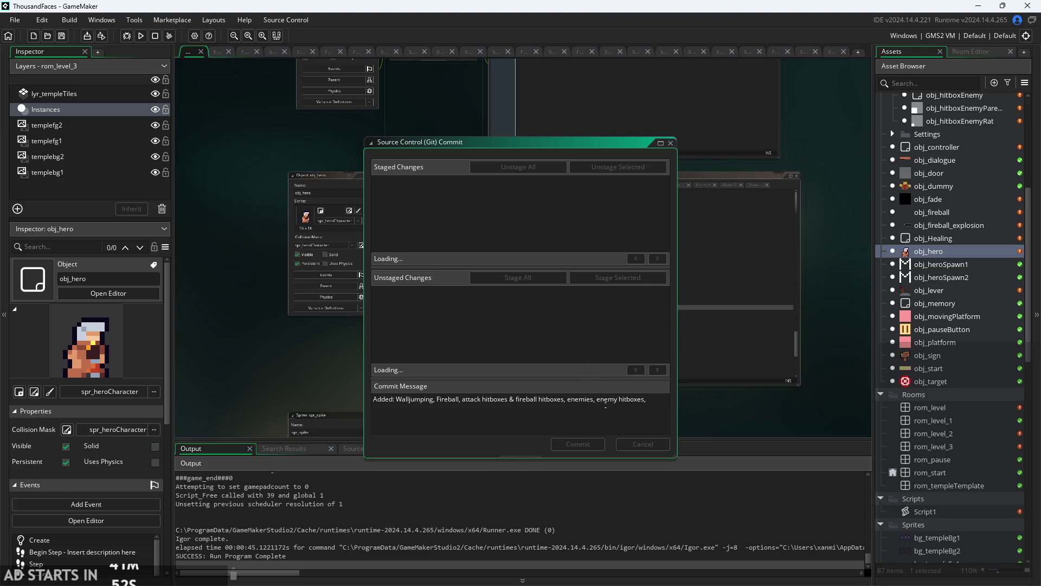
{"action": "type", "text": "enemy pa"}
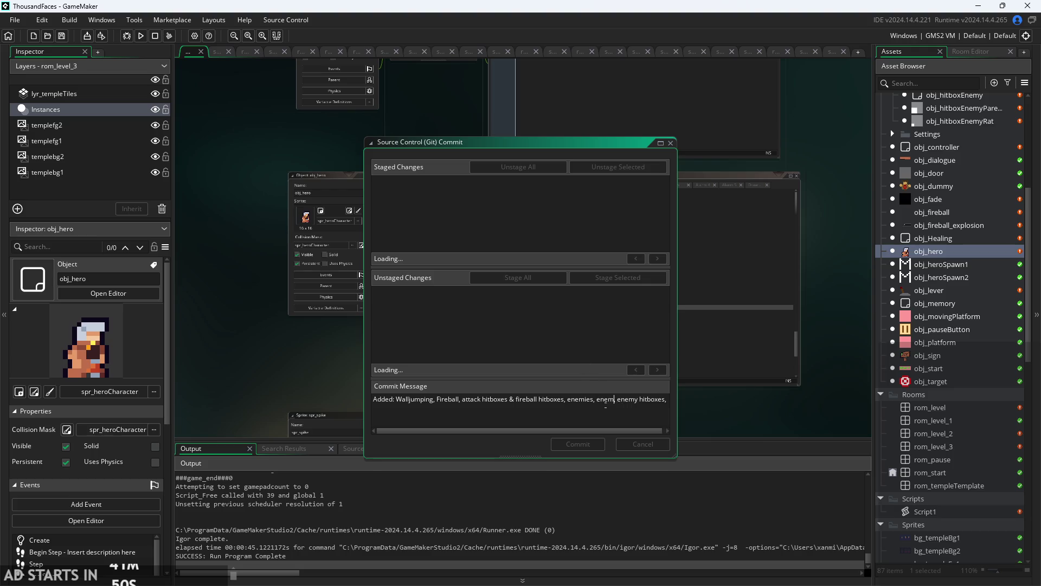
{"action": "type", "text": "rent,"}
{"action": "key", "text": "Right"}
{"action": "key", "text": "Right"}
{"action": "key", "text": "Right"}
{"action": "key", "text": "Right"}
{"action": "key", "text": "Right"}
{"action": "key", "text": "Right"}
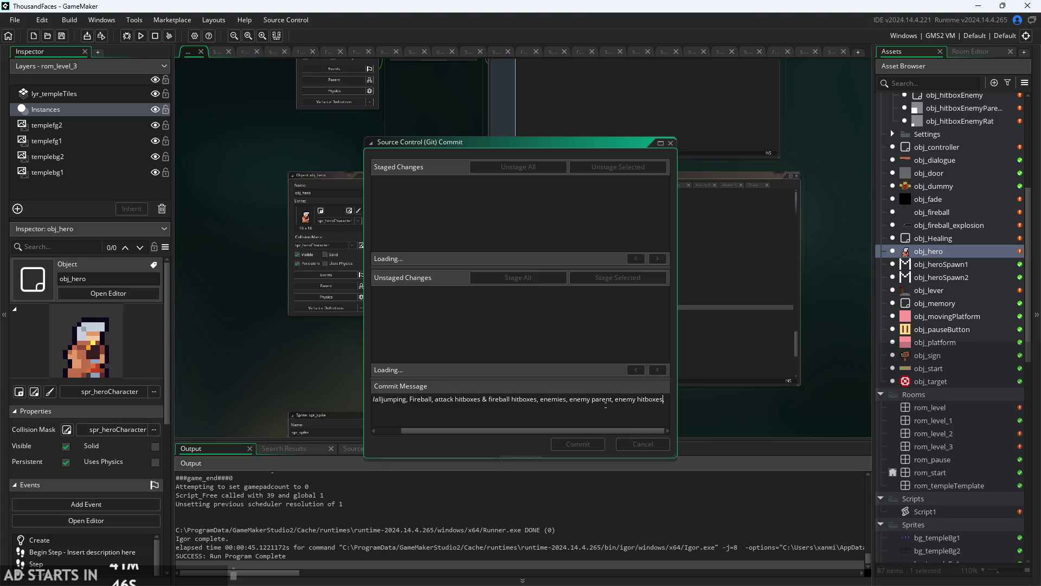
{"action": "type", "text": "hitb"}
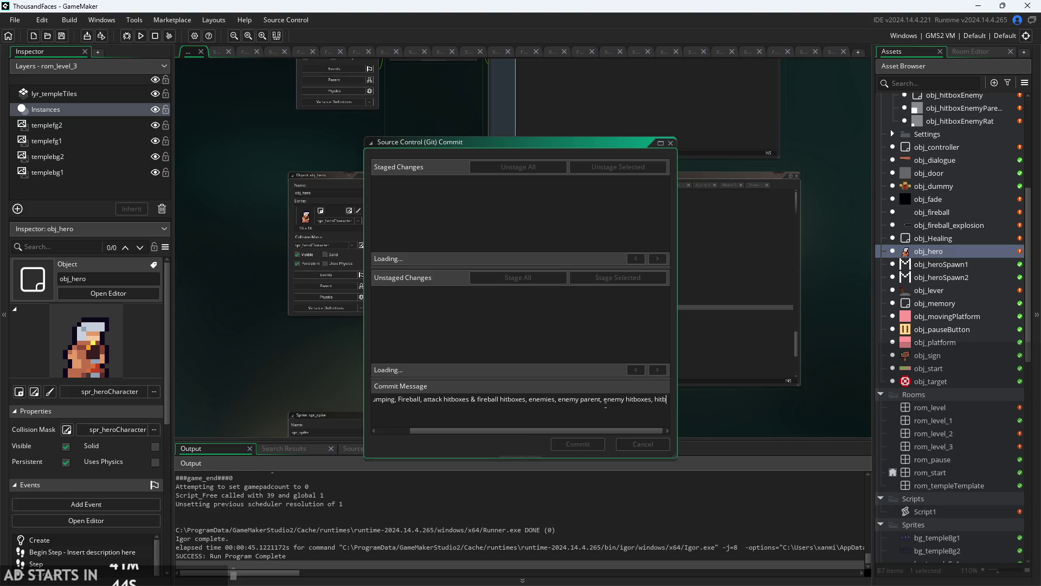
{"action": "type", "text": "ox parent,"}
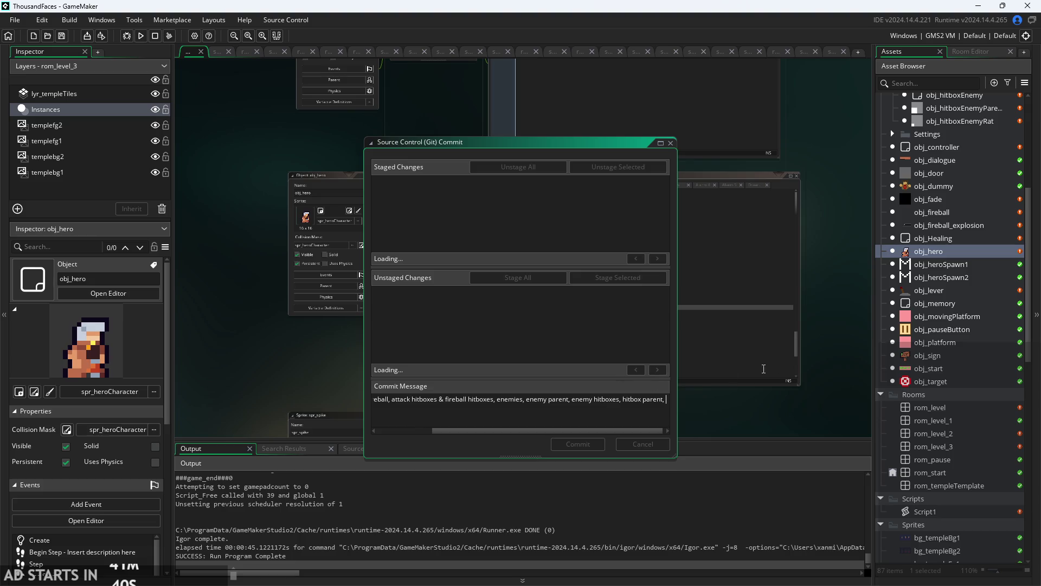
- Add 'spawning' and 'arrays for solids &' to the message, then select obj_controller
{"action": "scroll", "coordinate": [959, 450], "scroll_direction": "down", "scroll_amount": 2}
{"action": "scroll", "coordinate": [958, 450], "scroll_direction": "down", "scroll_amount": 10}
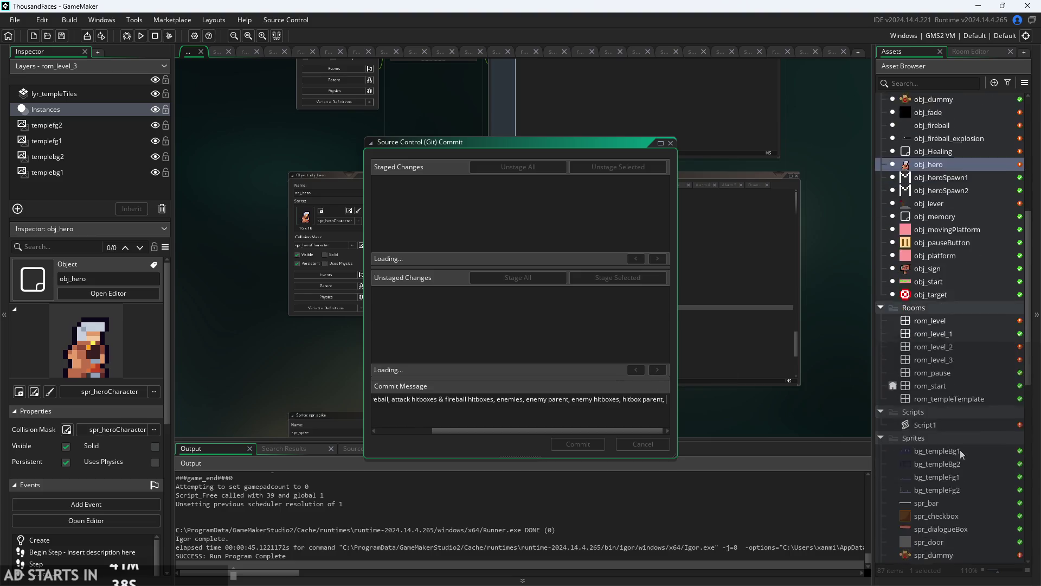
{"action": "scroll", "coordinate": [949, 303], "scroll_direction": "down", "scroll_amount": 7}
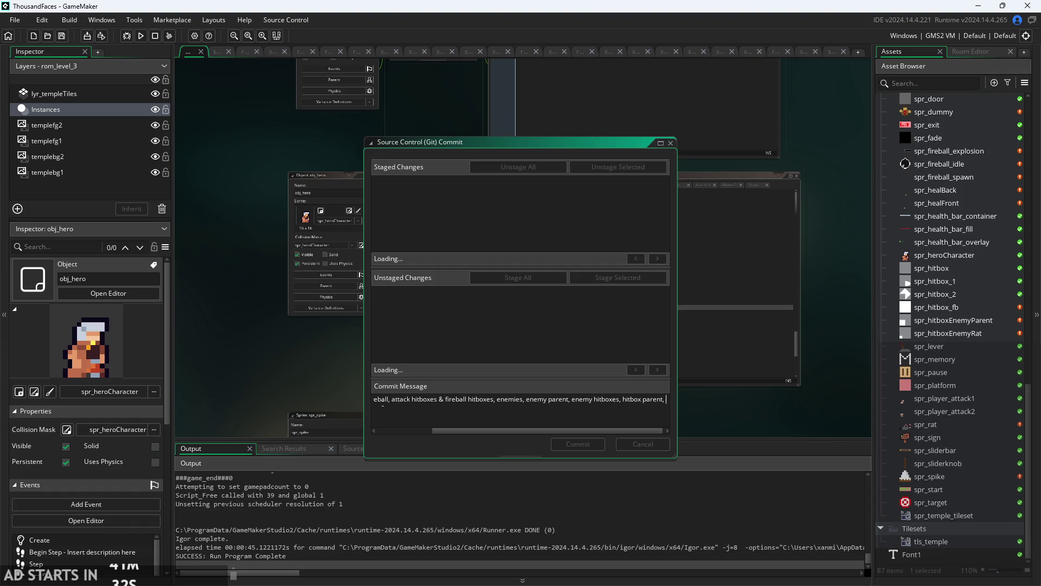
{"action": "type", "text": "spawning"}
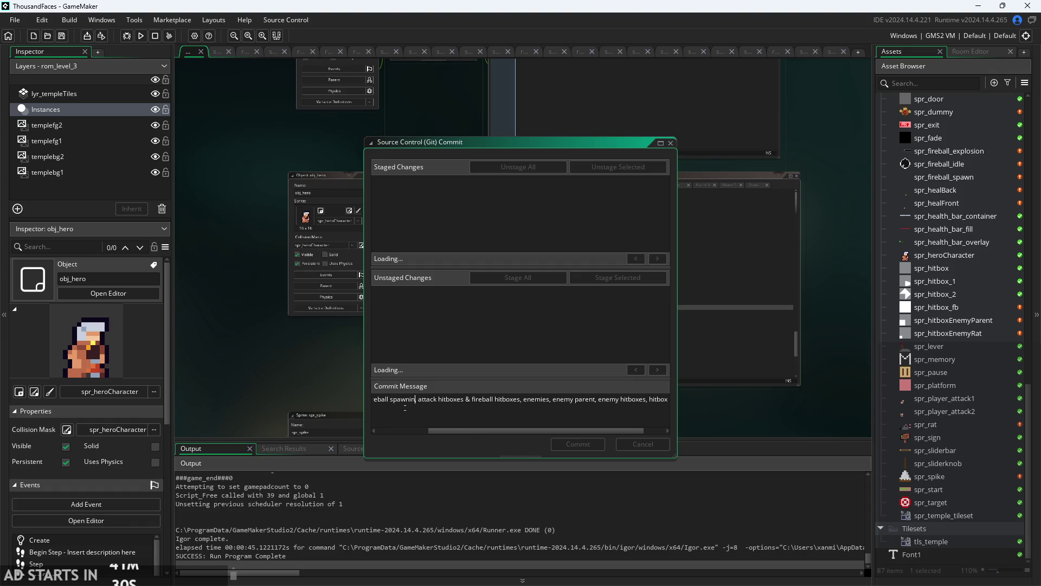
{"action": "type", "text": ","}
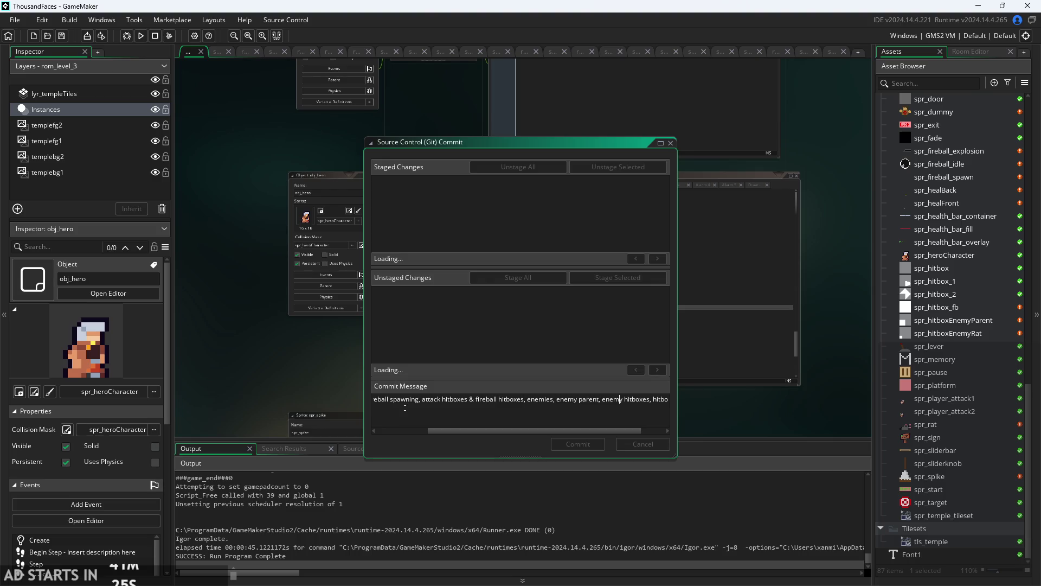
{"action": "type", "text": " x parent,"}
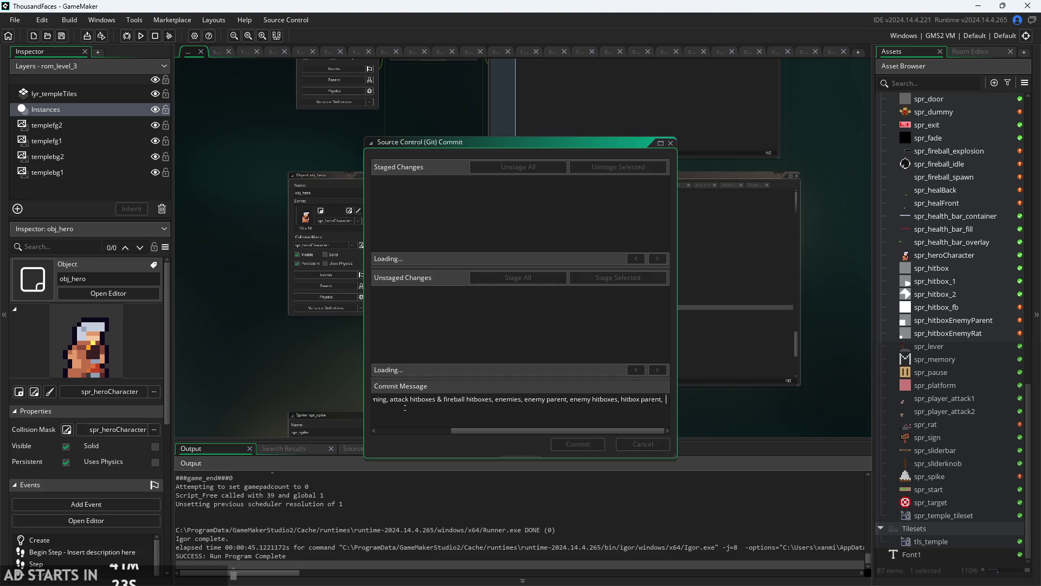
{"action": "key", "text": "BackSpace"}
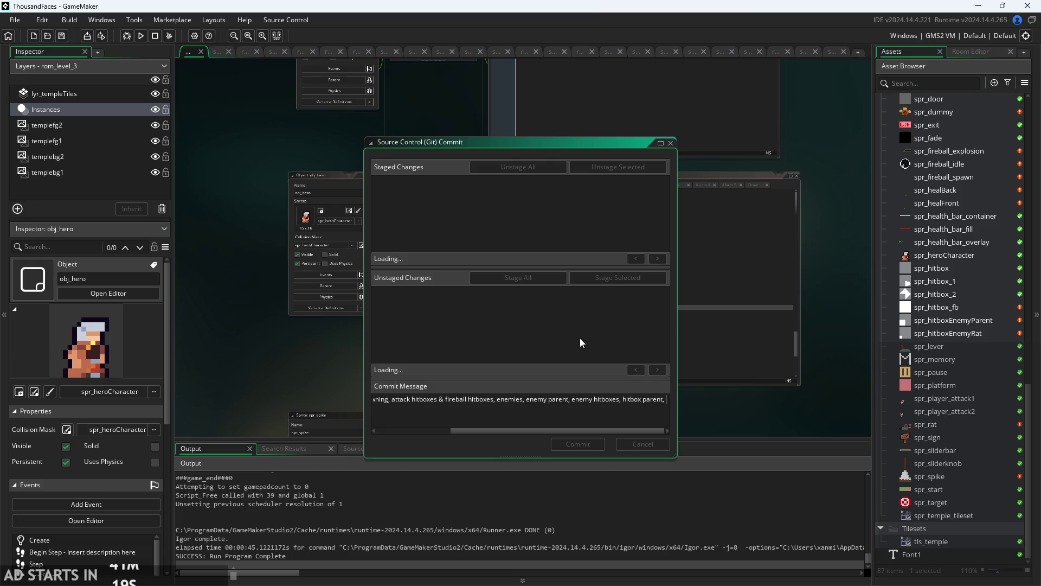
{"action": "type", "text": "ar"}
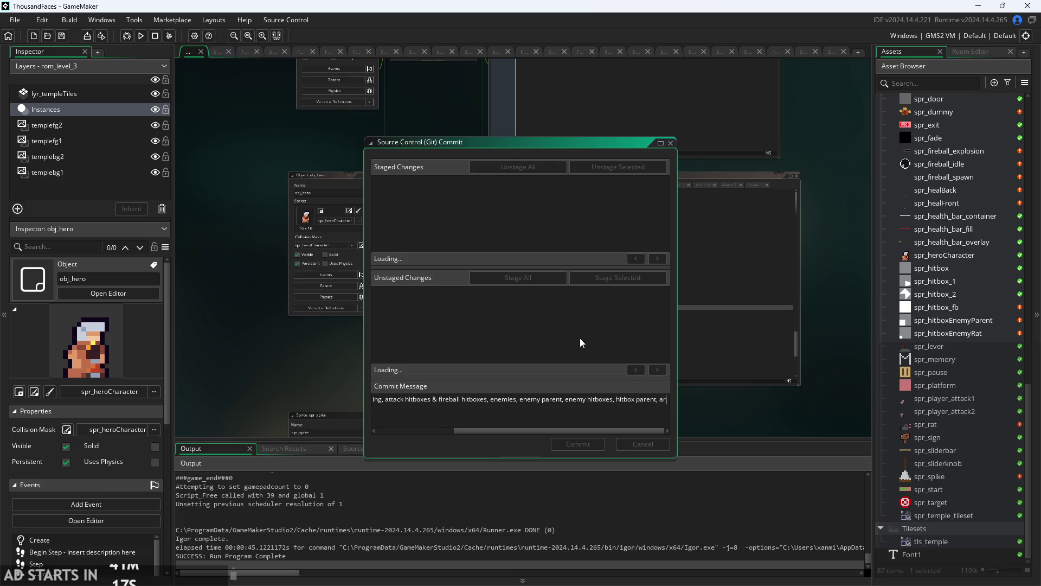
{"action": "type", "text": "rays for"}
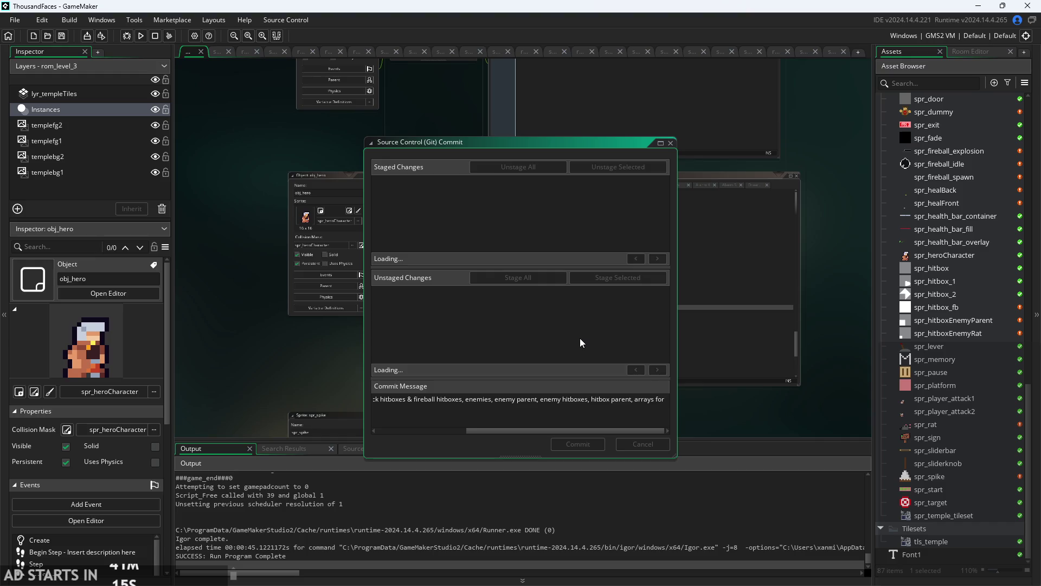
{"action": "type", "text": " solids"}
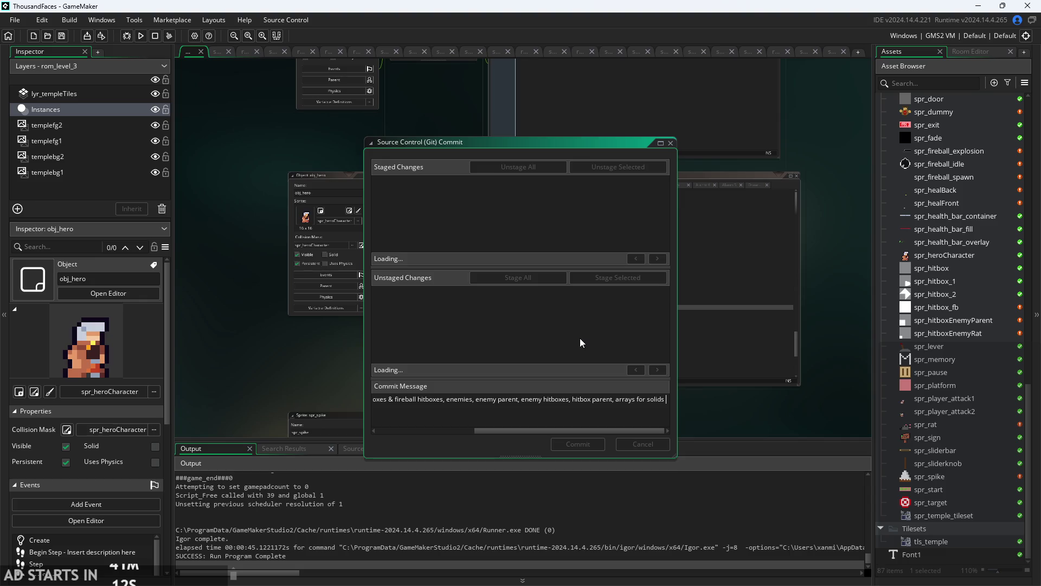
{"action": "type", "text": " &"}
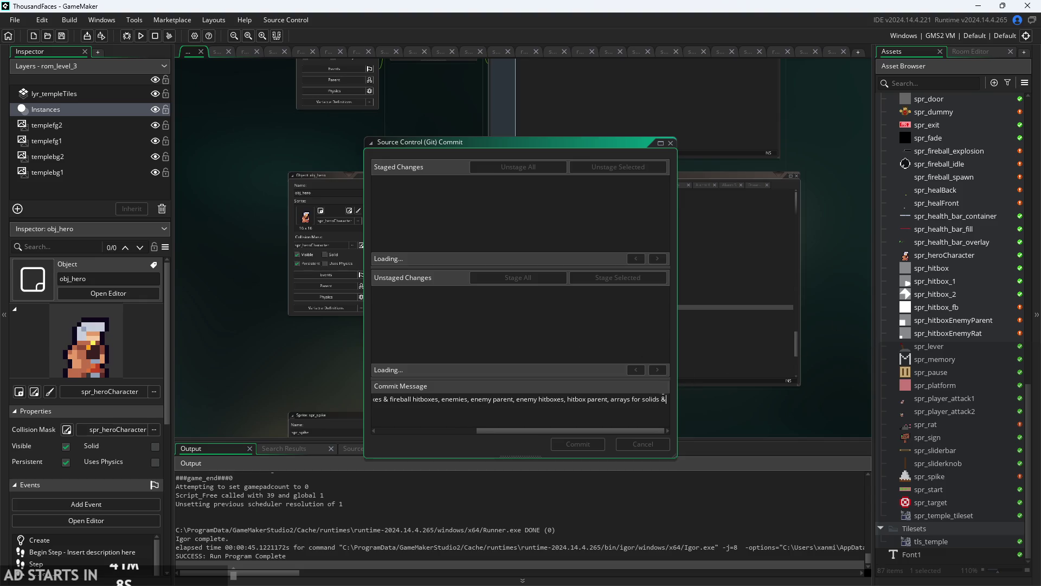
{"action": "scroll", "coordinate": [952, 346], "scroll_direction": "up", "scroll_amount": 2}
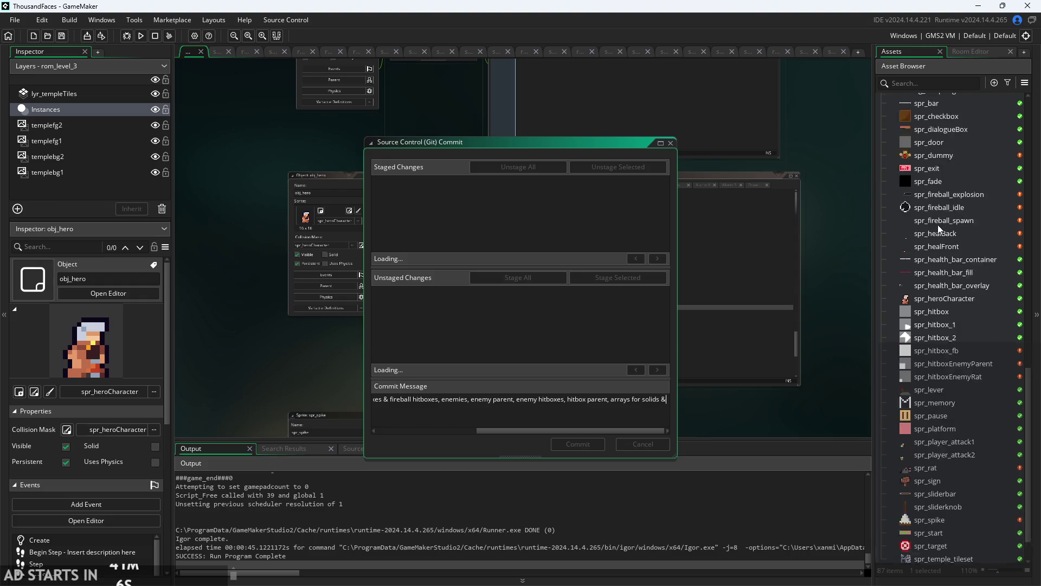
{"action": "scroll", "coordinate": [952, 346], "scroll_direction": "up", "scroll_amount": 8}
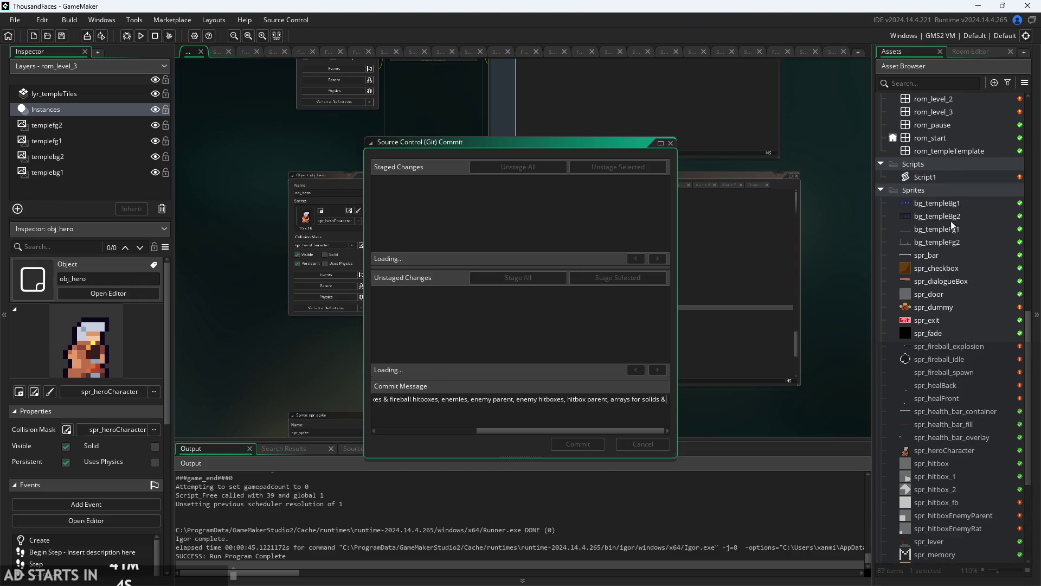
{"action": "scroll", "coordinate": [955, 226], "scroll_direction": "up", "scroll_amount": 7}
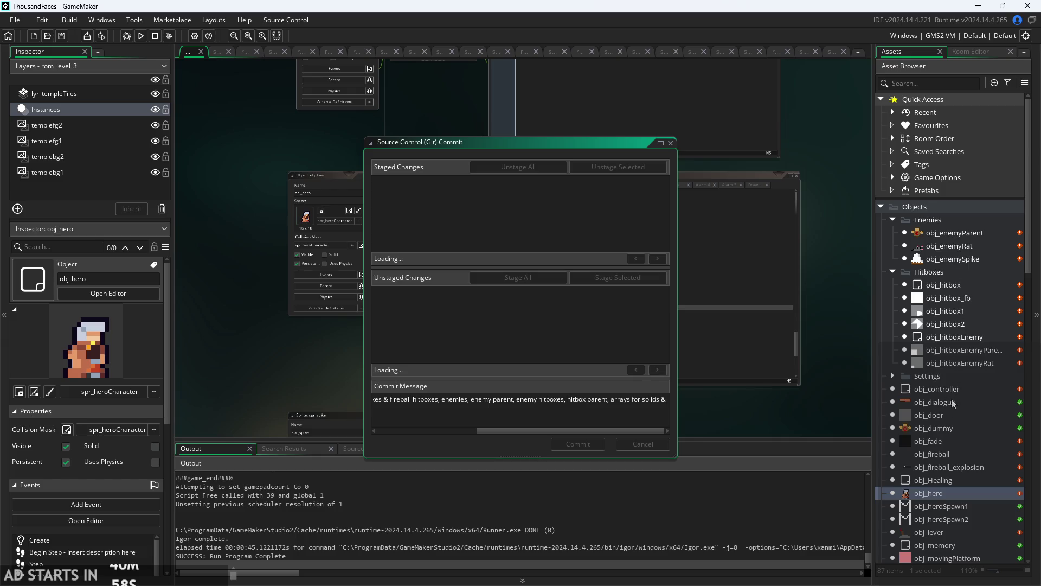
{"action": "left_click", "coordinate": [946, 394]}
- Open obj_controller, move the commit dialog aside, and add 'fireball hittable,' to the message
{"action": "double_click", "coordinate": [945, 395]}
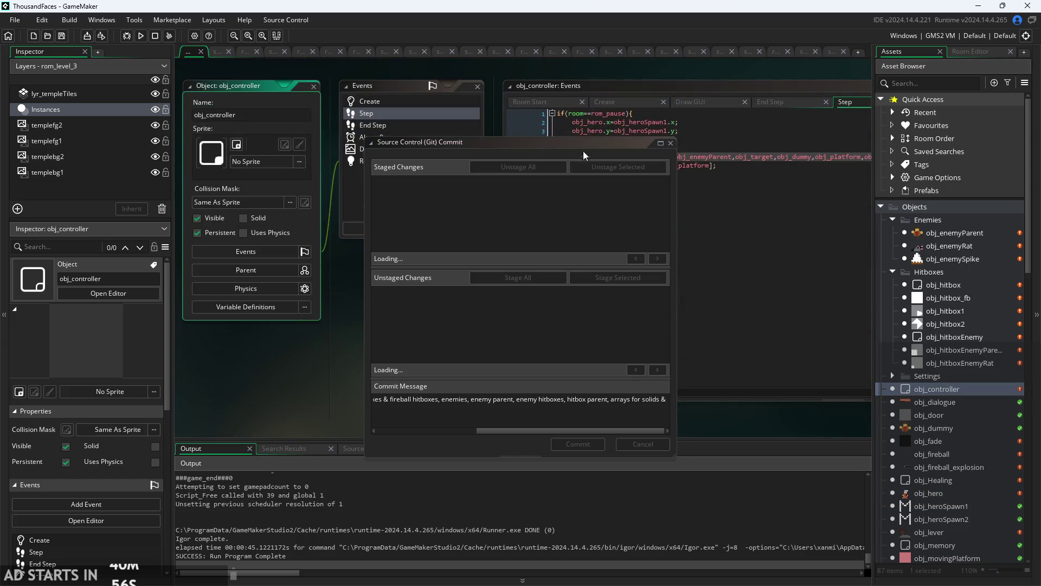
{"action": "left_click_drag", "start_coordinate": [465, 140], "coordinate": [271, 111]}
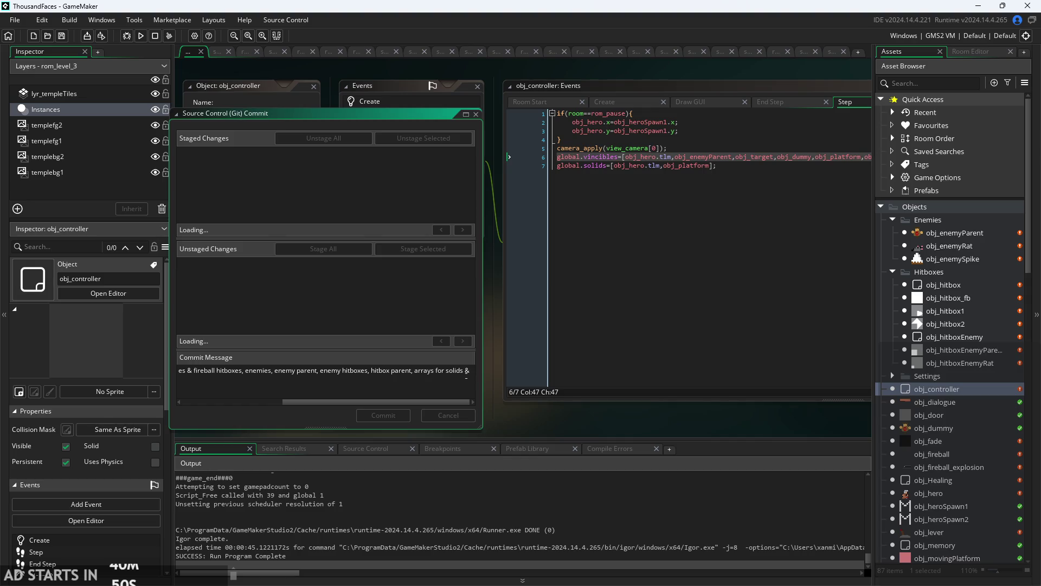
{"action": "type", "text": "fireball"}
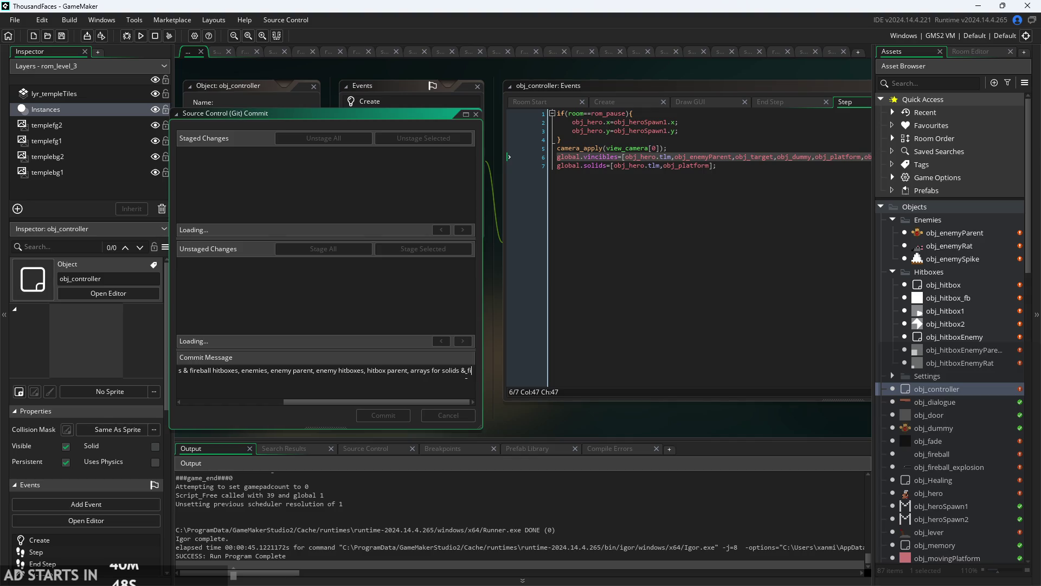
{"action": "type", "text": " hitt"}
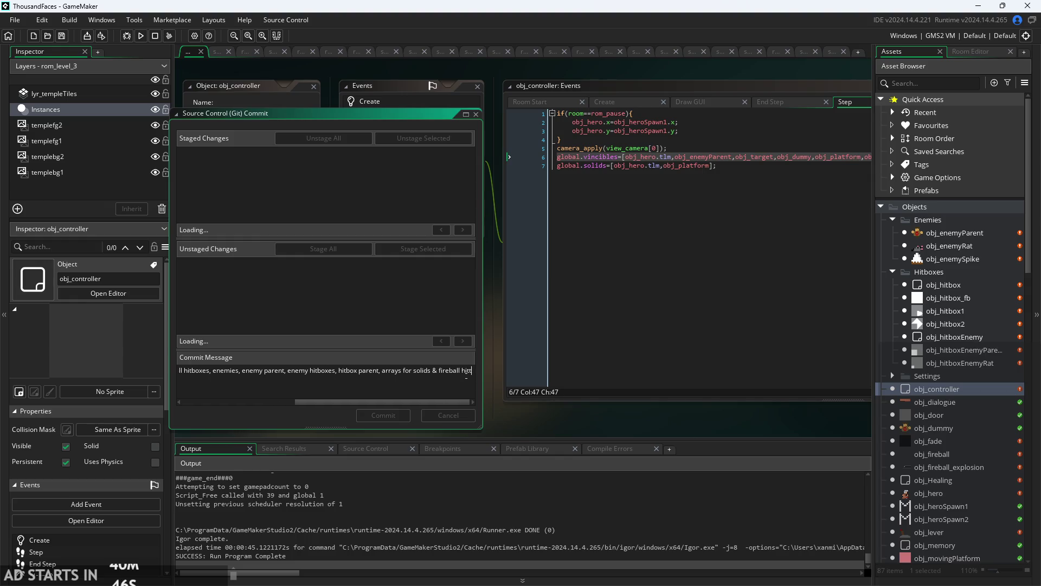
{"action": "type", "text": "able,"}
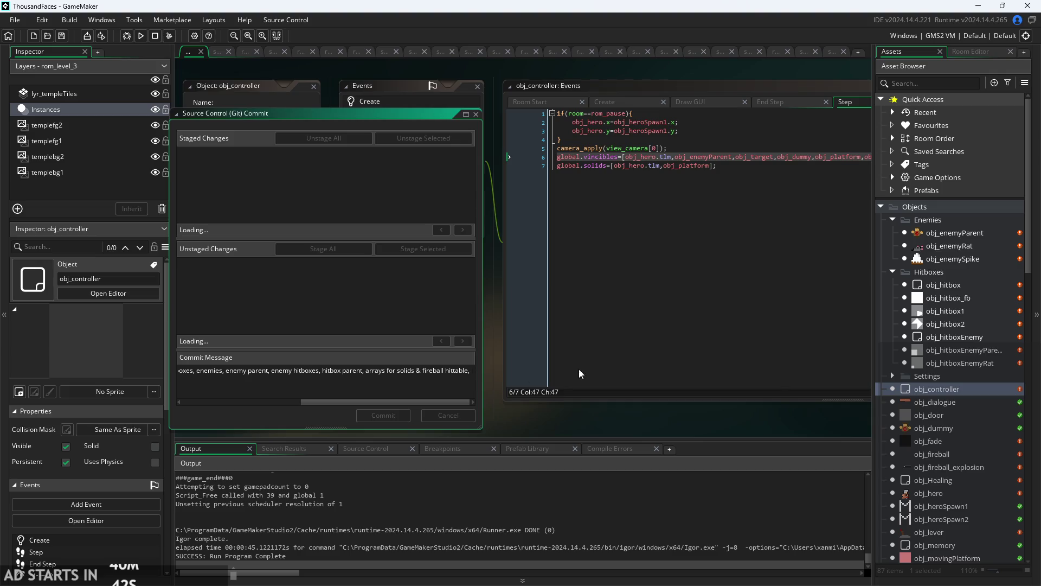
{"action": "scroll", "coordinate": [931, 407], "scroll_direction": "down", "scroll_amount": 1}
{"action": "scroll", "coordinate": [960, 382], "scroll_direction": "down", "scroll_amount": 3}
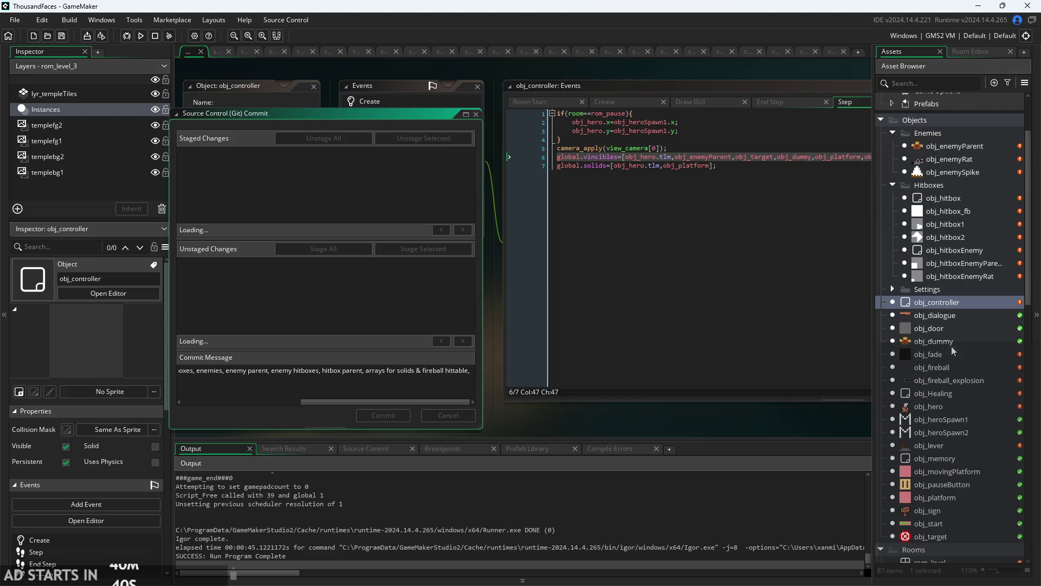
{"action": "scroll", "coordinate": [951, 333], "scroll_direction": "down", "scroll_amount": 2}
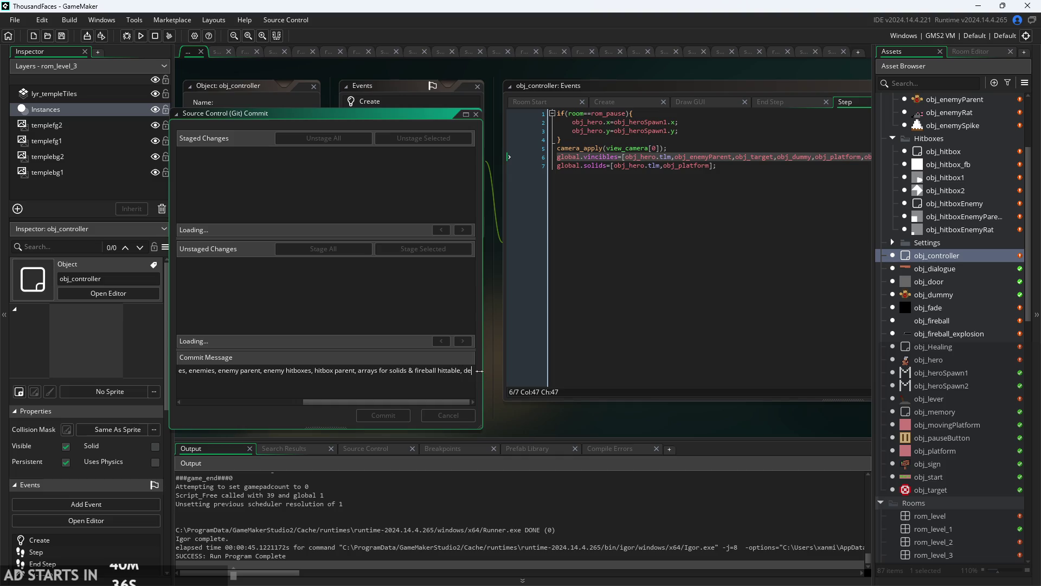
- Add 'mouse coordinates &' and 'enemy stats,' to the commit message, fixing the typos
{"action": "type", "text": "mouse coordinates & de"}
{"action": "key", "text": "BackSpace"}
{"action": "key", "text": "BackSpace"}
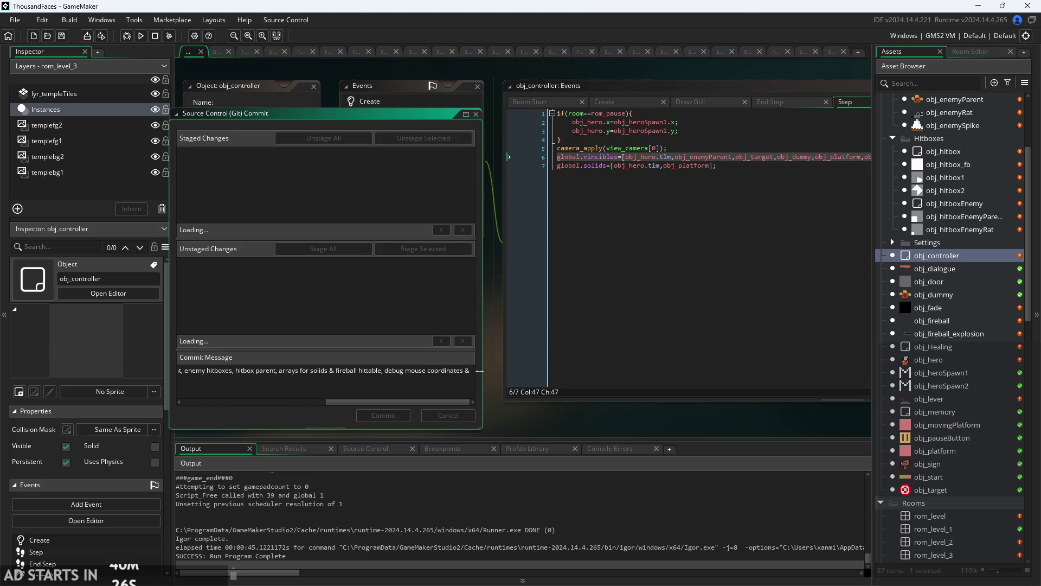
{"action": "type", "text": "enemy syta"}
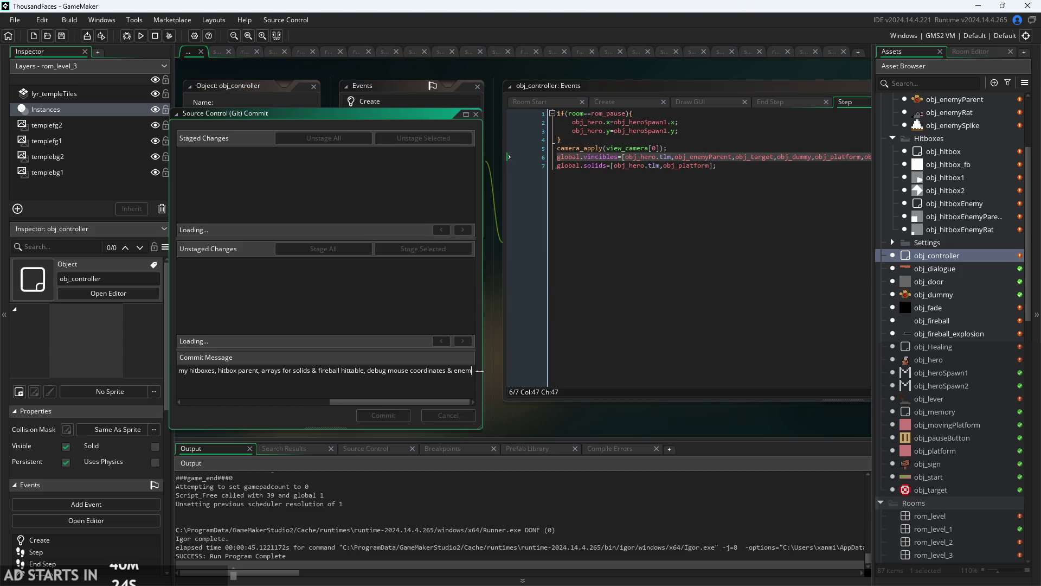
{"action": "key", "text": "BackSpace"}
{"action": "key", "text": "BackSpace"}
{"action": "key", "text": "BackSpace"}
{"action": "type", "text": "t"}
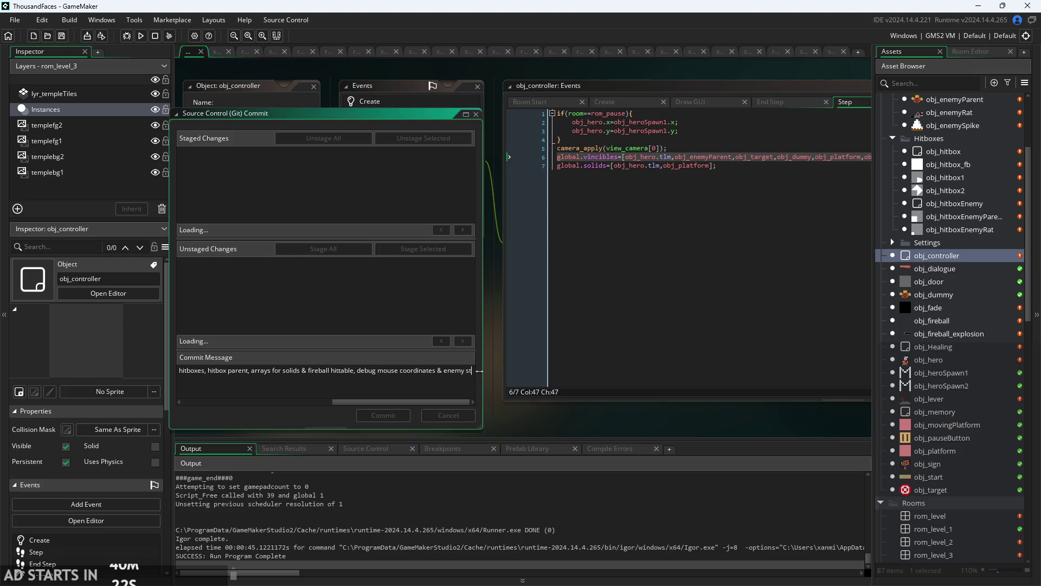
{"action": "type", "text": "ats,"}
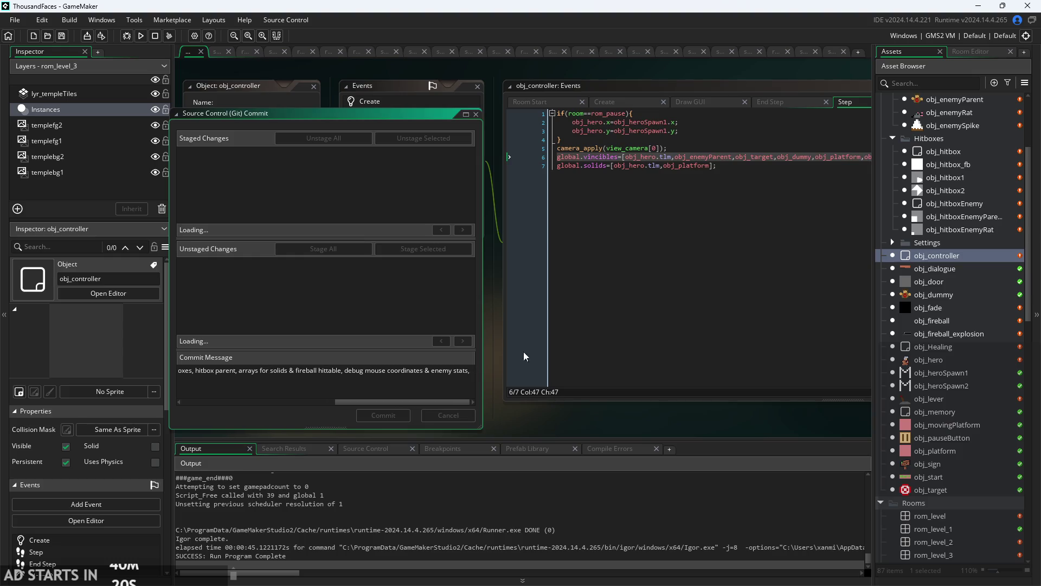
{"action": "scroll", "coordinate": [907, 343], "scroll_direction": "down", "scroll_amount": 3}
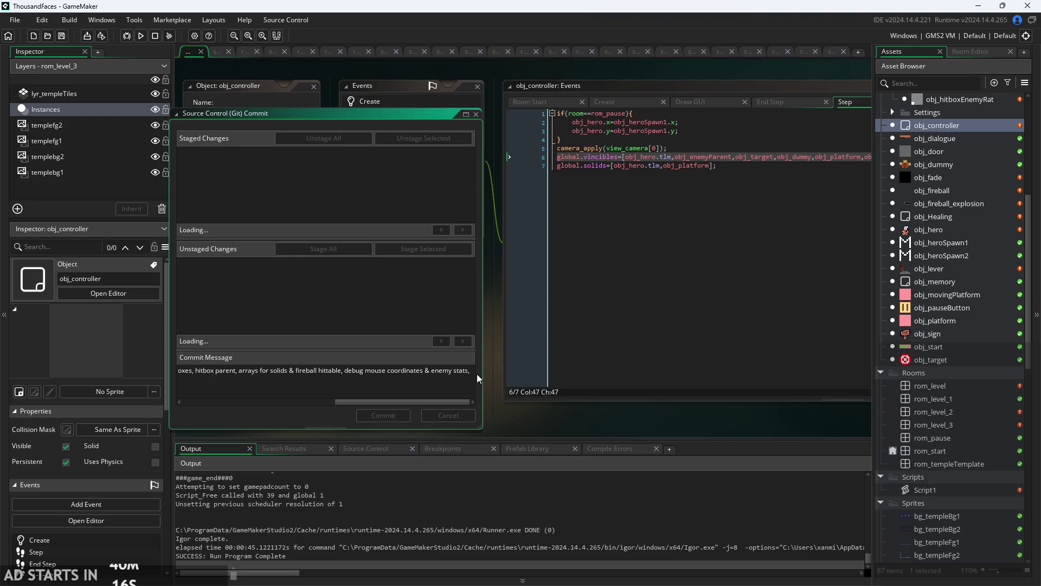
{"action": "scroll", "coordinate": [956, 382], "scroll_direction": "down", "scroll_amount": 5}
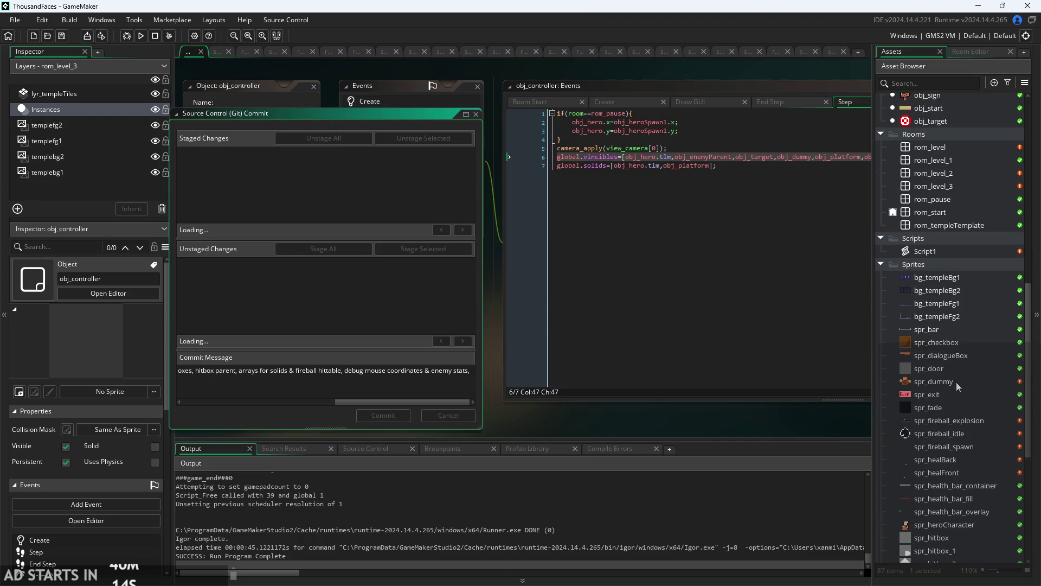
{"action": "scroll", "coordinate": [964, 380], "scroll_direction": "down", "scroll_amount": 2}
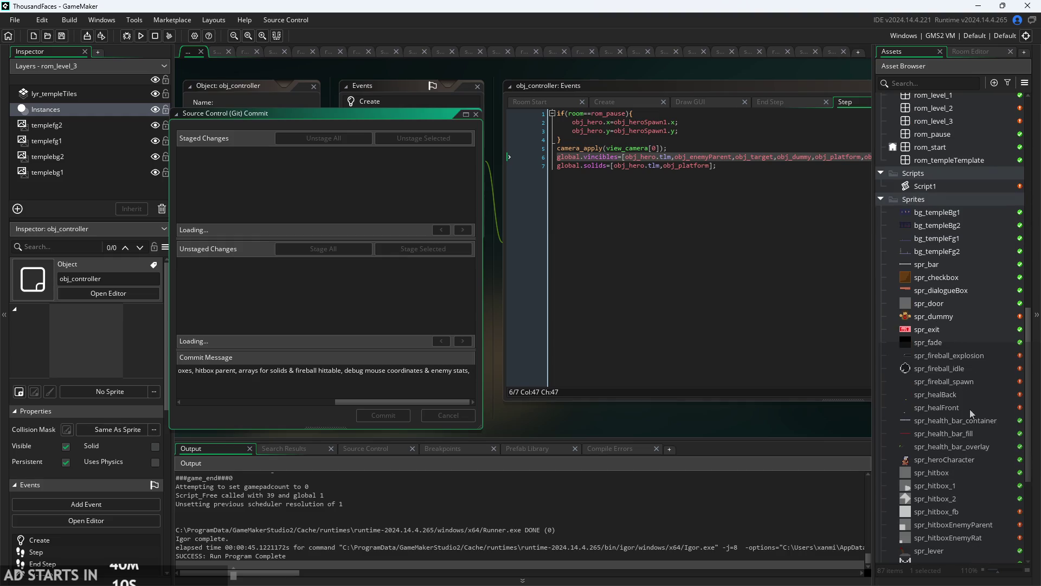
{"action": "scroll", "coordinate": [964, 392], "scroll_direction": "down", "scroll_amount": 3}
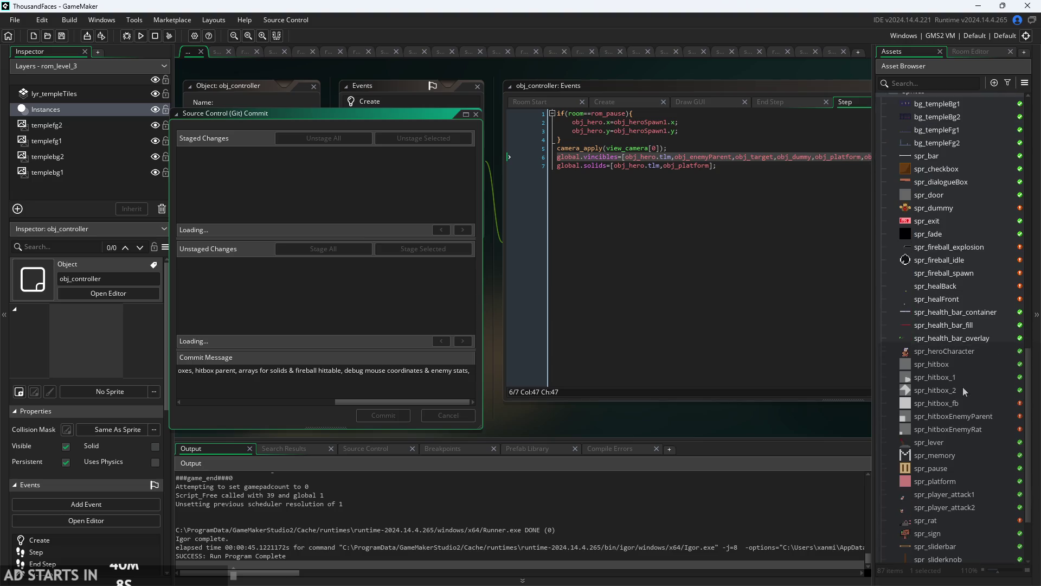
{"action": "scroll", "coordinate": [962, 415], "scroll_direction": "down", "scroll_amount": 1}
{"action": "scroll", "coordinate": [961, 520], "scroll_direction": "down", "scroll_amount": 1}
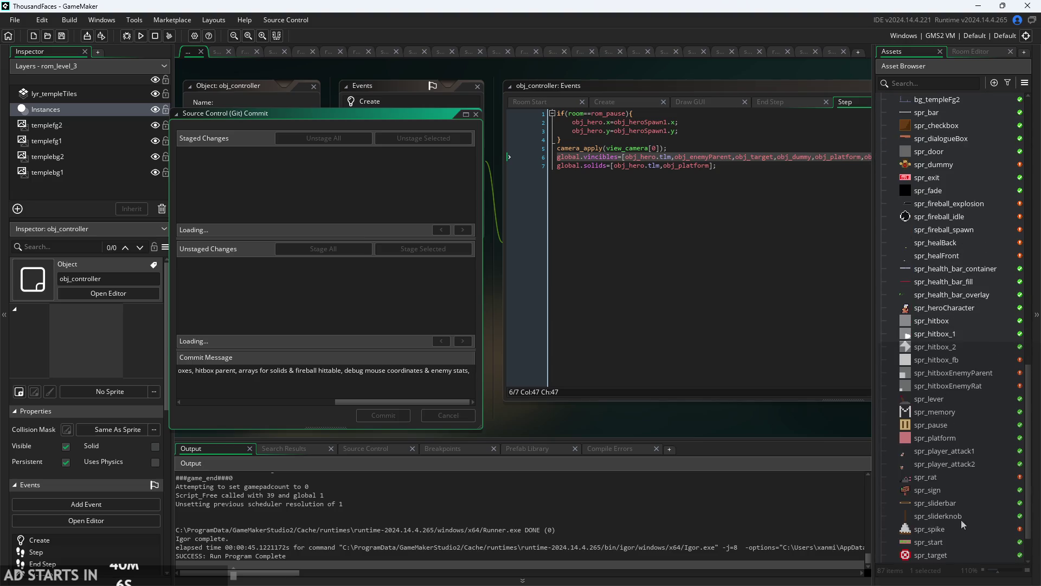
{"action": "scroll", "coordinate": [961, 520], "scroll_direction": "up", "scroll_amount": 2}
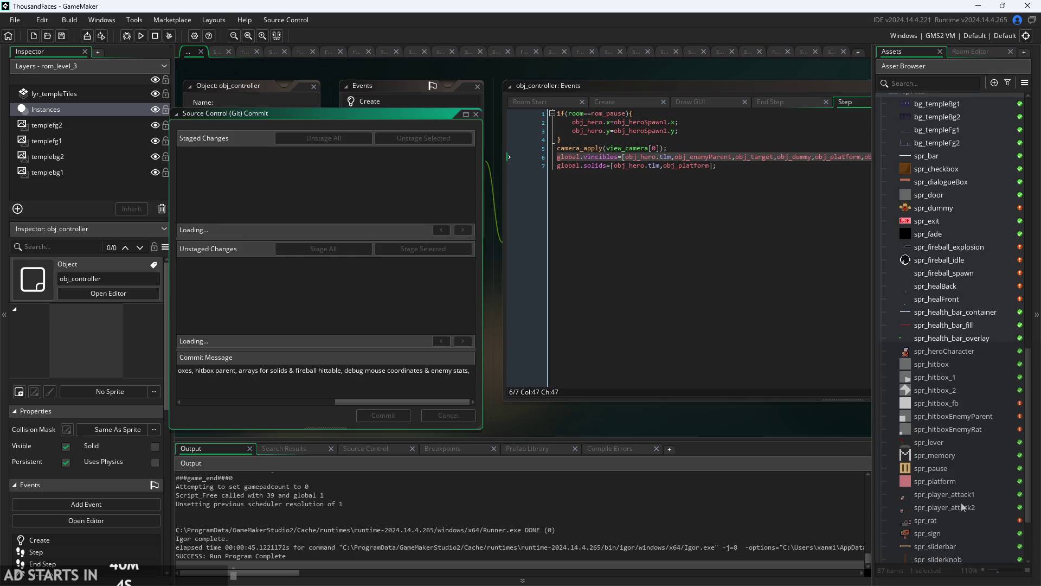
{"action": "scroll", "coordinate": [961, 503], "scroll_direction": "up", "scroll_amount": 1}
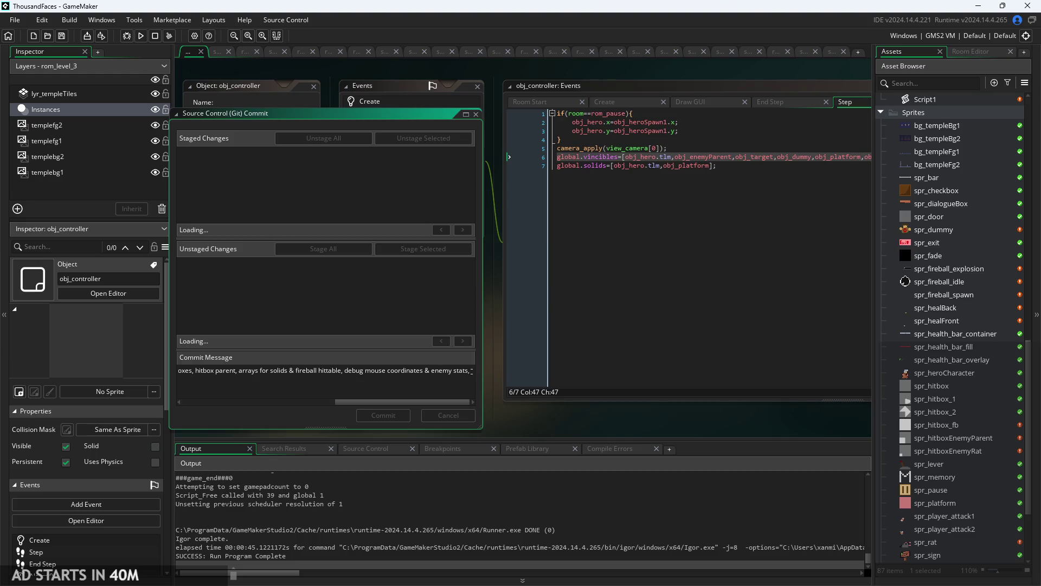
{"action": "scroll", "coordinate": [980, 387], "scroll_direction": "up", "scroll_amount": 3}
{"action": "scroll", "coordinate": [947, 342], "scroll_direction": "up", "scroll_amount": 1}
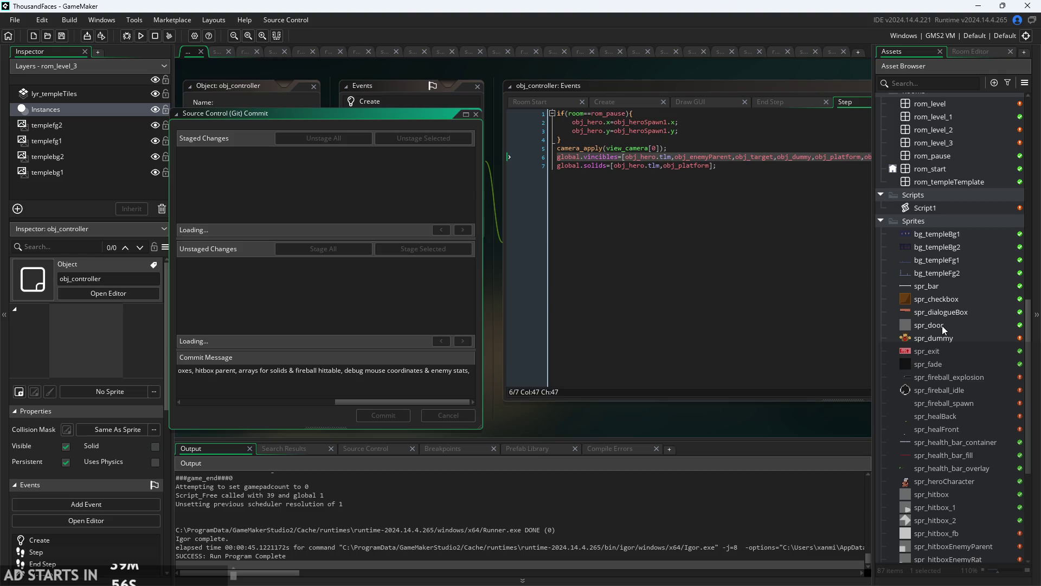
{"action": "scroll", "coordinate": [942, 325], "scroll_direction": "up", "scroll_amount": 1}
{"action": "scroll", "coordinate": [947, 323], "scroll_direction": "up", "scroll_amount": 6}
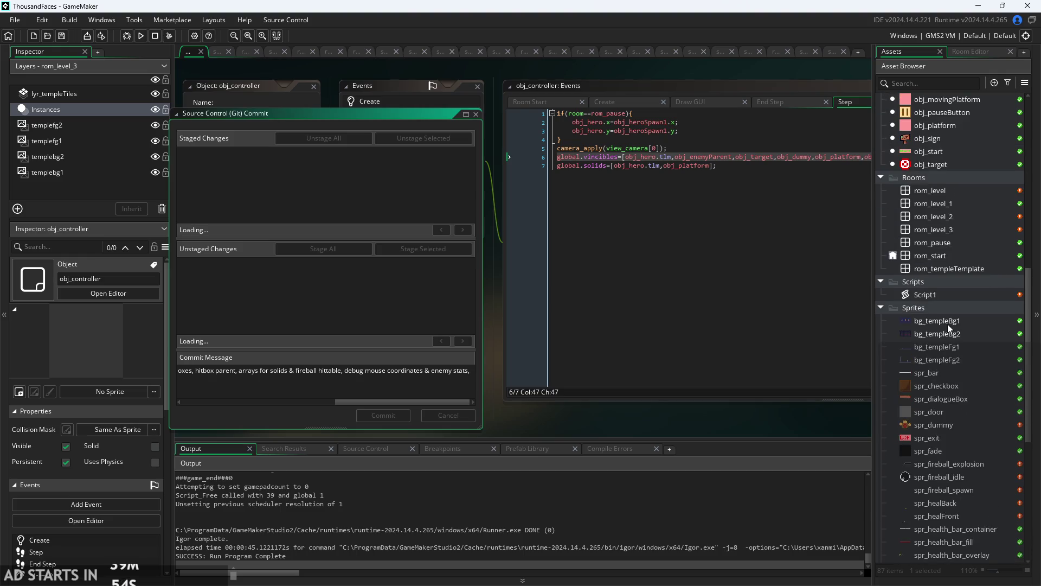
{"action": "scroll", "coordinate": [948, 324], "scroll_direction": "up", "scroll_amount": 2}
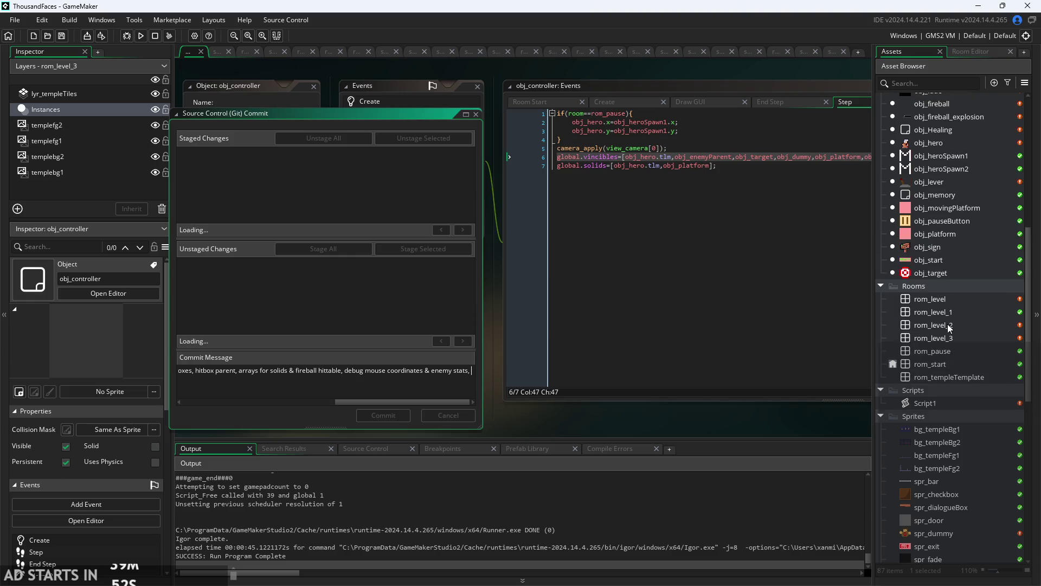
- After checking Script1, append 'added raycasting to fireball in scripts,' and open rom_level
{"action": "left_click", "coordinate": [938, 407]}
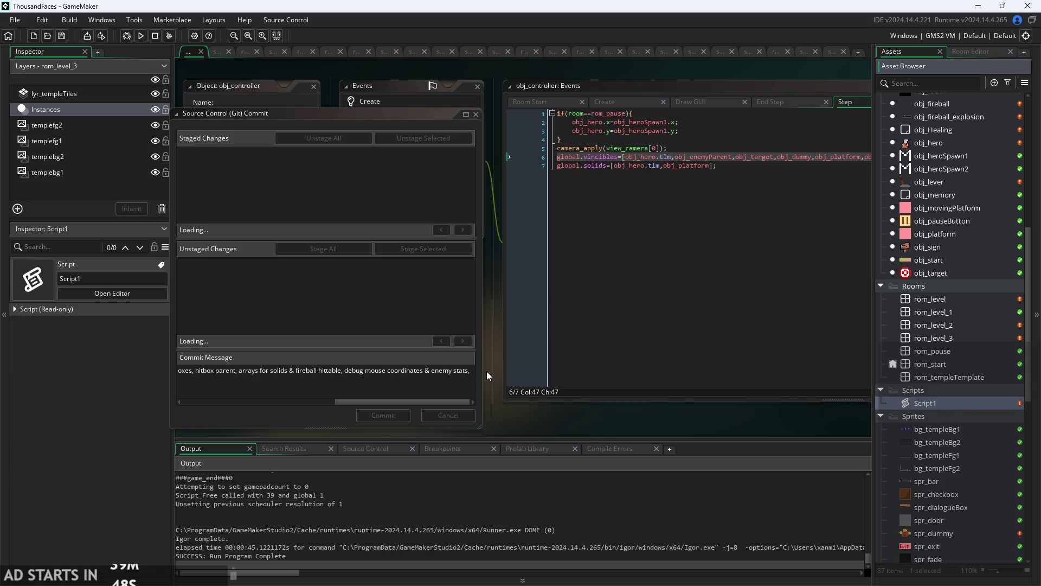
{"action": "type", "text": "added rand"}
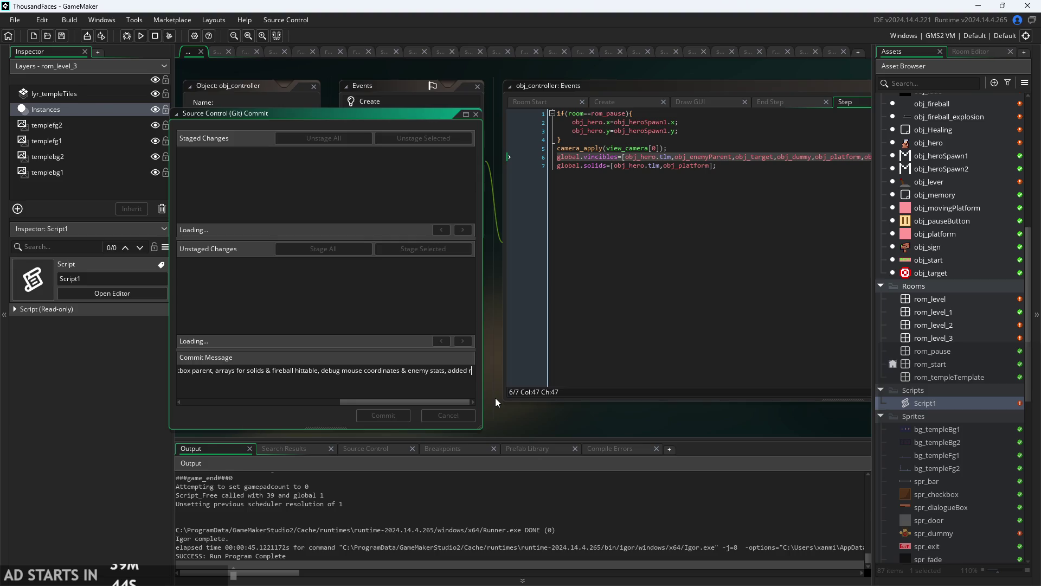
{"action": "key", "text": "BackSpace"}
{"action": "key", "text": "BackSpace"}
{"action": "type", "text": "yc"}
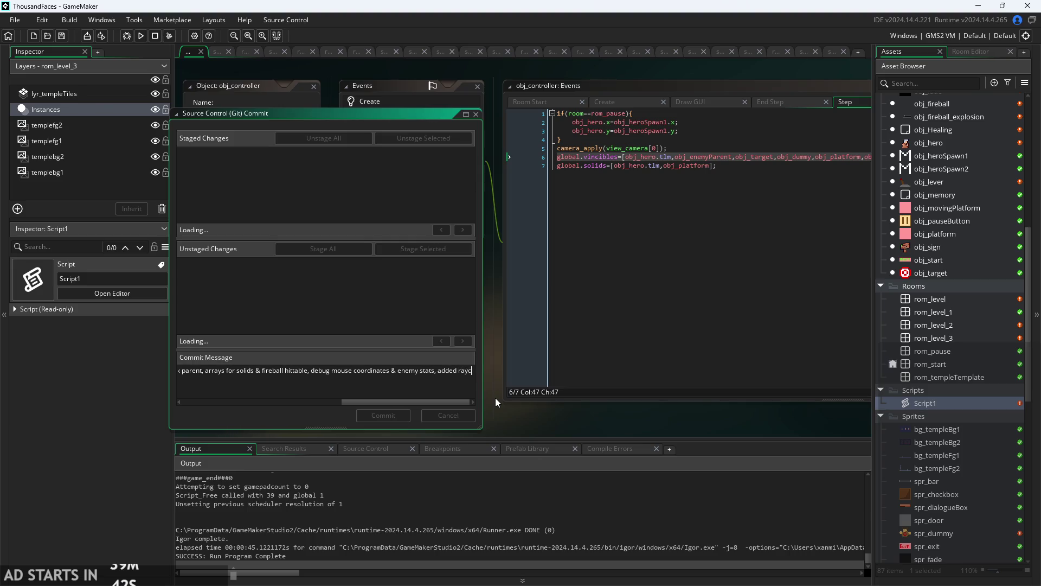
{"action": "key", "text": "BackSpace"}
{"action": "type", "text": "trac"}
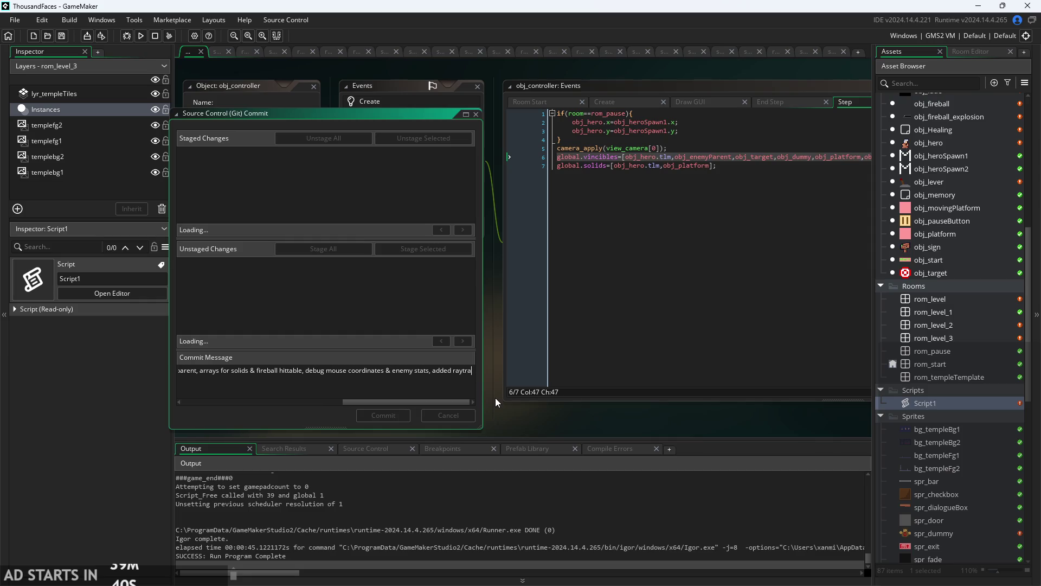
{"action": "key", "text": "BackSpace"}
{"action": "key", "text": "BackSpace"}
{"action": "key", "text": "BackSpace"}
{"action": "key", "text": "BackSpace"}
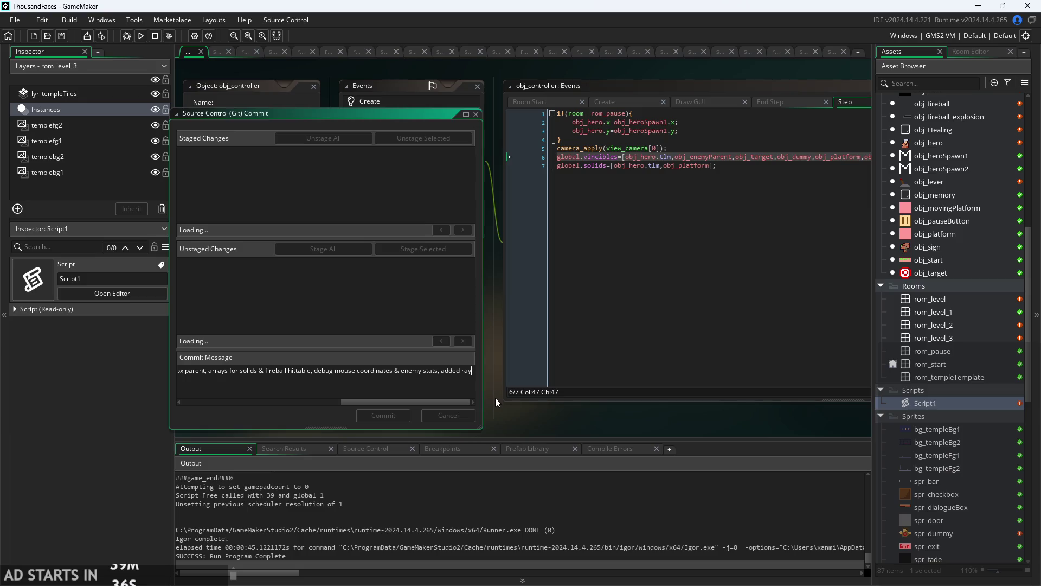
{"action": "type", "text": "casting to "}
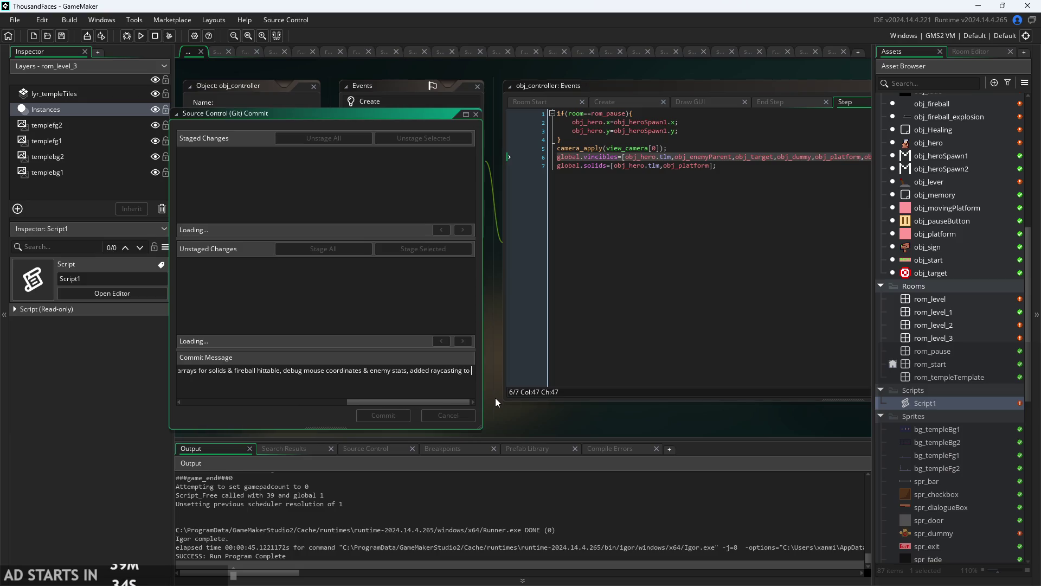
{"action": "type", "text": "fireball"}
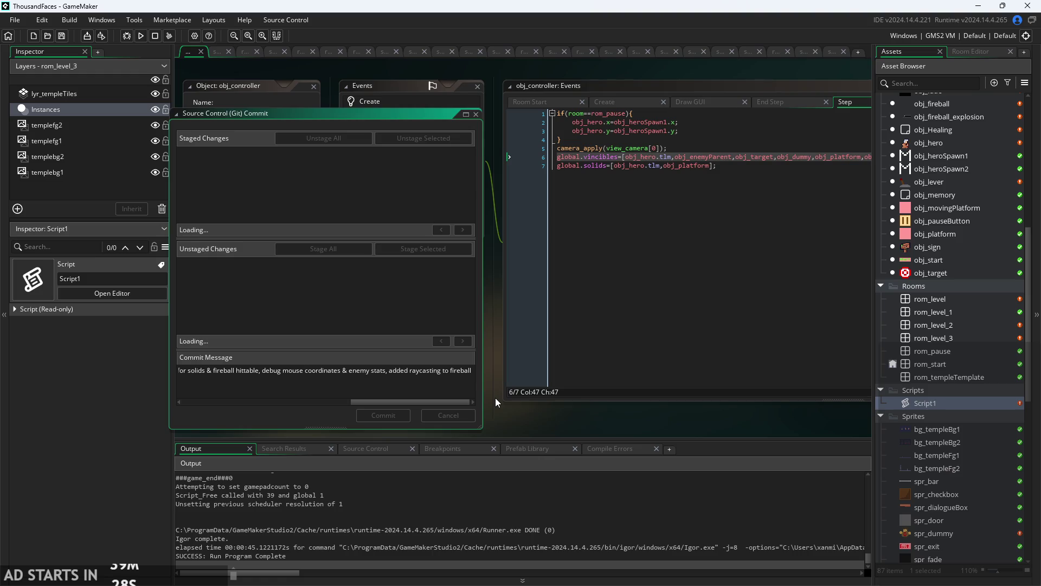
{"action": "type", "text": "i"}
{"action": "type", "text": "n scri"}
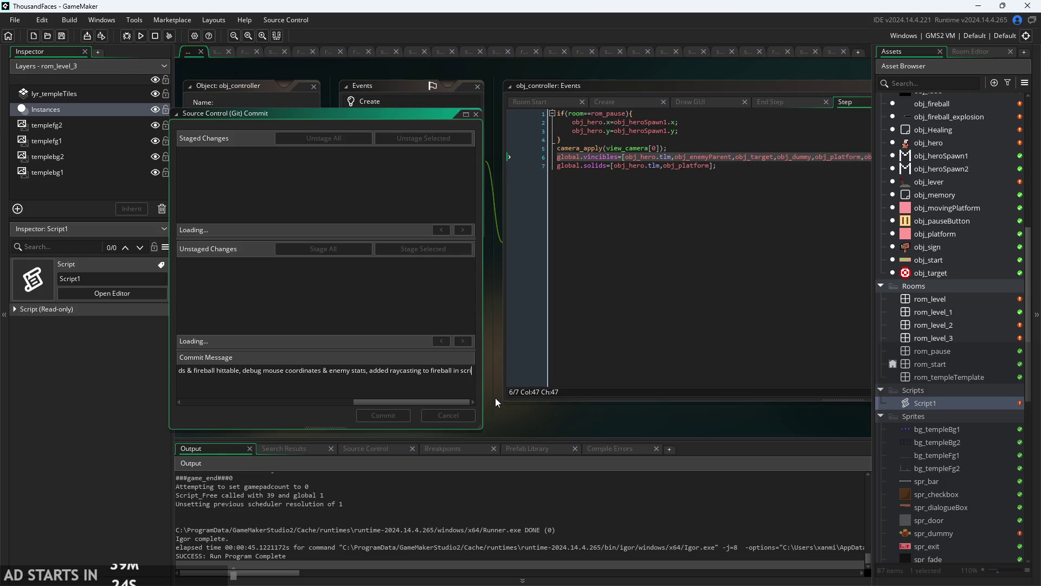
{"action": "type", "text": "pts,"}
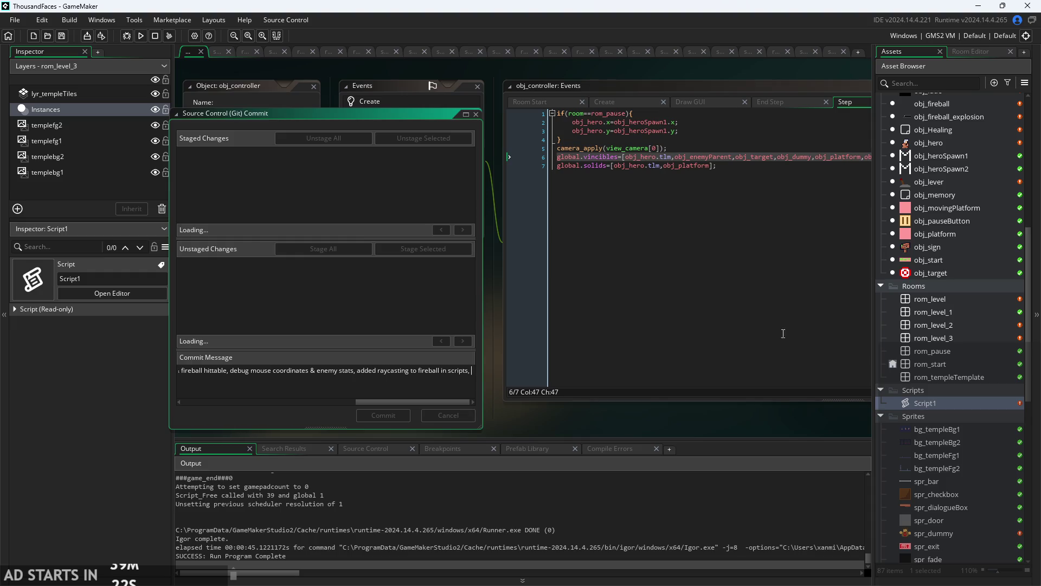
{"action": "scroll", "coordinate": [956, 371], "scroll_direction": "up", "scroll_amount": 2}
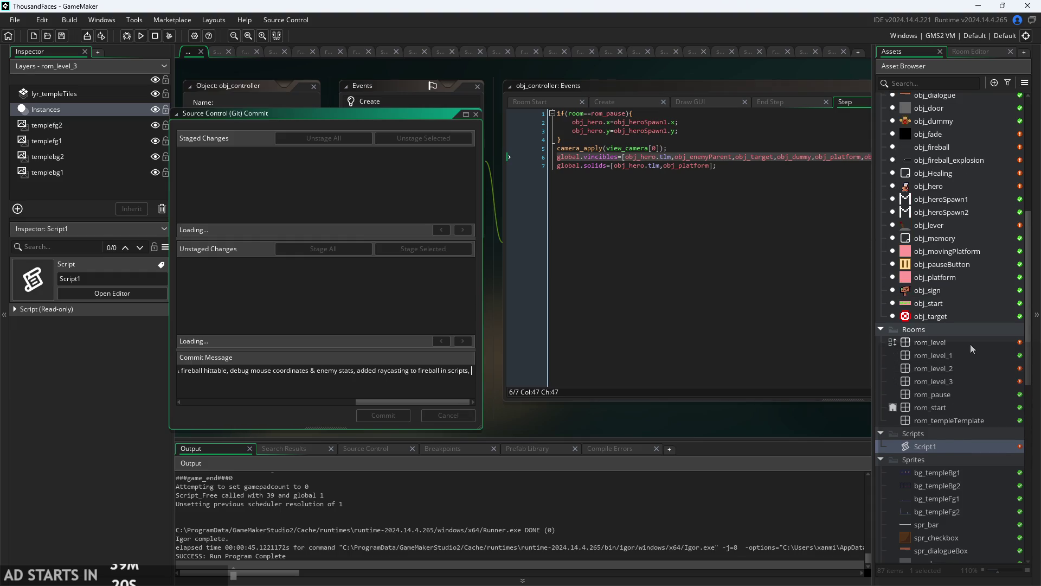
{"action": "double_click", "coordinate": [971, 344]}
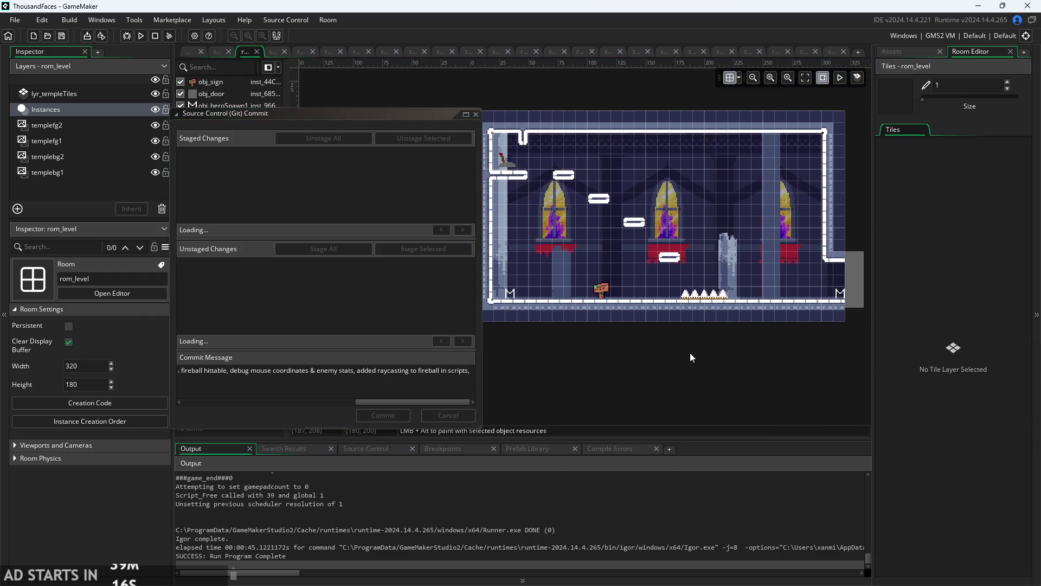
- Restore the asset list, glance at the Paint to-do notes, then minimize Paint
{"action": "left_click", "coordinate": [899, 51]}
{"action": "mouse_move", "coordinate": [379, 400]}
{"action": "left_mouse_down"}
{"action": "mouse_move", "coordinate": [209, 421]}
{"action": "mouse_move", "coordinate": [424, 398]}
{"action": "mouse_move", "coordinate": [480, 374]}
{"action": "left_mouse_up"}
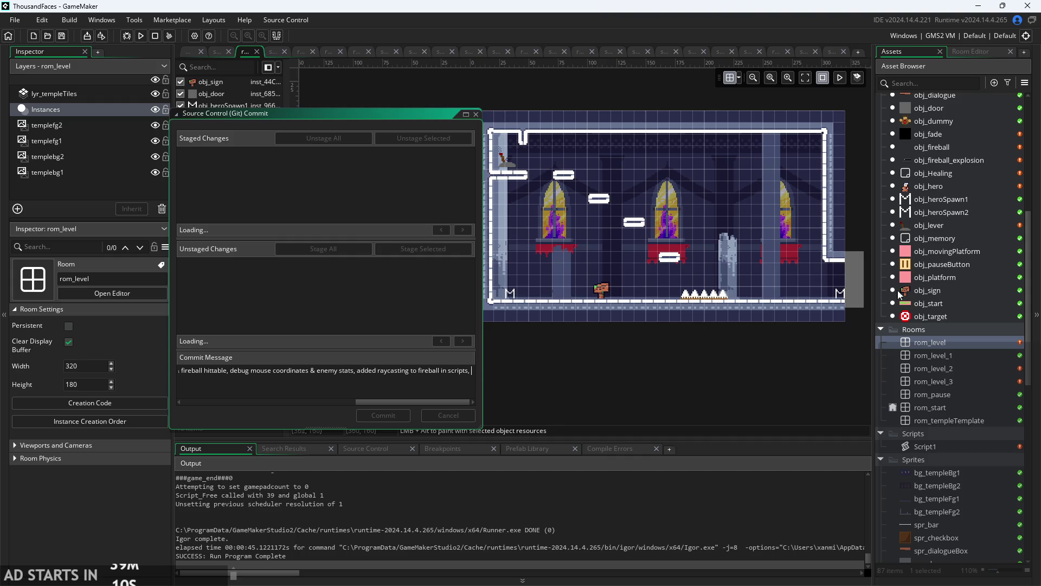
{"action": "scroll", "coordinate": [927, 222], "scroll_direction": "up", "scroll_amount": 2}
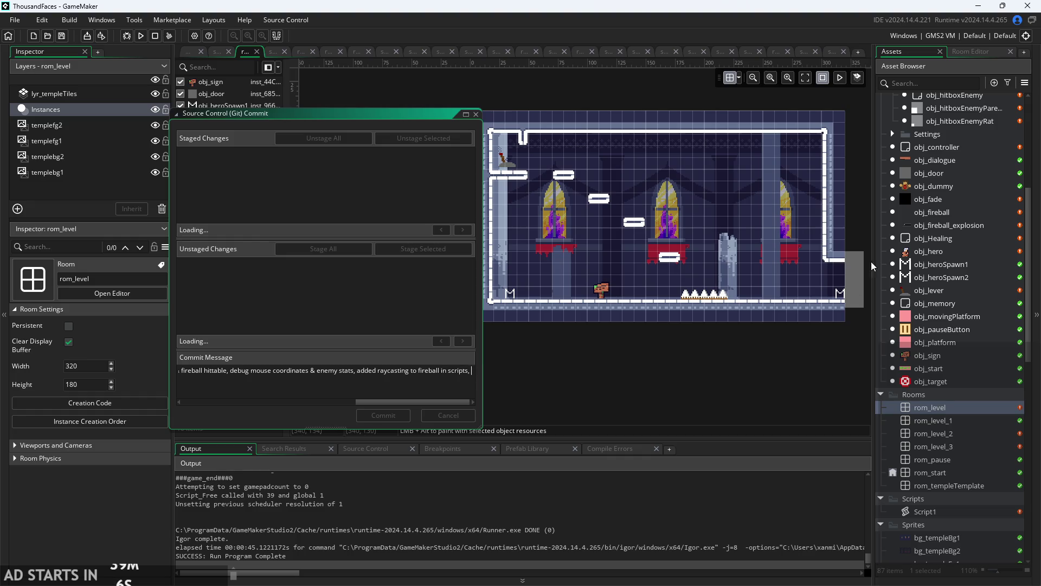
{"action": "key", "text": "alt+Tab"}
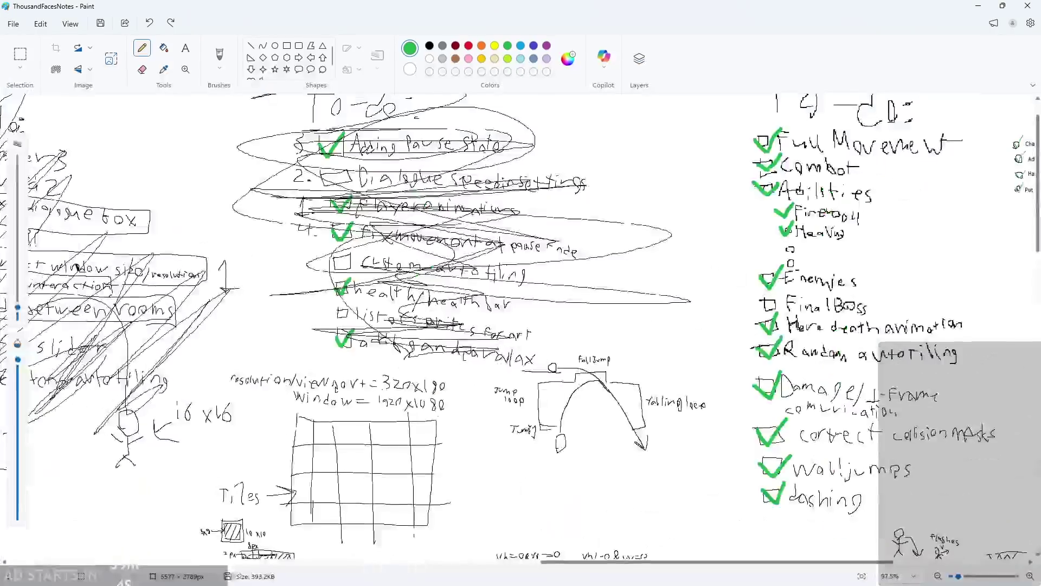
{"action": "scroll", "coordinate": [866, 249], "scroll_direction": "up", "scroll_amount": 5, "text": "ctrl"}
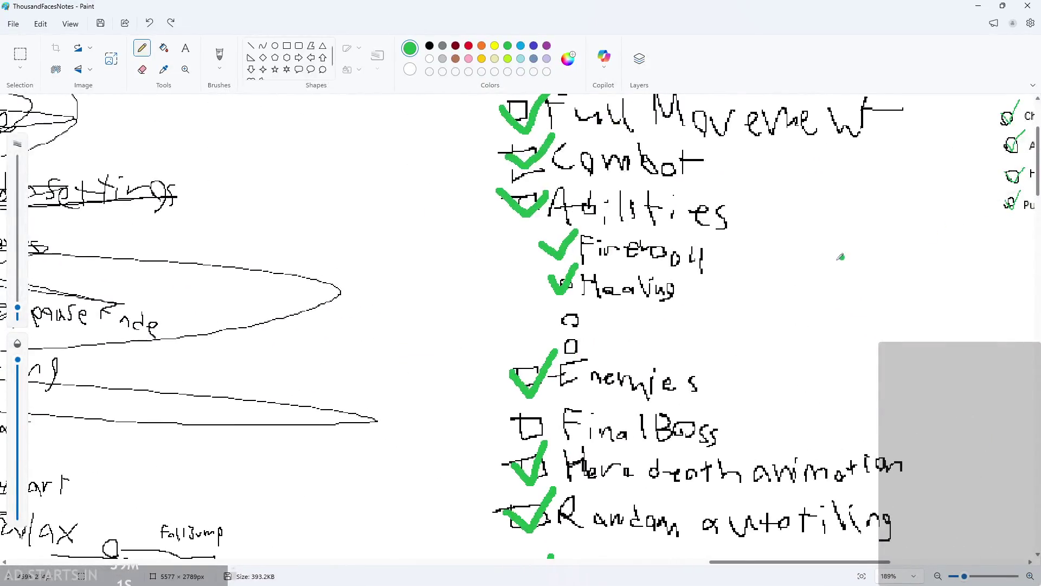
{"action": "left_click", "coordinate": [978, 6]}
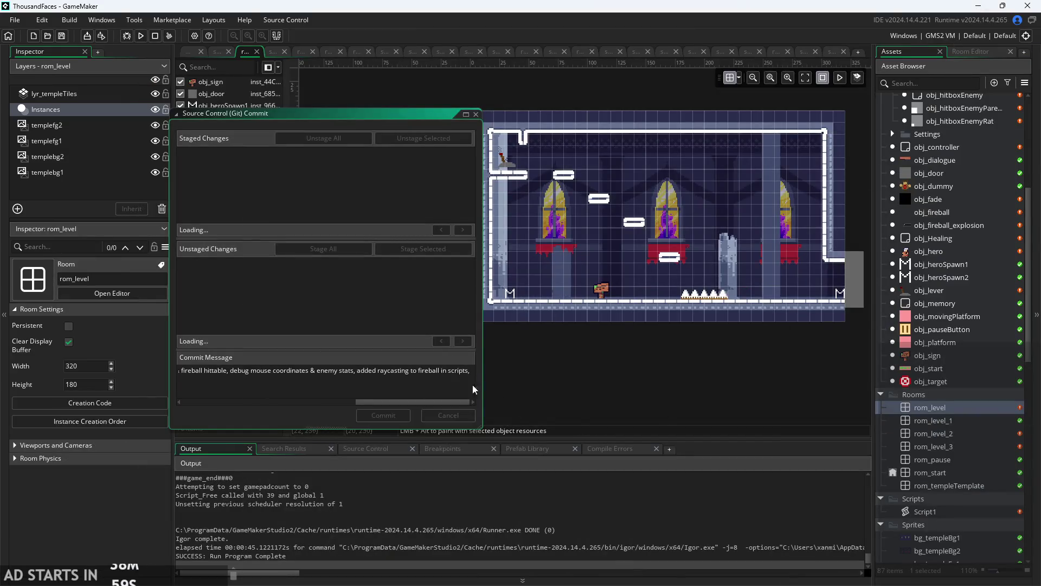
- Append 'healing ability,' to the commit message's feature list
{"action": "type", "text": "h"}
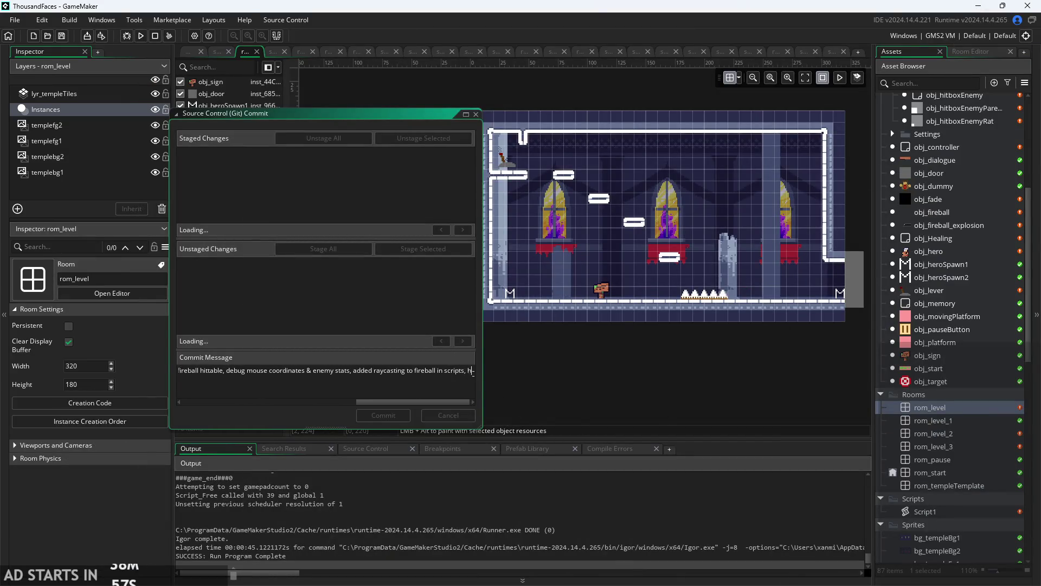
{"action": "type", "text": "ealing ability,"}
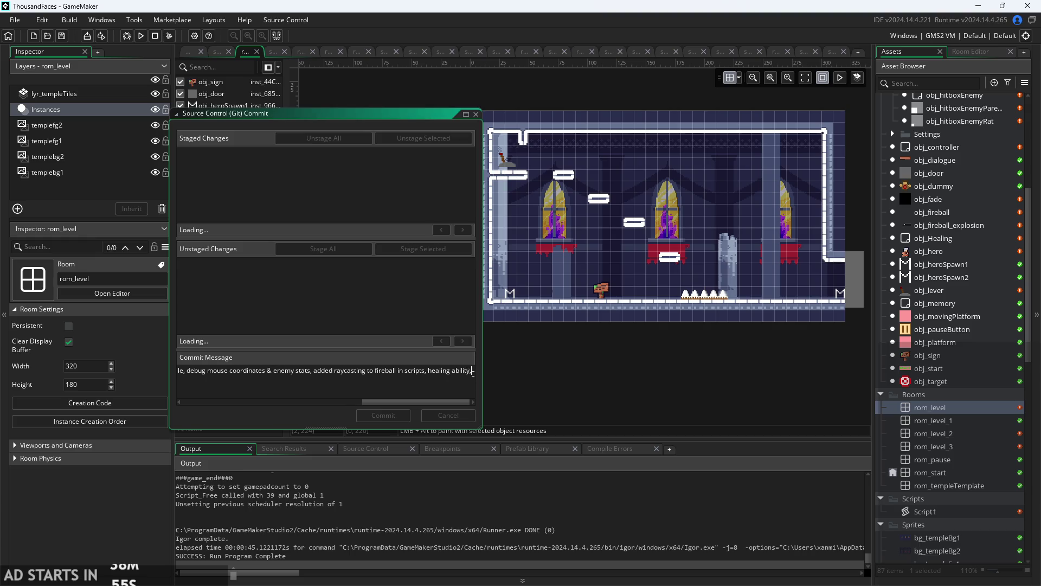
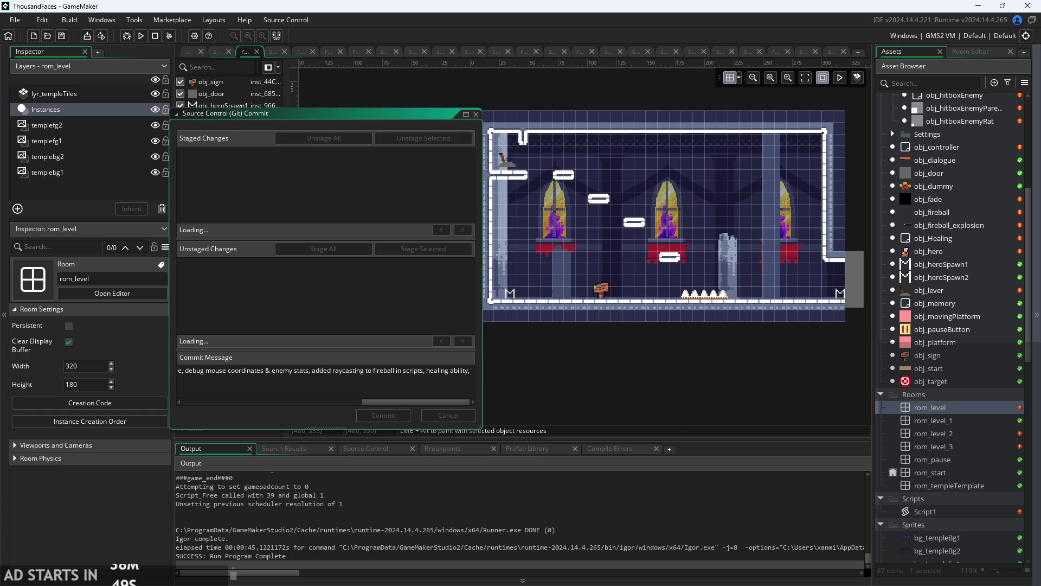
- Review the Paint to-do notes, then minimize them to return to GameMaker
{"action": "key", "text": "alt+Tab"}
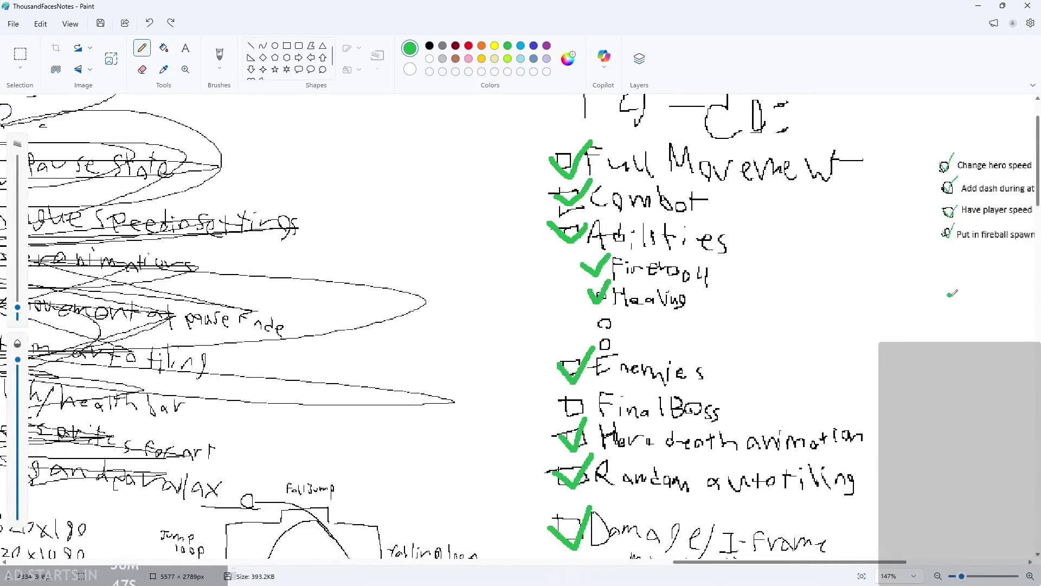
{"action": "scroll", "coordinate": [953, 294], "scroll_direction": "up", "scroll_amount": 2}
{"action": "scroll", "coordinate": [879, 227], "scroll_direction": "down", "scroll_amount": 6}
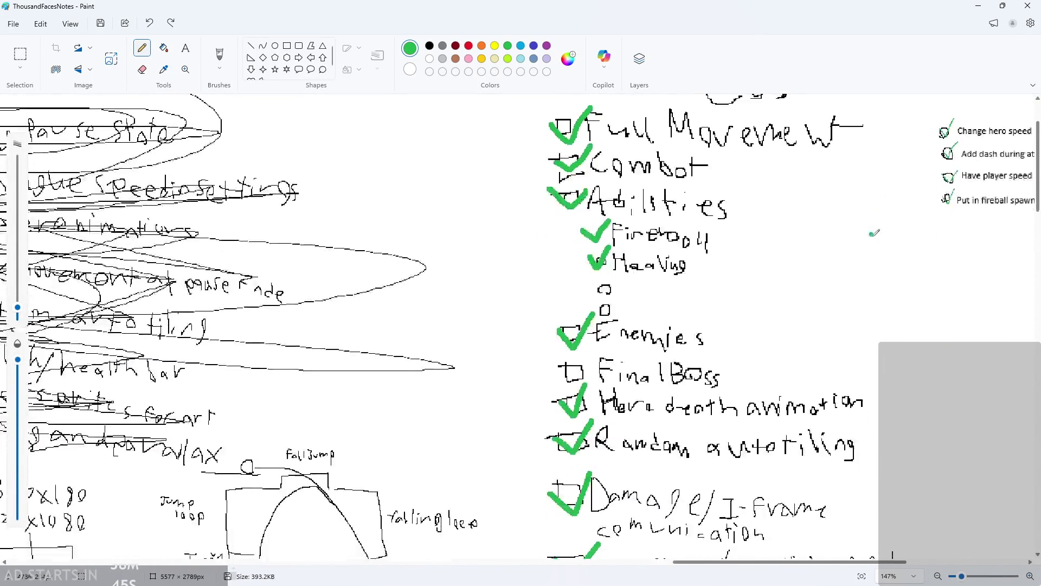
{"action": "scroll", "coordinate": [940, 248], "scroll_direction": "down", "scroll_amount": 6}
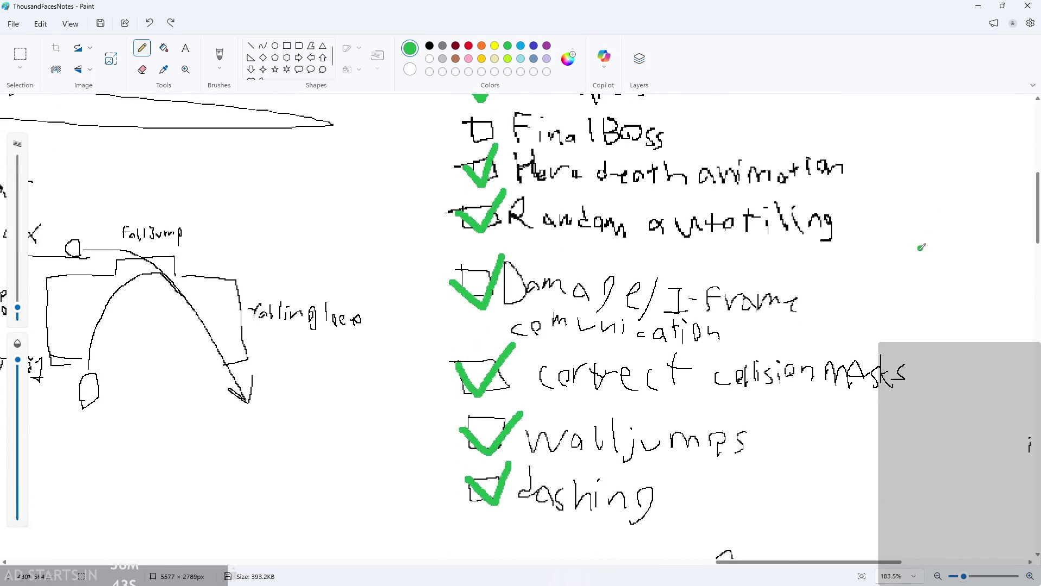
{"action": "scroll", "coordinate": [921, 259], "scroll_direction": "right", "scroll_amount": 1}
{"action": "scroll", "coordinate": [938, 265], "scroll_direction": "up", "scroll_amount": 2}
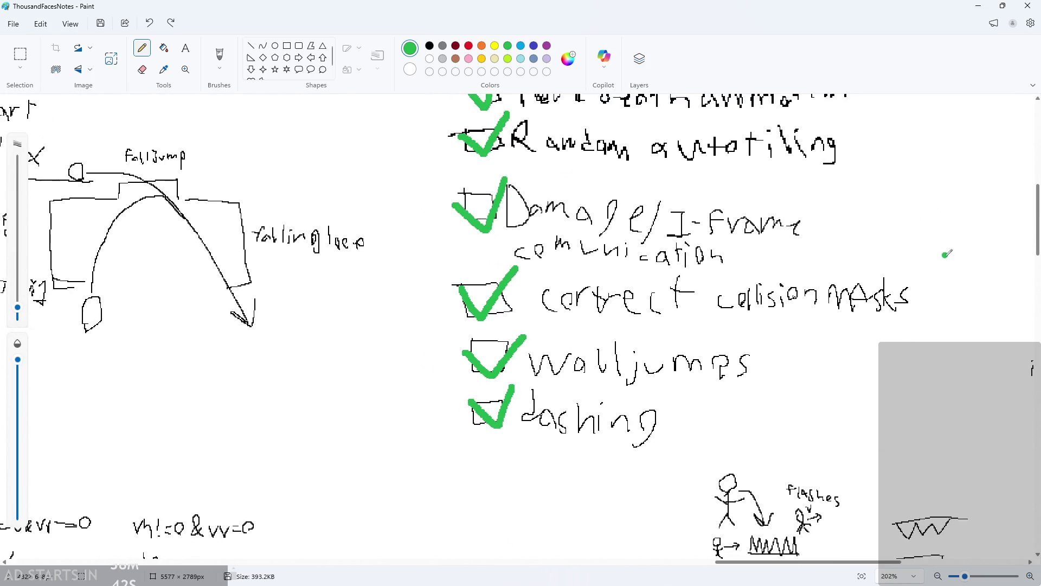
{"action": "scroll", "coordinate": [956, 272], "scroll_direction": "up", "scroll_amount": 2, "text": "ctrl"}
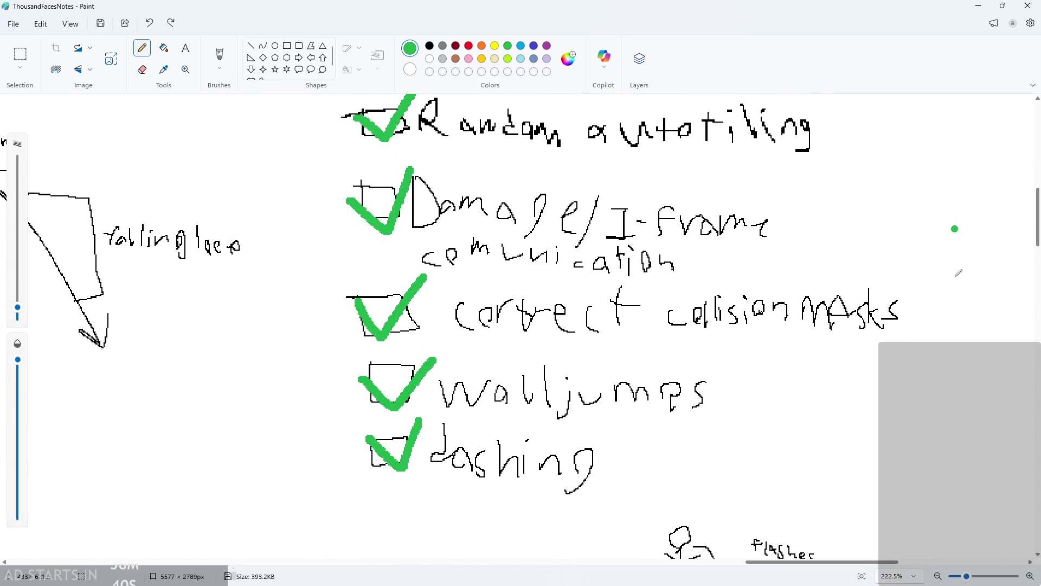
{"action": "left_click", "coordinate": [982, 5]}
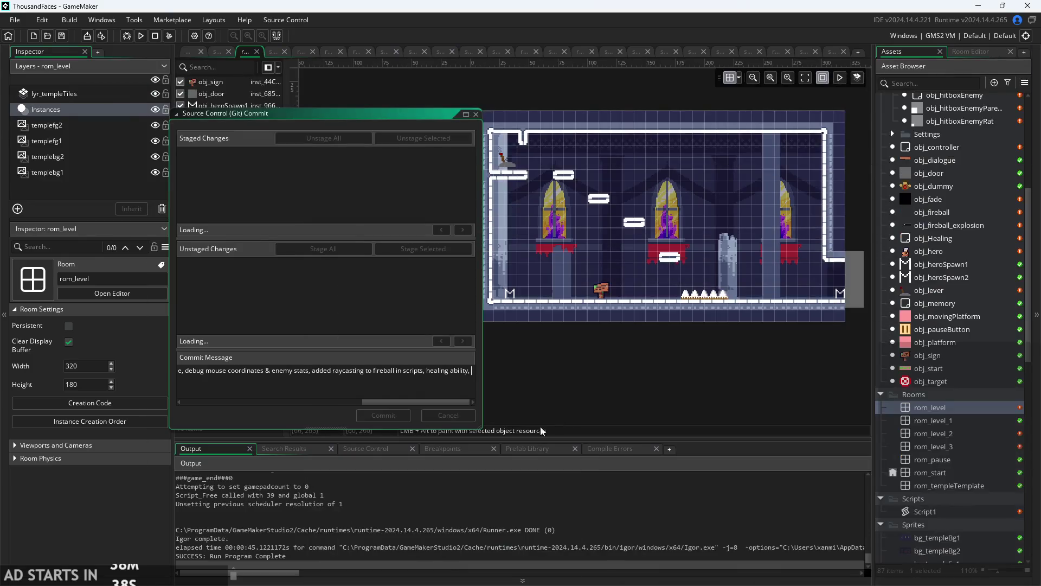
- Append 'fixed invincibility frames,' to the commit message and switch back to Paint
{"action": "type", "text": "fixed"}
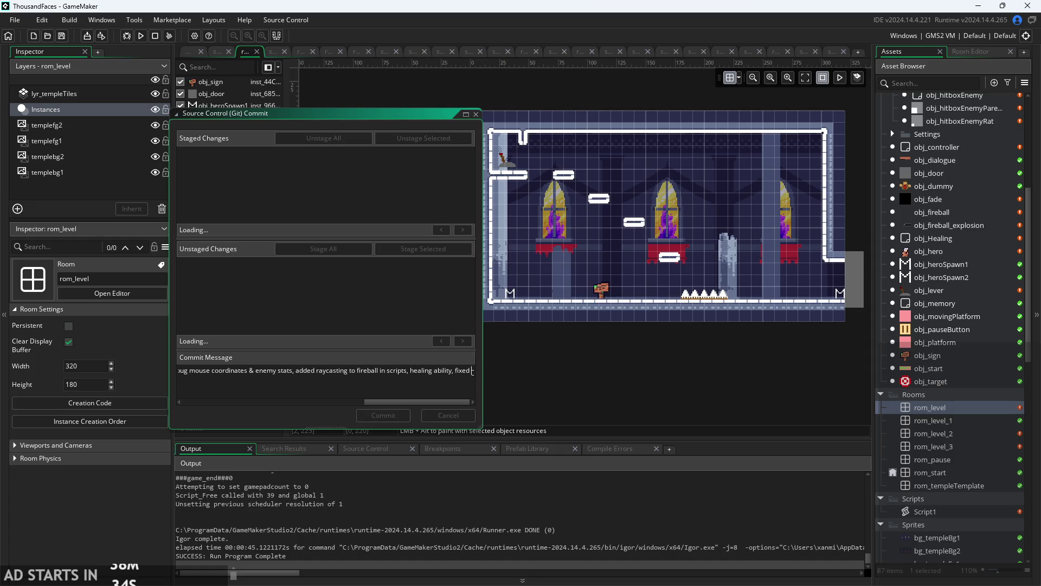
{"action": "type", "text": " in"}
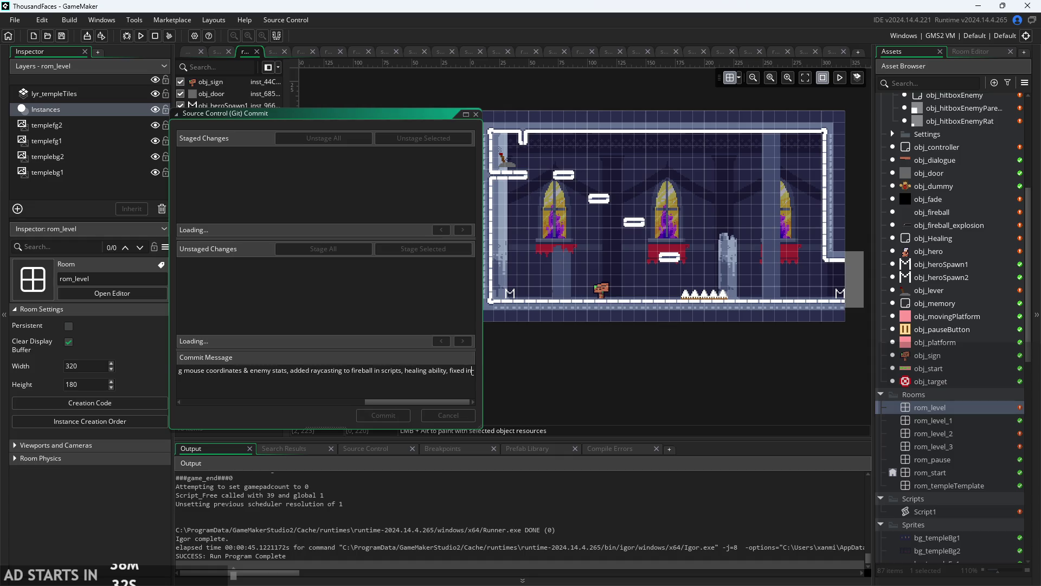
{"action": "type", "text": "vincibility frames."}
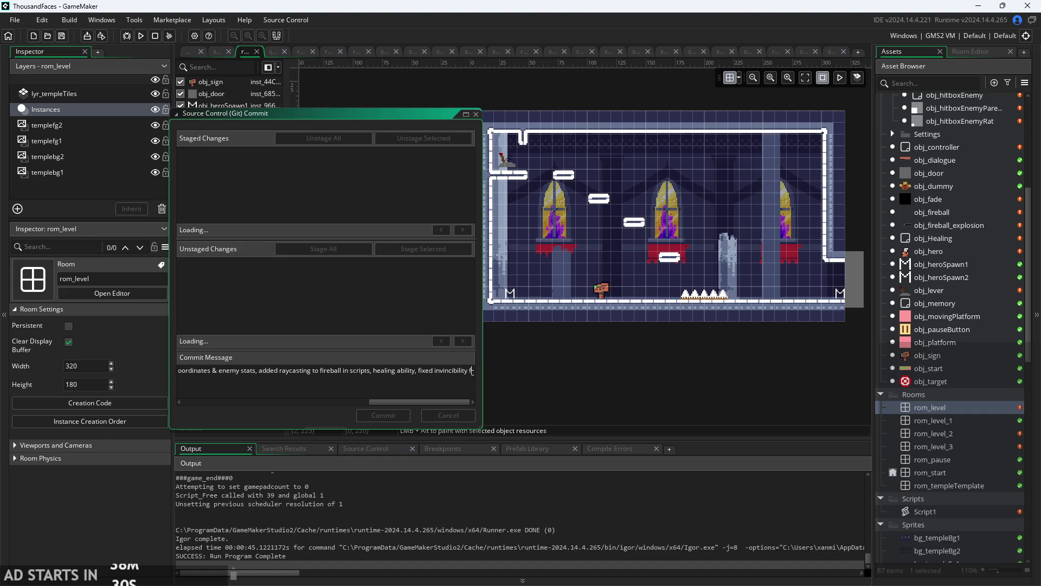
{"action": "key", "text": "BackSpace"}
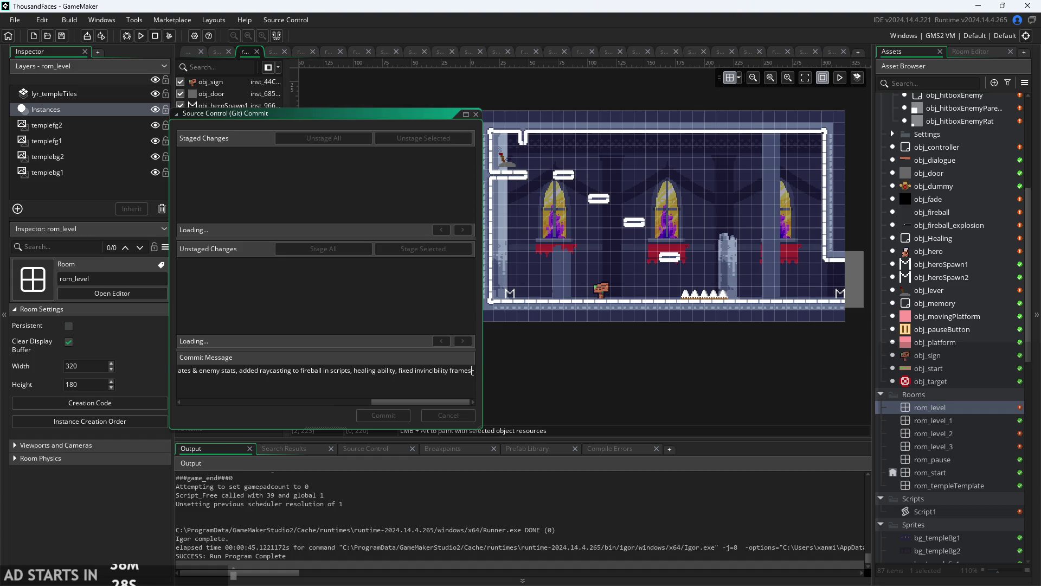
{"action": "type", "text": ","}
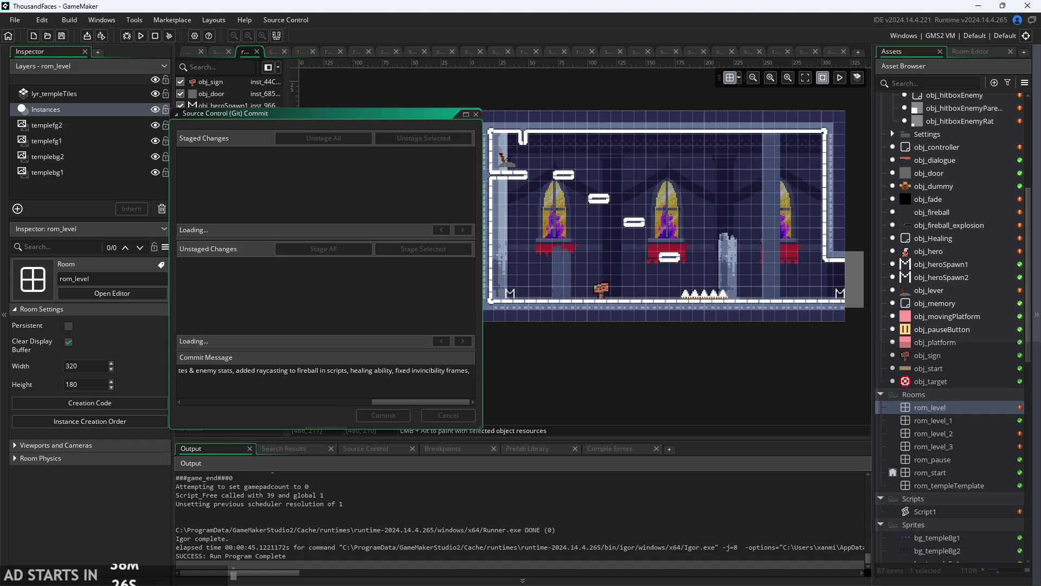
{"action": "key", "text": "alt+Tab"}
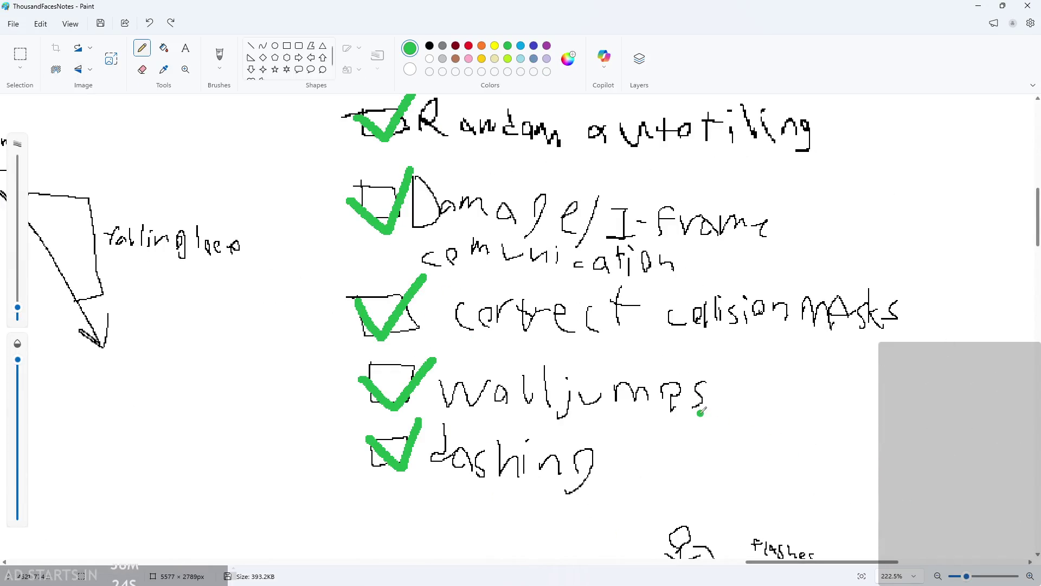
- Scroll through the Paint checklist, then minimize Paint to reveal the Git commit dialog
{"action": "scroll", "coordinate": [672, 212], "scroll_direction": "down", "scroll_amount": 3, "text": "ctrl"}
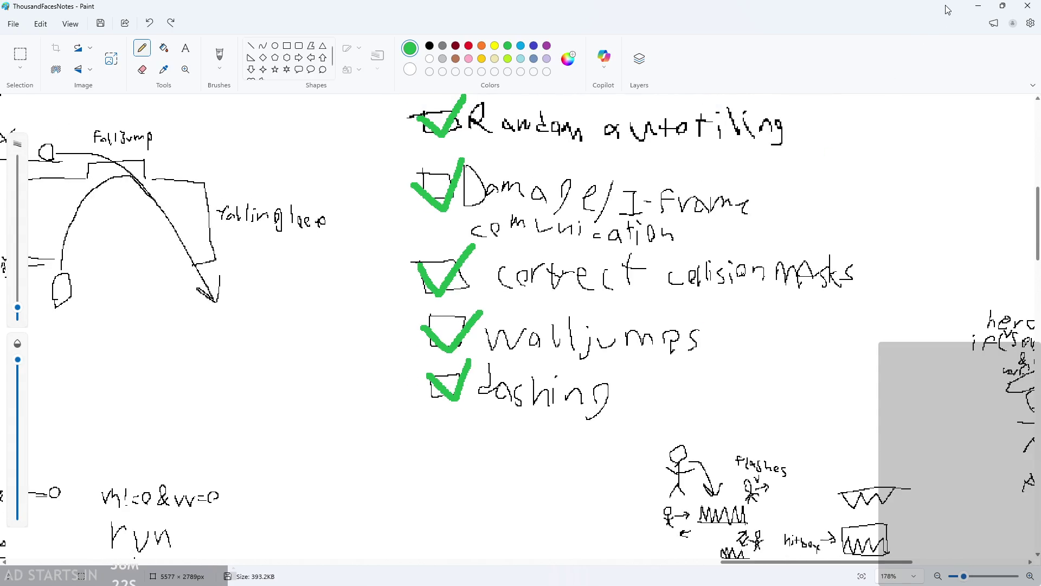
{"action": "scroll", "coordinate": [912, 189], "scroll_direction": "up", "scroll_amount": 1}
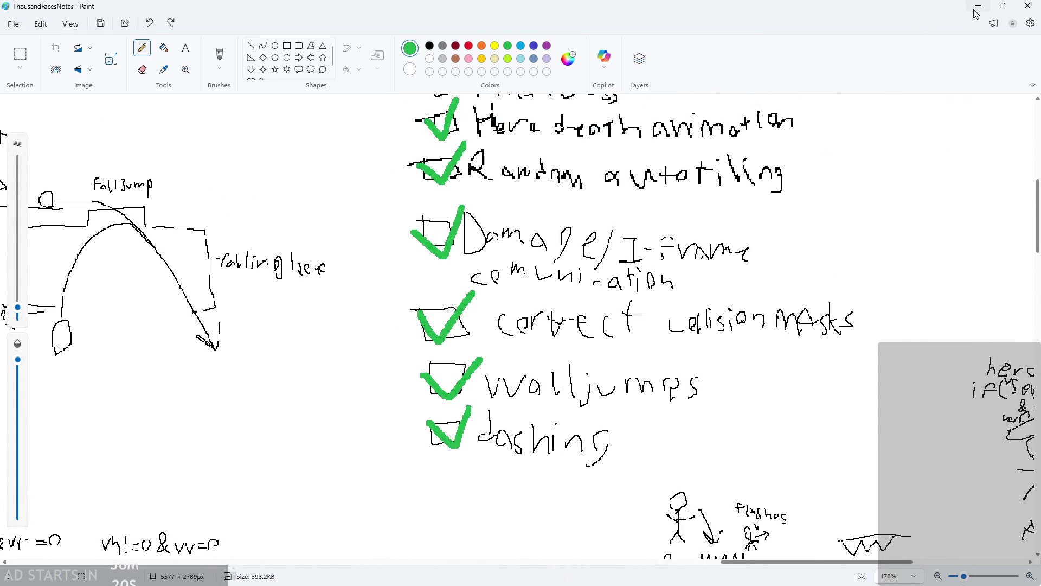
{"action": "scroll", "coordinate": [970, 153], "scroll_direction": "down", "scroll_amount": 2}
{"action": "scroll", "coordinate": [970, 154], "scroll_direction": "left", "scroll_amount": 3}
{"action": "scroll", "coordinate": [970, 154], "scroll_direction": "down", "scroll_amount": 5, "text": "ctrl"}
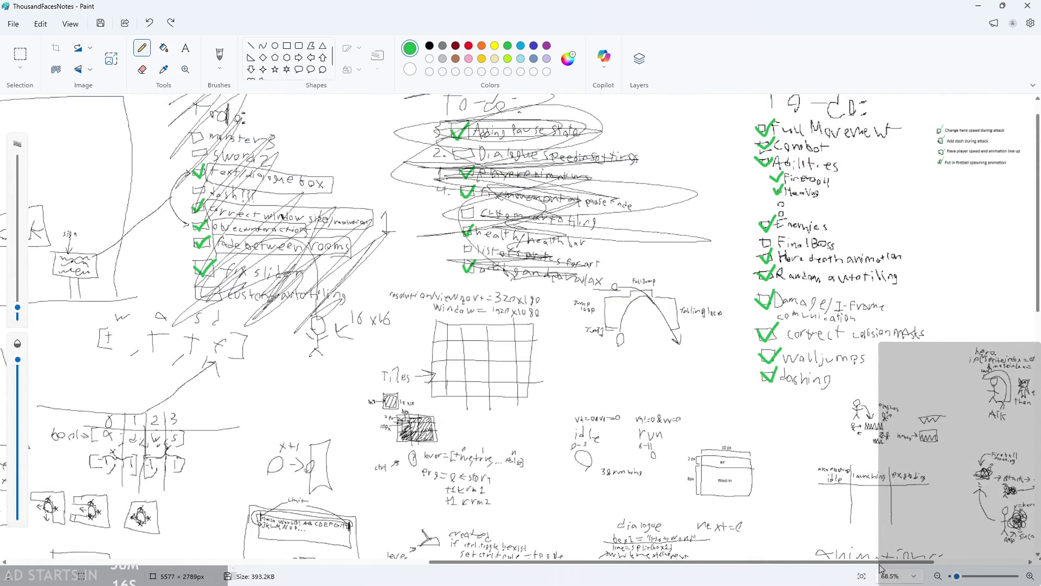
{"action": "scroll", "coordinate": [883, 564], "scroll_direction": "right", "scroll_amount": 5}
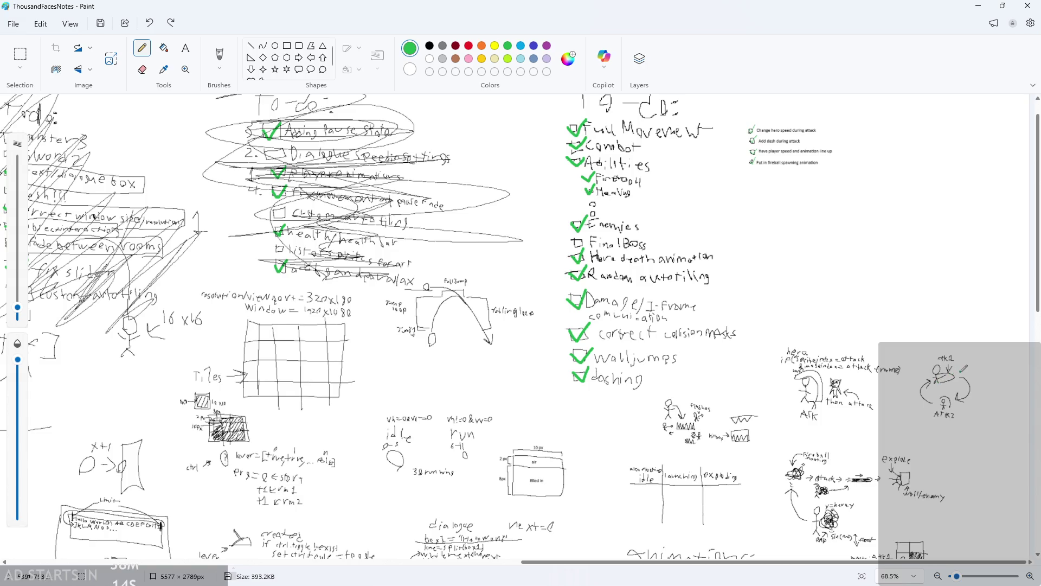
{"action": "scroll", "coordinate": [963, 368], "scroll_direction": "up", "scroll_amount": 3, "text": "ctrl"}
{"action": "scroll", "coordinate": [676, 304], "scroll_direction": "up", "scroll_amount": 3}
{"action": "scroll", "coordinate": [678, 191], "scroll_direction": "up", "scroll_amount": 1, "text": "ctrl"}
{"action": "scroll", "coordinate": [677, 191], "scroll_direction": "down", "scroll_amount": 2, "text": "ctrl"}
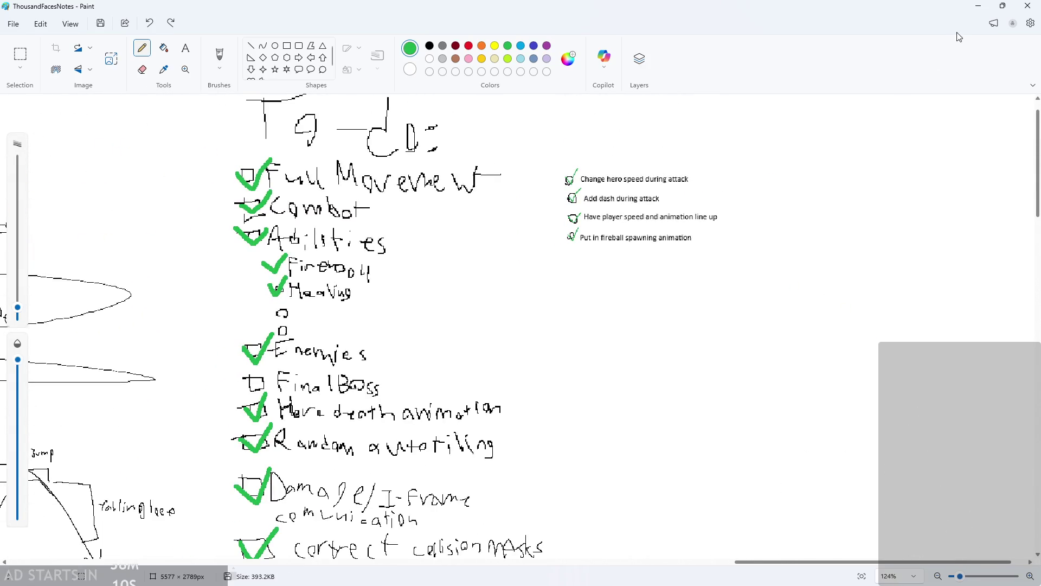
{"action": "left_click", "coordinate": [976, 10]}
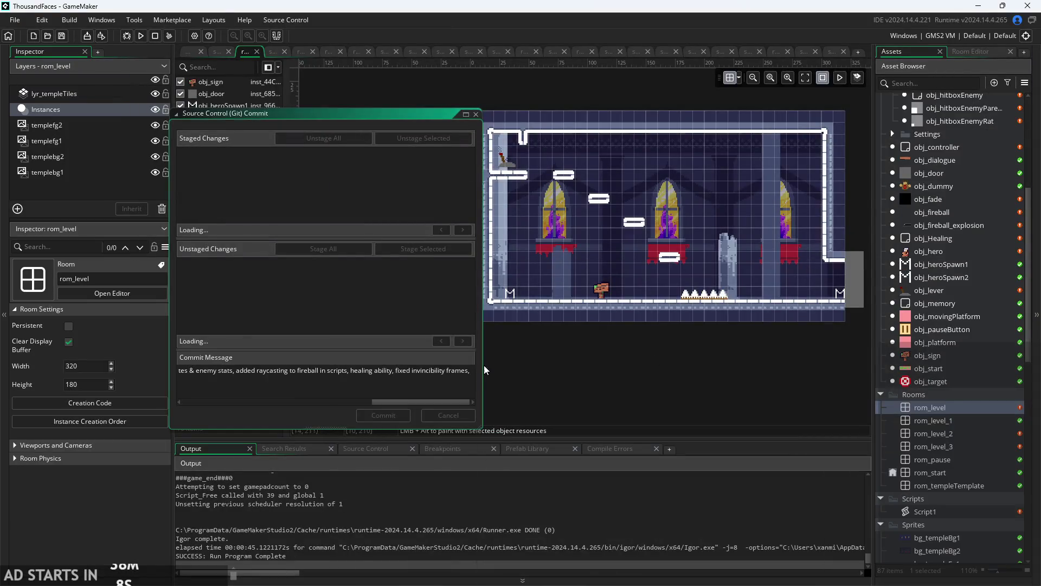
- Add 'added dashing during attack' to the commit message and run the game
{"action": "type", "text": "added in"}
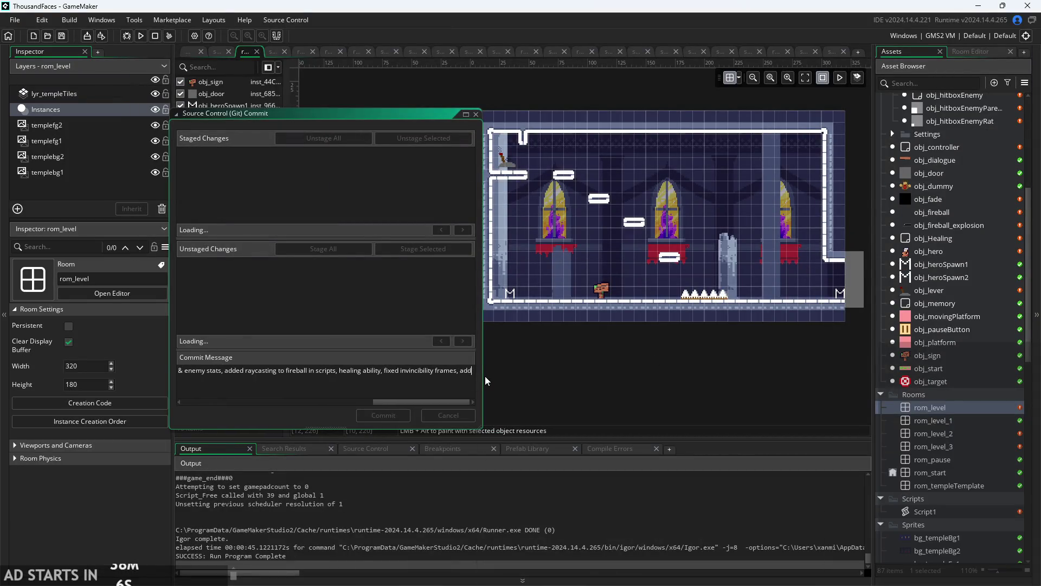
{"action": "key", "text": "BackSpace"}
{"action": "key", "text": "BackSpace"}
{"action": "key", "text": "BackSpace"}
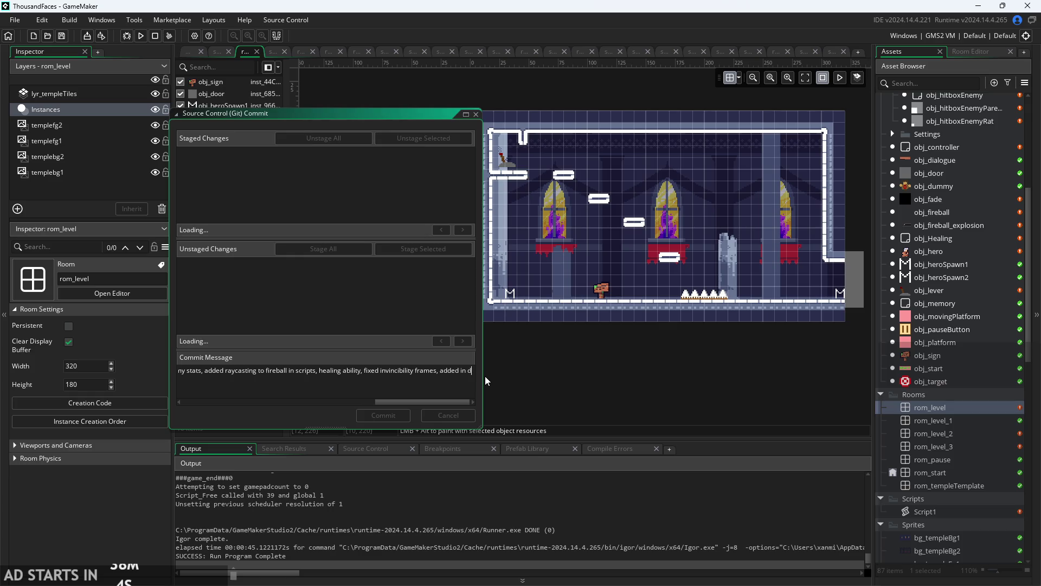
{"action": "type", "text": "dashi"}
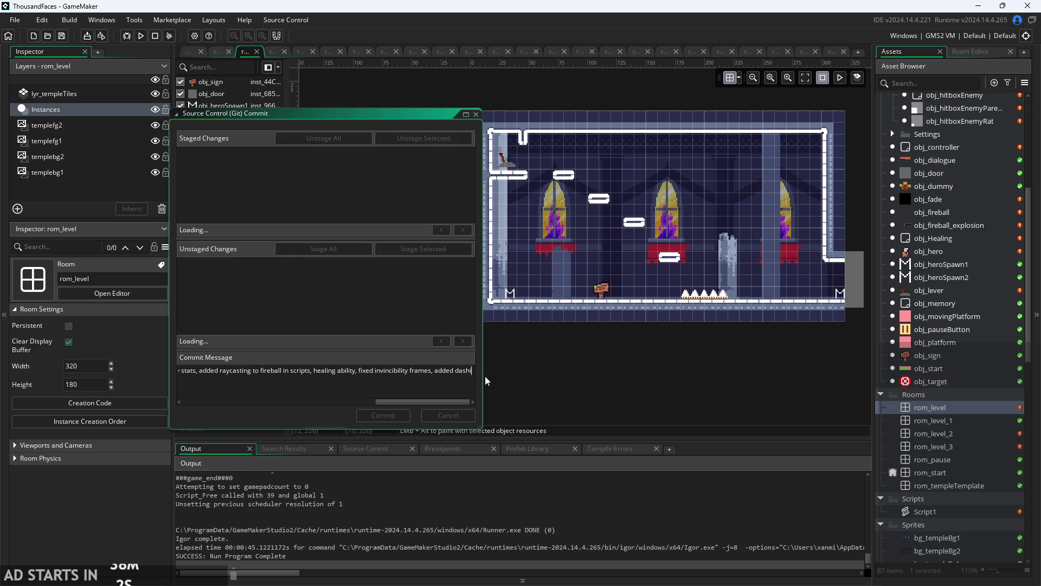
{"action": "type", "text": "ng duri"}
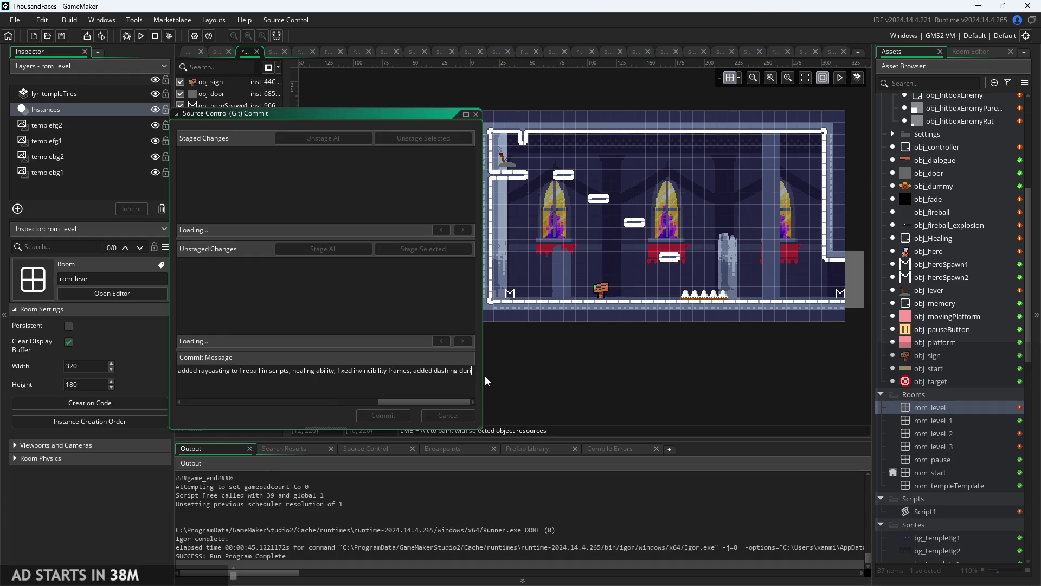
{"action": "type", "text": "ng attack"}
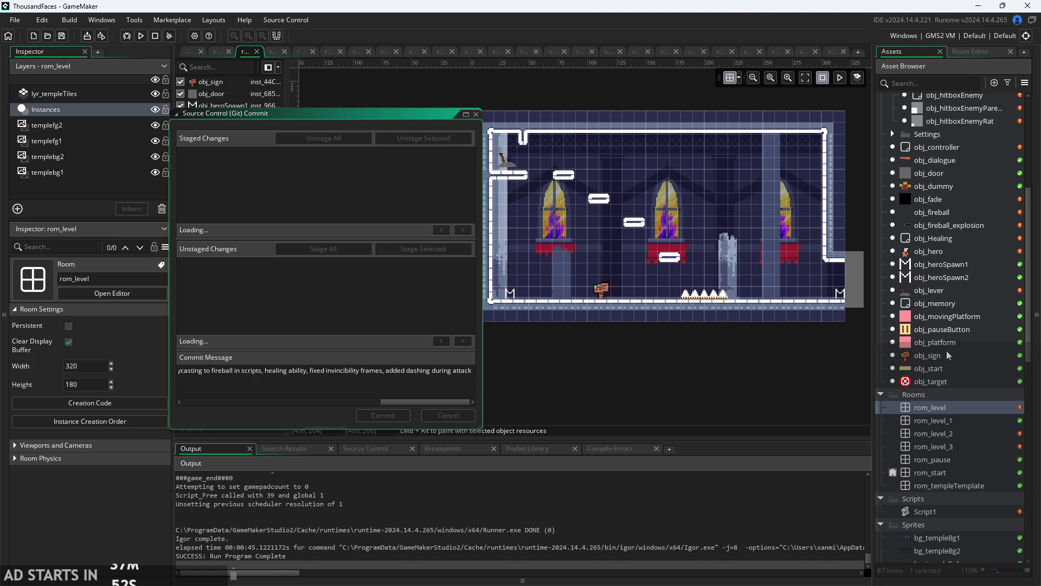
{"action": "left_click", "coordinate": [140, 36]}
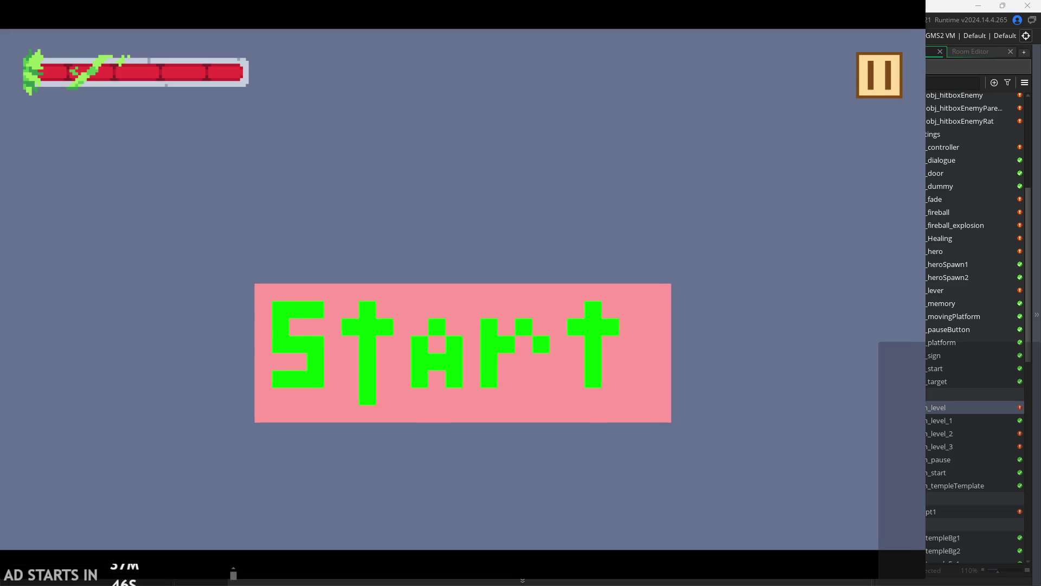
- Start the game and climb the platforms, wall-jumping off the left wall
{"action": "left_click", "coordinate": [646, 327]}
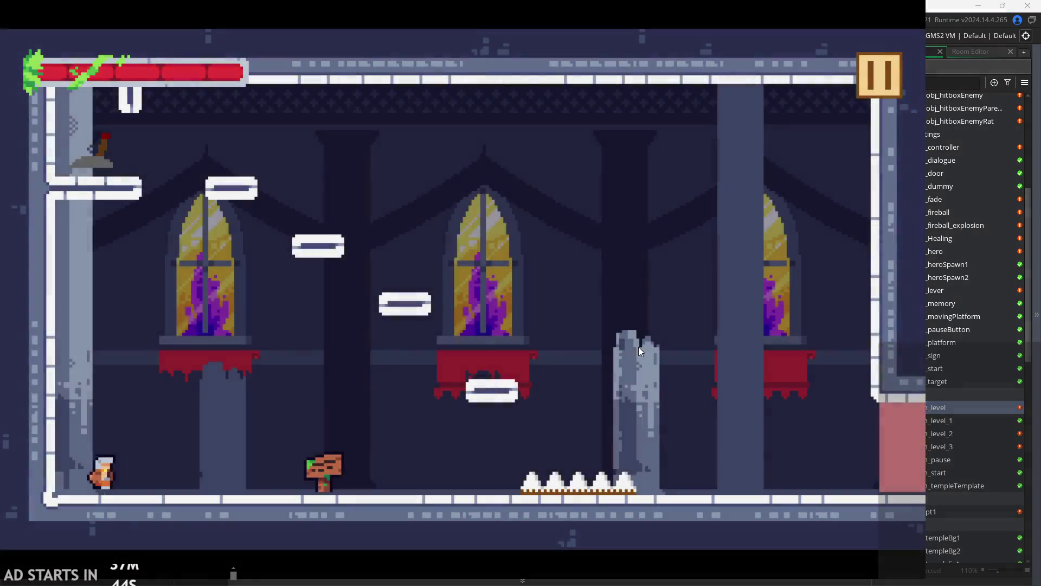
{"action": "key", "text": "Left"}
{"action": "key", "text": "space"}
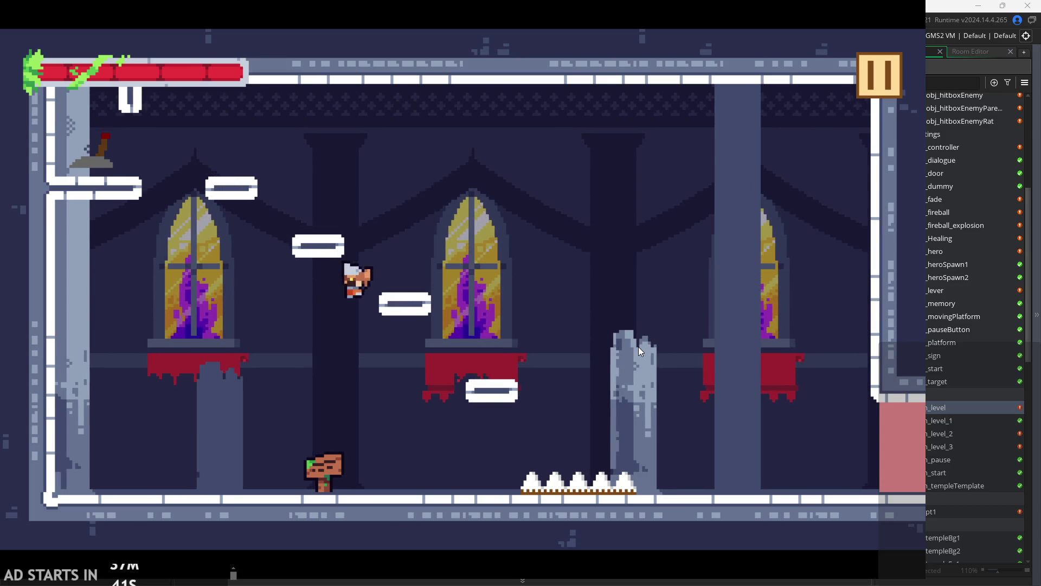
{"action": "key", "text": "Left"}
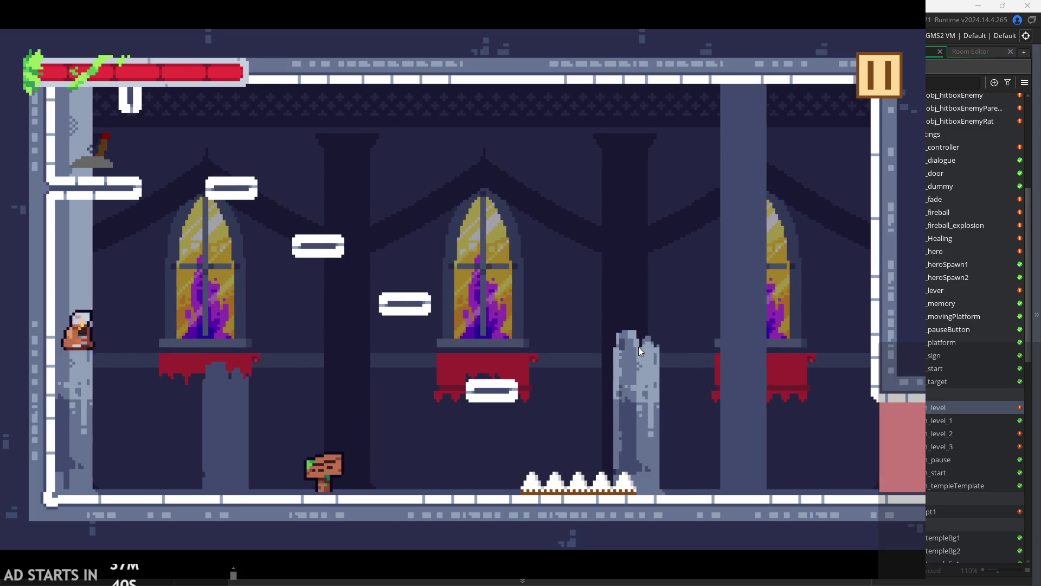
{"action": "key", "text": "space"}
{"action": "key", "text": "Right"}
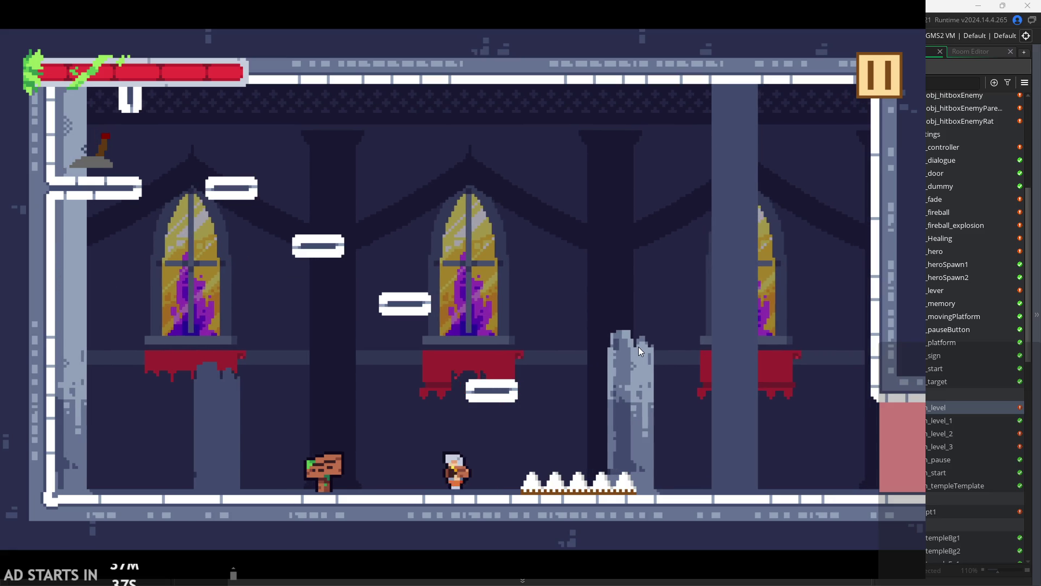
{"action": "key", "text": "space"}
{"action": "key", "text": "space"}
{"action": "key", "text": "Left"}
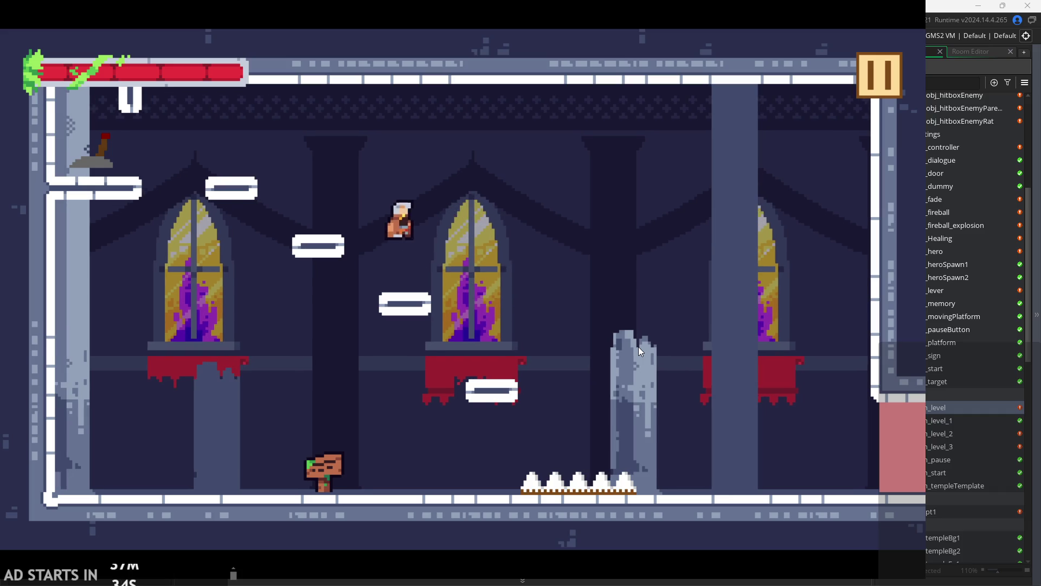
{"action": "key", "text": "space"}
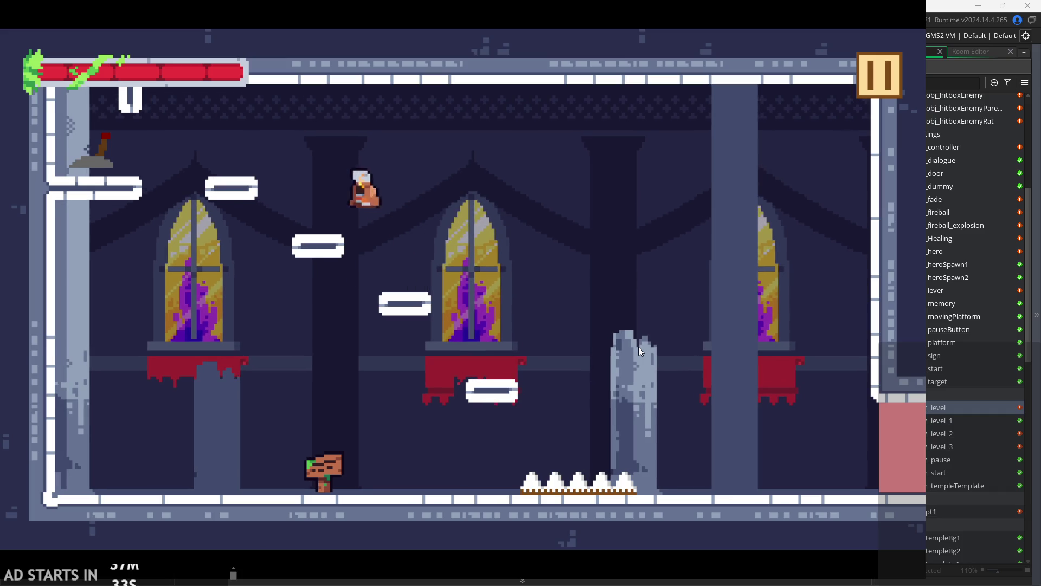
{"action": "key", "text": "space"}
- Attack the lever, climb the pink block ledge and wall, and exit right into the next room
{"action": "key", "text": "Right"}
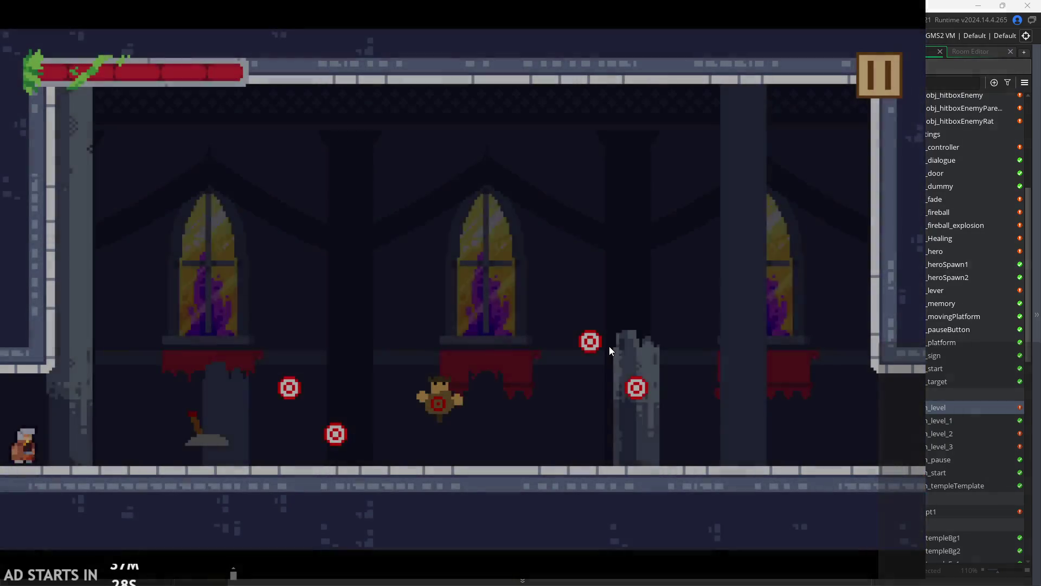
{"action": "key", "text": "x"}
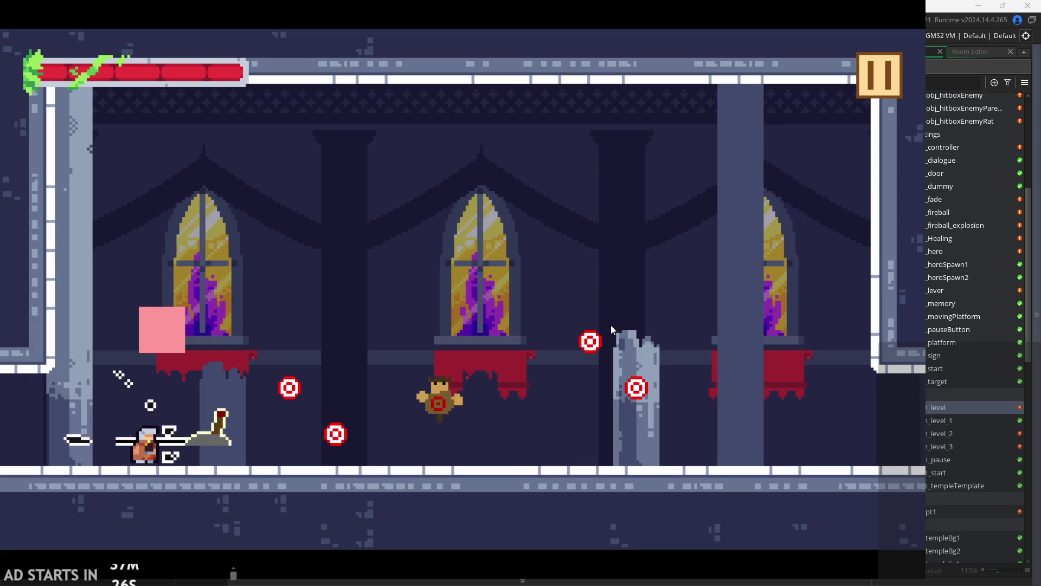
{"action": "key", "text": "space"}
{"action": "key", "text": "space"}
{"action": "key", "text": "Right"}
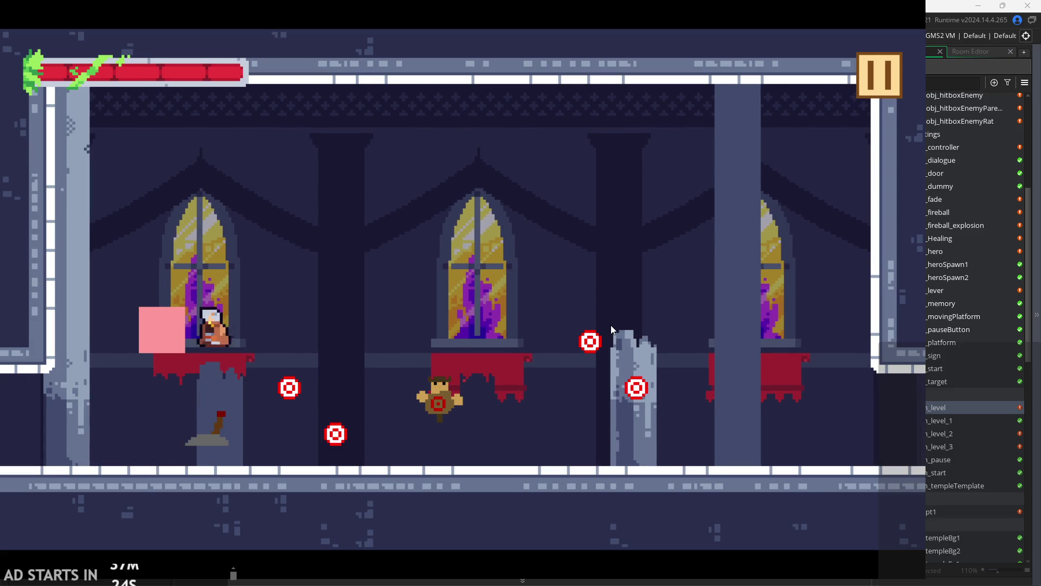
{"action": "key", "text": "Right"}
{"action": "key", "text": "space"}
{"action": "key", "text": "space"}
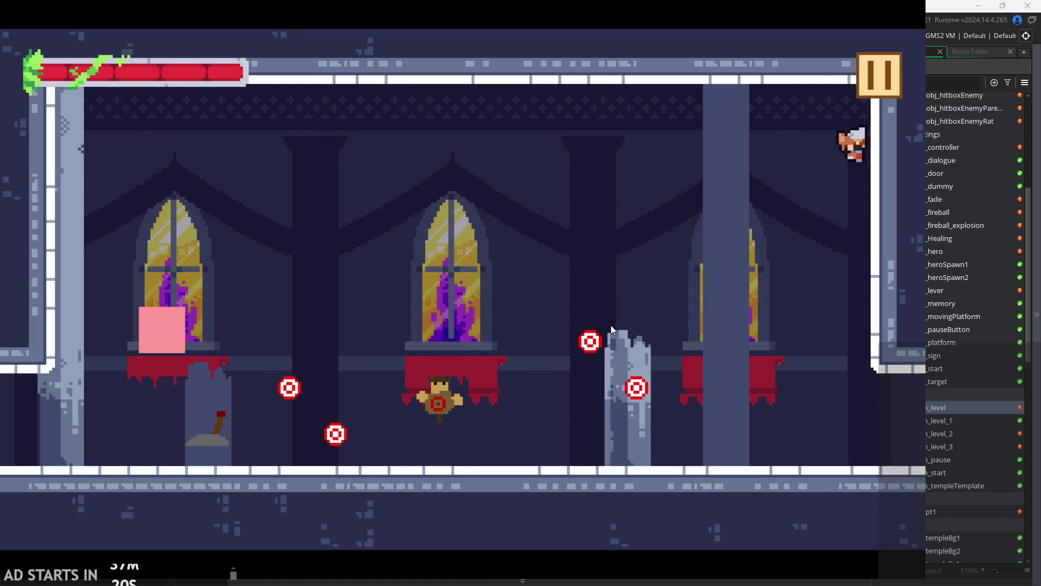
{"action": "key", "text": "space"}
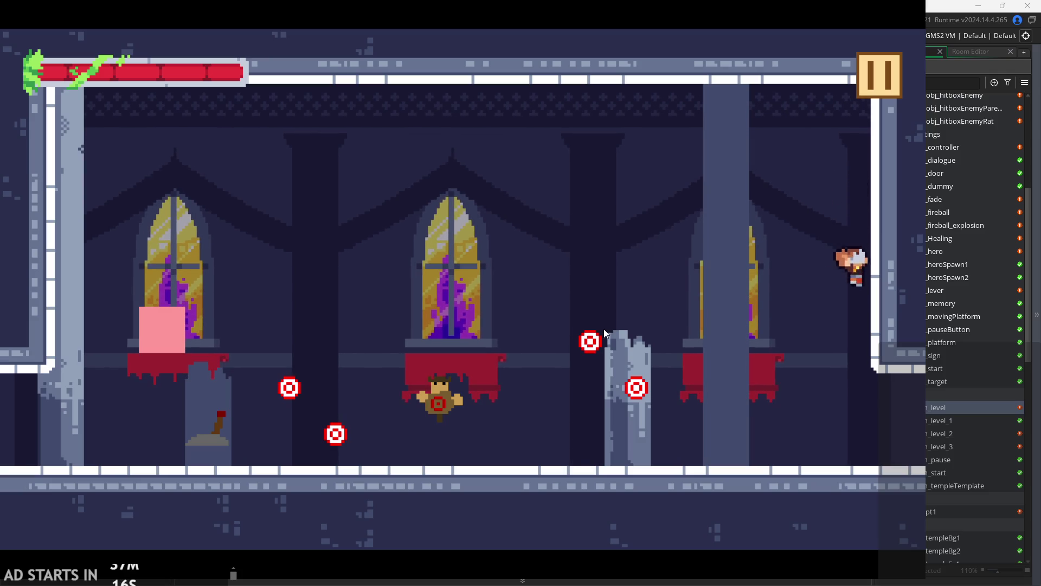
{"action": "key", "text": "Right"}
{"action": "key", "text": "Right"}
{"action": "key", "text": "Up"}
{"action": "key", "text": "Left"}
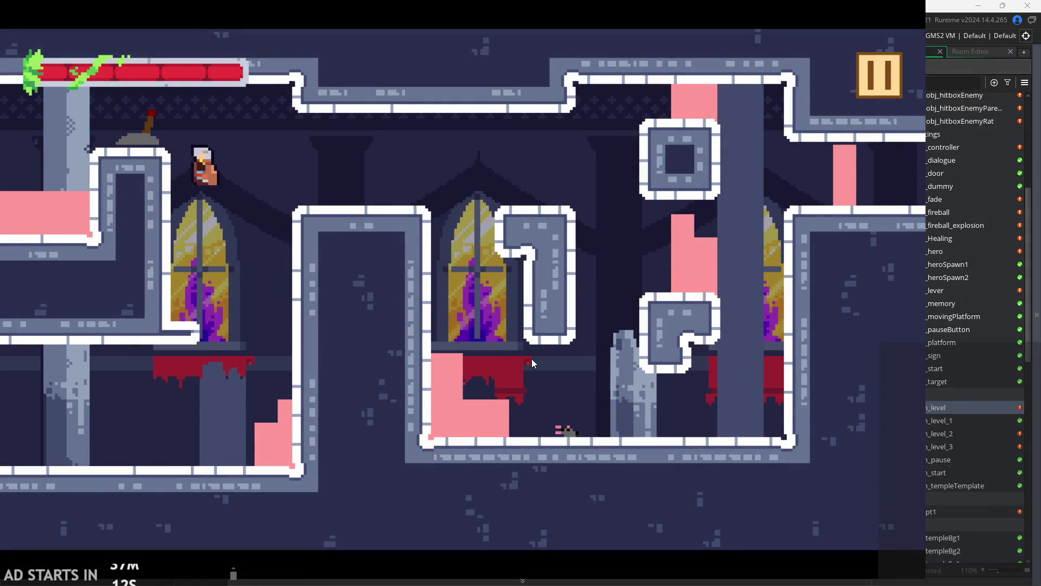
- Cross the platforms, slash the rat, and climb the shaft to leave the room
{"action": "key", "text": "Right"}
{"action": "key", "text": "Up"}
{"action": "key", "text": "Right"}
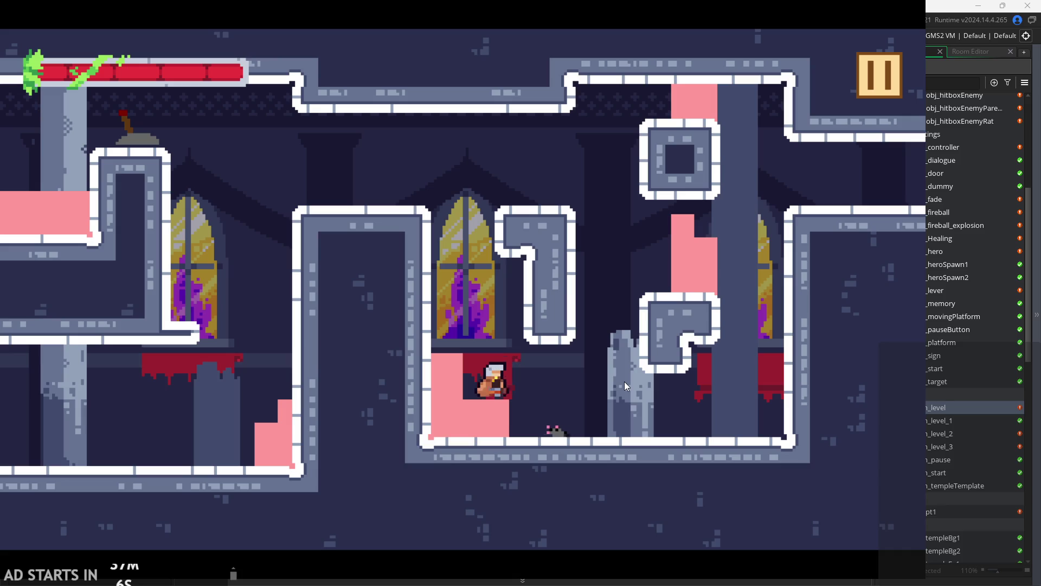
{"action": "key", "text": "Right"}
{"action": "key", "text": "Right"}
{"action": "key", "text": "x"}
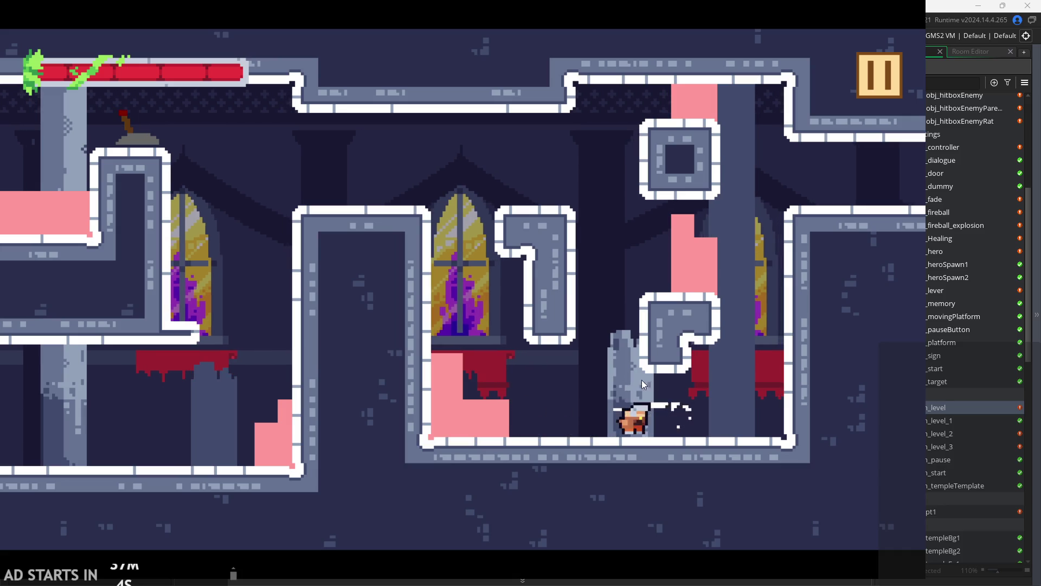
{"action": "key", "text": "Up"}
{"action": "key", "text": "Up"}
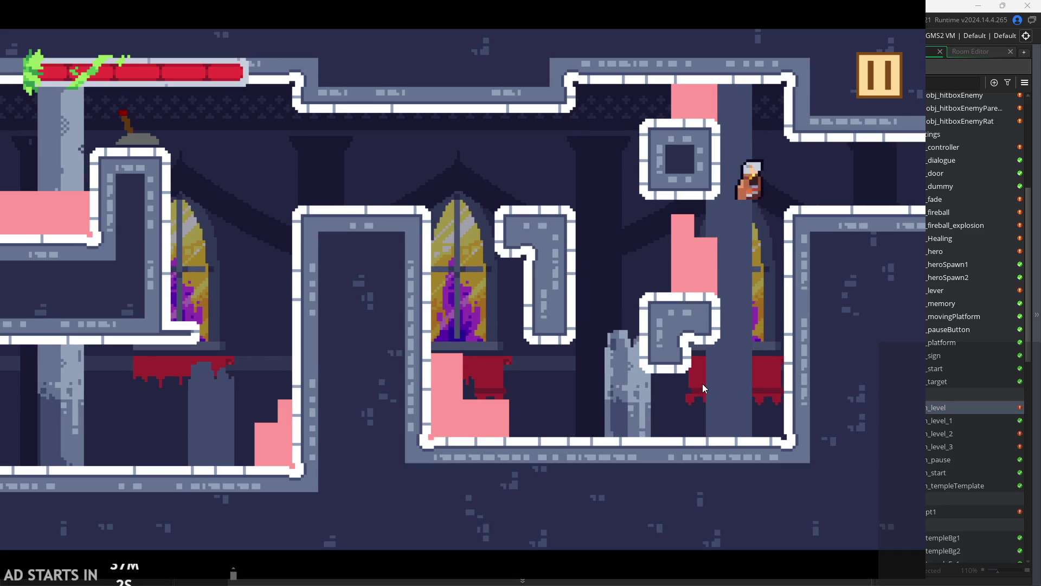
{"action": "key", "text": "Right"}
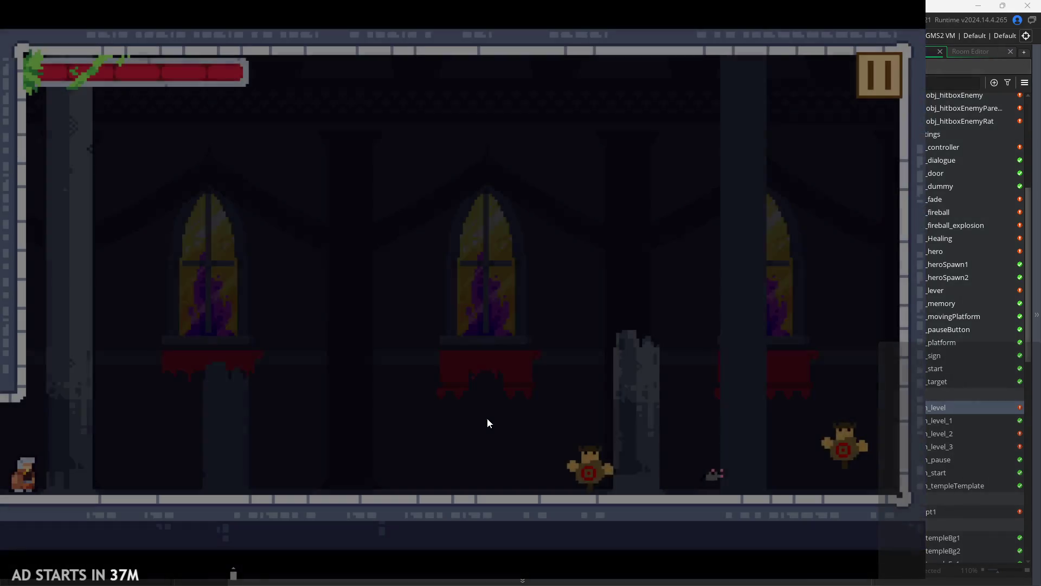
- Advance right with repeated slashes through the training dummies
{"action": "key", "text": "Right"}
{"action": "key", "text": "x"}
{"action": "key", "text": "Right"}
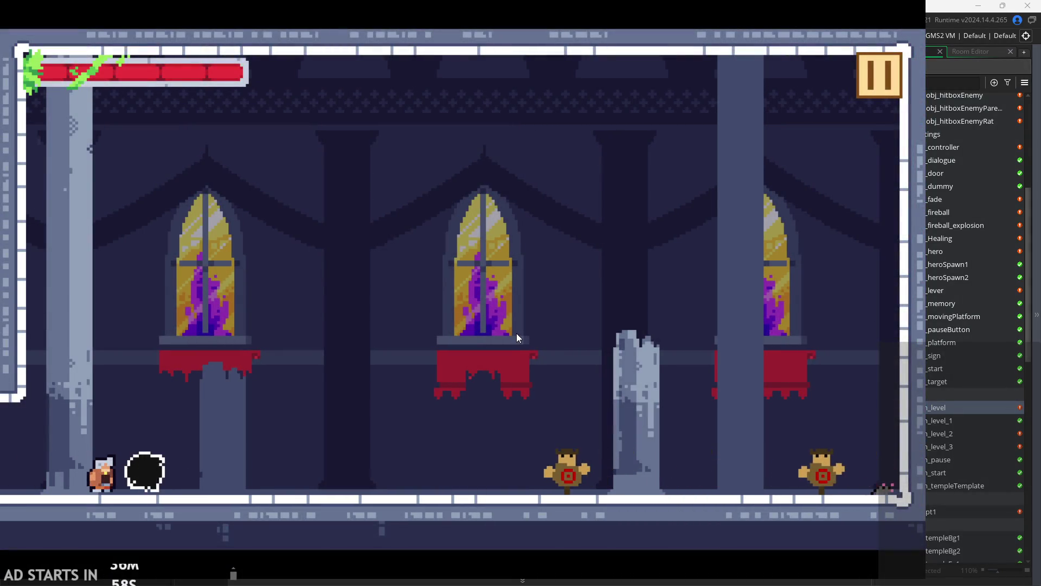
{"action": "key", "text": "x"}
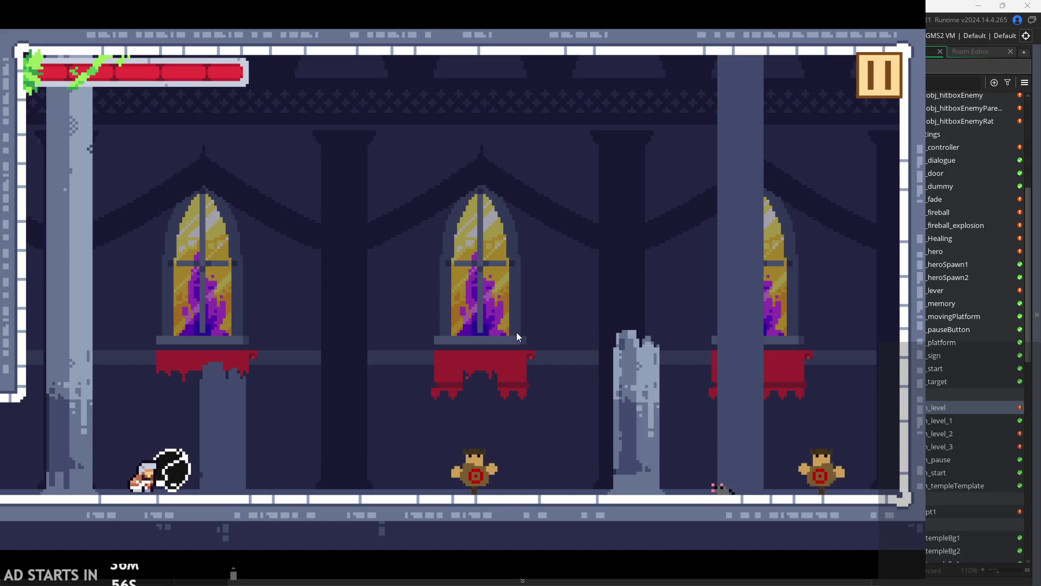
{"action": "key", "text": "Right"}
{"action": "key", "text": "x"}
{"action": "key", "text": "Right"}
{"action": "key", "text": "x"}
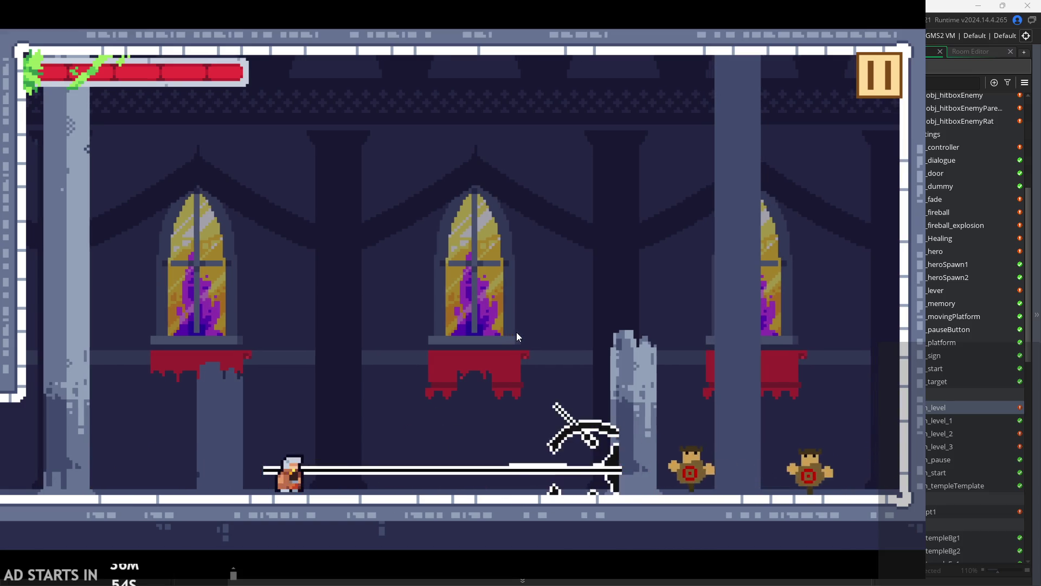
{"action": "key", "text": "Right"}
{"action": "key", "text": "x"}
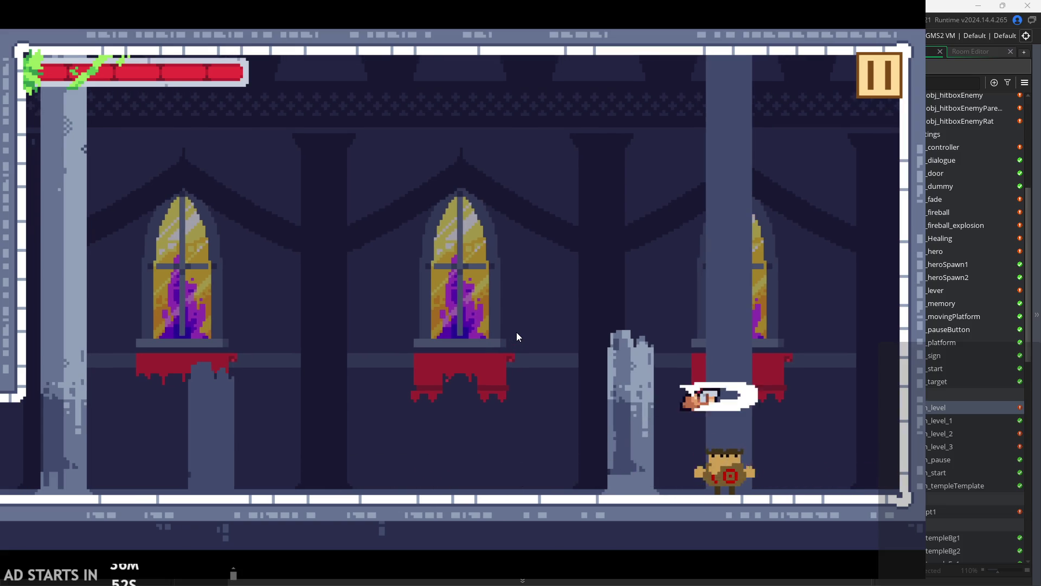
{"action": "key", "text": "x"}
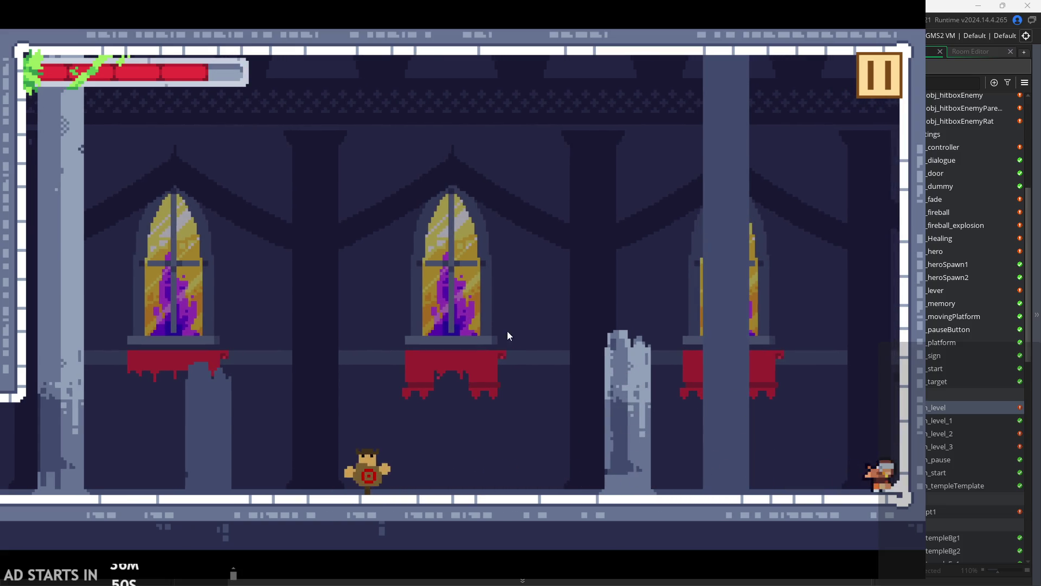
- Run back left slashing, then pause and exit the test run
{"action": "key", "text": "Left"}
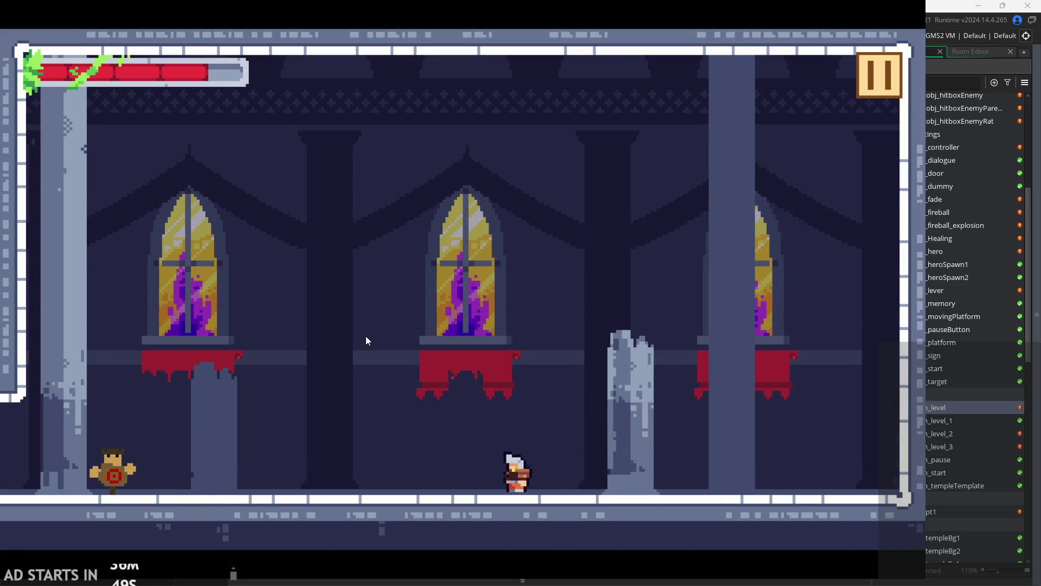
{"action": "key", "text": "Left"}
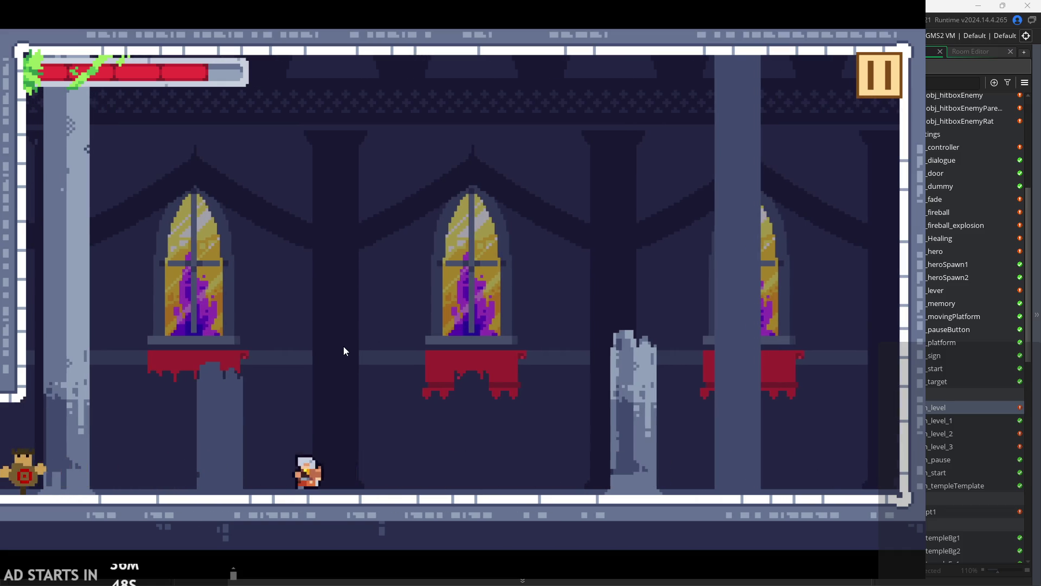
{"action": "key", "text": "x"}
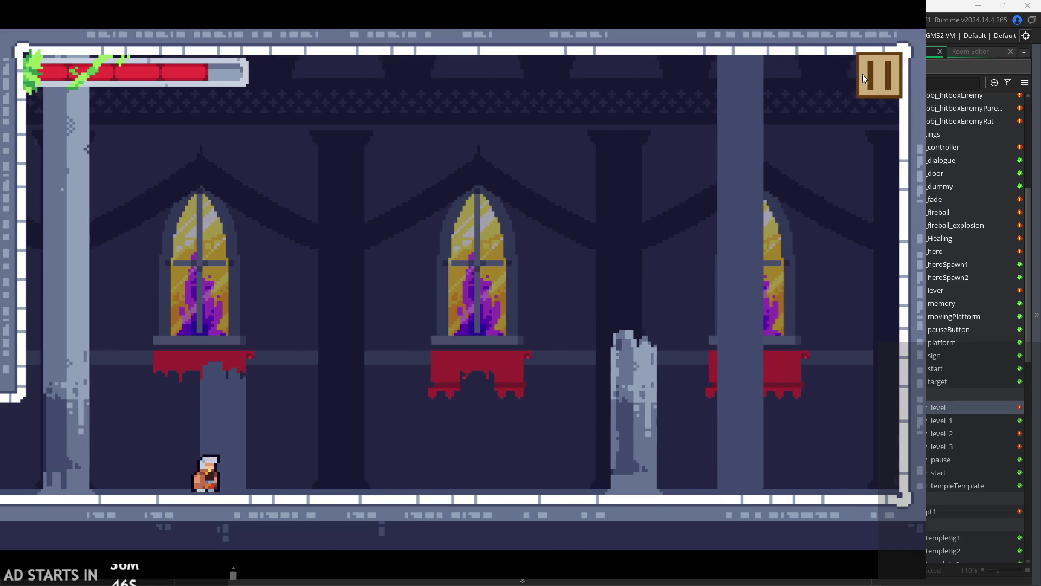
{"action": "left_click", "coordinate": [865, 74]}
{"action": "left_click", "coordinate": [802, 493]}
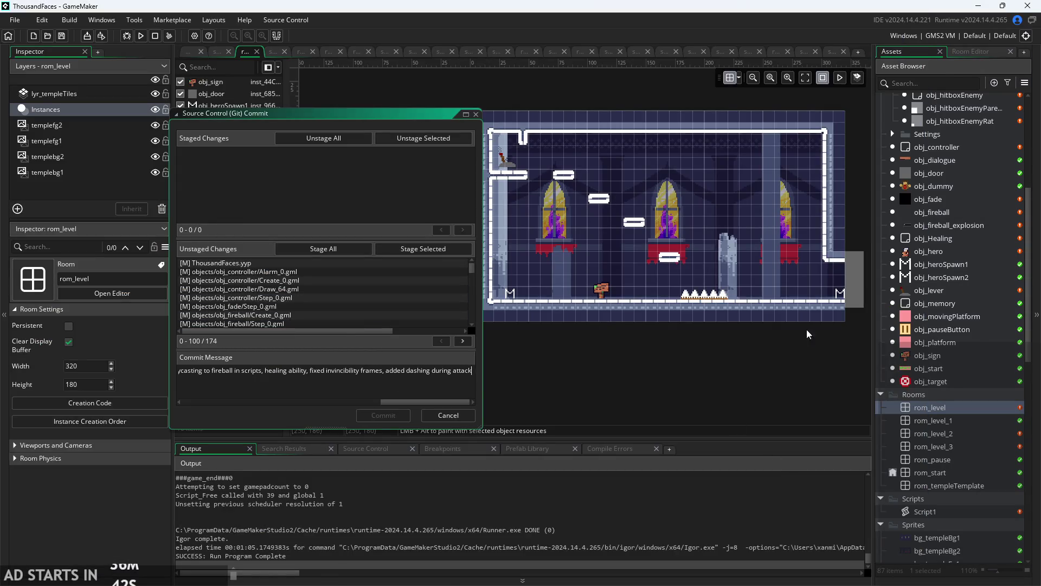
- Start a new commit message line reading 'Needs Fixing: Walljumping feels clunky, in'
{"action": "scroll", "coordinate": [945, 284], "scroll_direction": "up", "scroll_amount": 3}
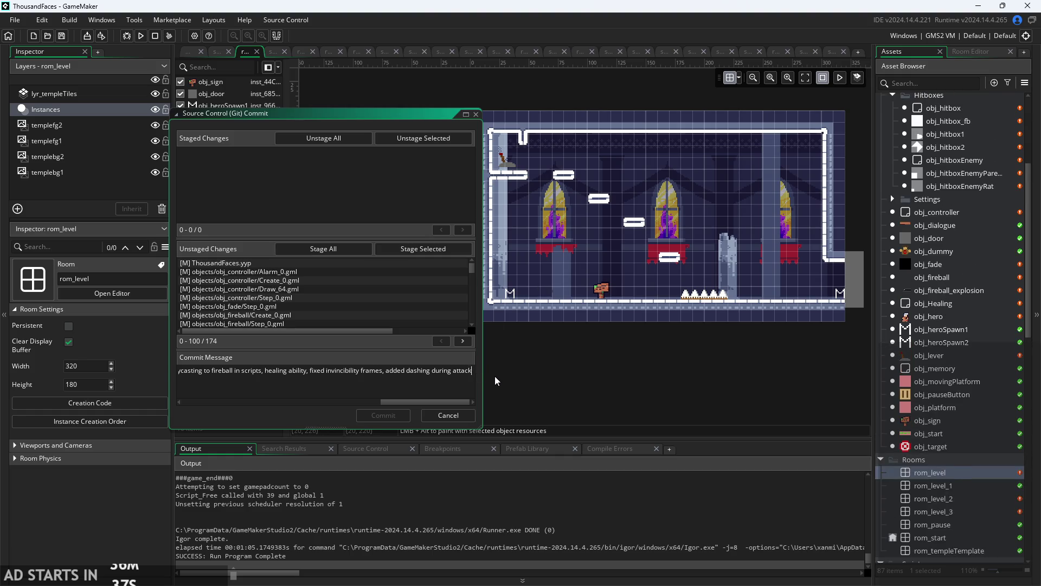
{"action": "key", "text": "Home"}
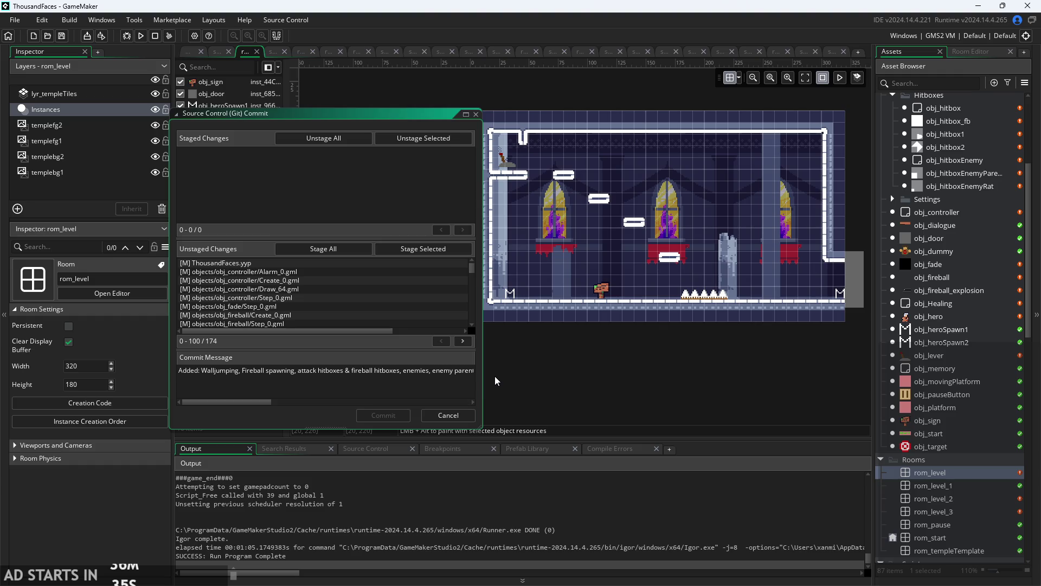
{"action": "type", "text": "Needs "}
{"action": "type", "text": " Fixing:"}
{"action": "type", "text": "Walljumping feels "}
{"action": "type", "text": "cli"}
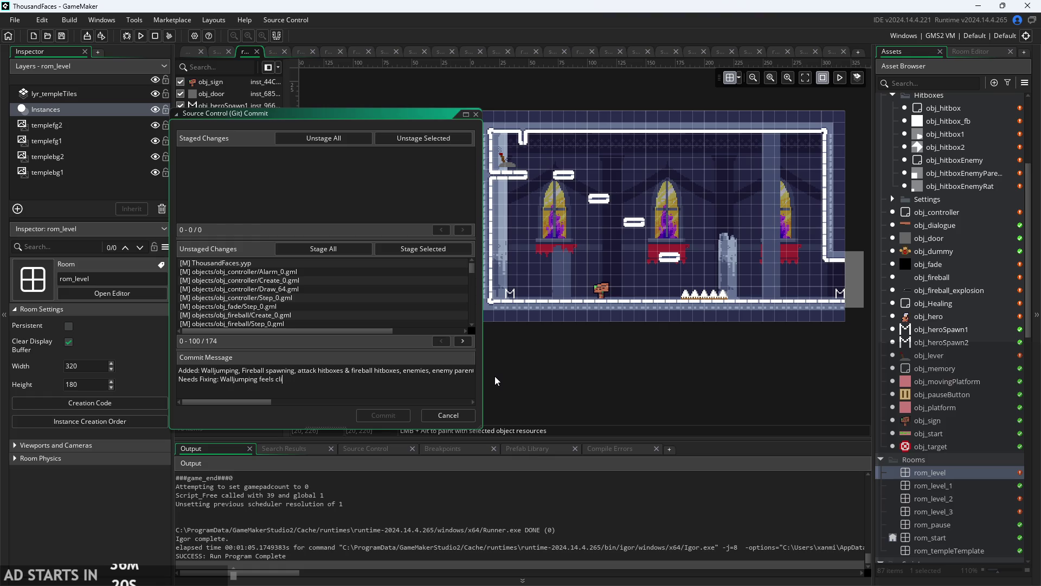
{"action": "key", "text": "BackSpace"}
{"action": "type", "text": "unky, "}
{"action": "type", "text": "in"}
- Add 'invincibility during attacks' and 'invincibility frames' to the Needs Fixing list
{"action": "key", "text": "BackSpace"}
{"action": "key", "text": "BackSpace"}
{"action": "type", "text": "x invinicib"}
{"action": "type", "text": "ility during a"}
{"action": "type", "text": "tta"}
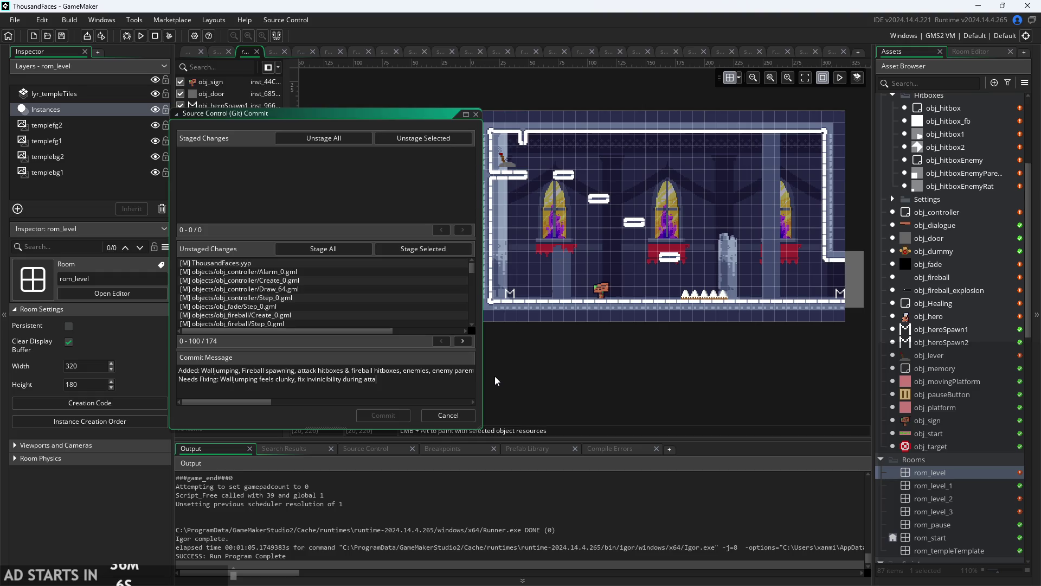
{"action": "type", "text": "cks,"}
{"action": "type", "text": "invinicb"}
{"action": "key", "text": "BackSpace"}
{"action": "key", "text": "BackSpace"}
{"action": "type", "text": "ncibility"}
{"action": "type", "text": " frames,"}
- Add 'comboing attacks feels too sensitive' and begin a 'Need to add' line
{"action": "type", "text": "combo in"}
{"action": "type", "text": "put"}
{"action": "key", "text": "BackSpace"}
{"action": "key", "text": "BackSpace"}
{"action": "key", "text": "BackSpace"}
{"action": "key", "text": "BackSpace"}
{"action": "key", "text": "BackSpace"}
{"action": "key", "text": "BackSpace"}
{"action": "type", "text": "ing att"}
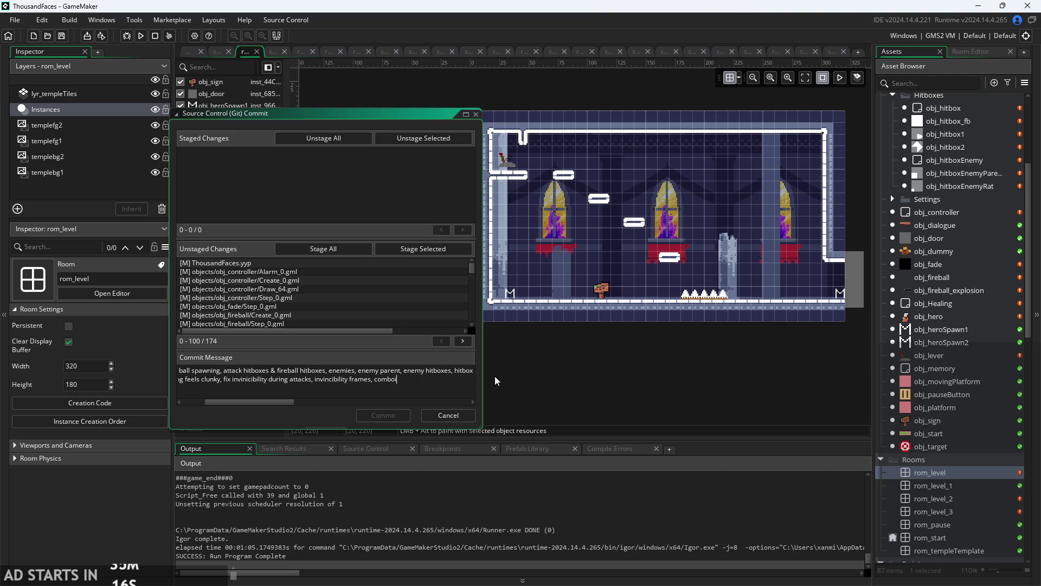
{"action": "type", "text": "acks feels too"}
{"action": "type", "text": " sensitiv"}
{"action": "type", "text": "e,"}
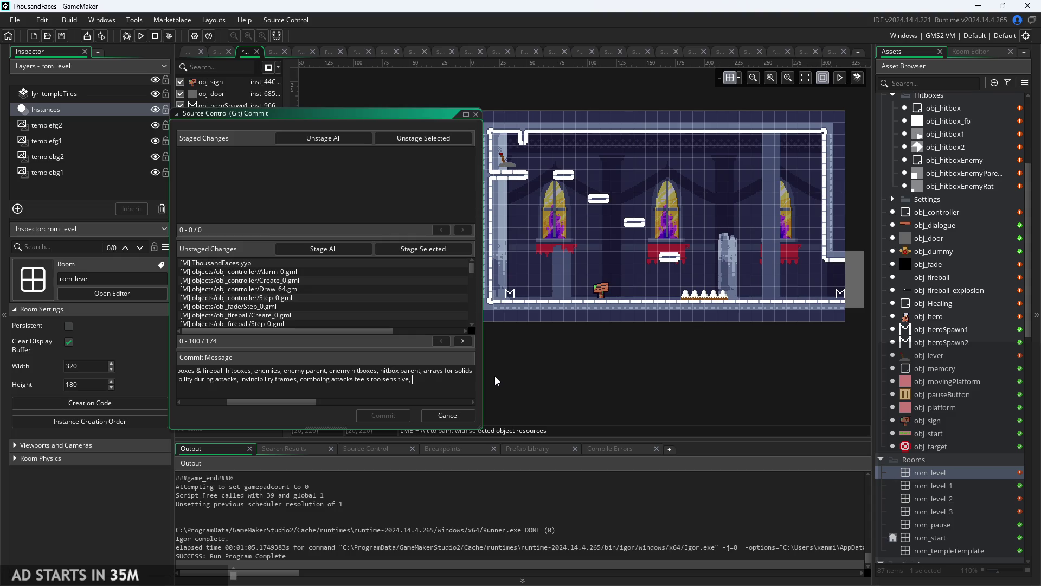
{"action": "key", "text": "Return"}
{"action": "type", "text": "N"}
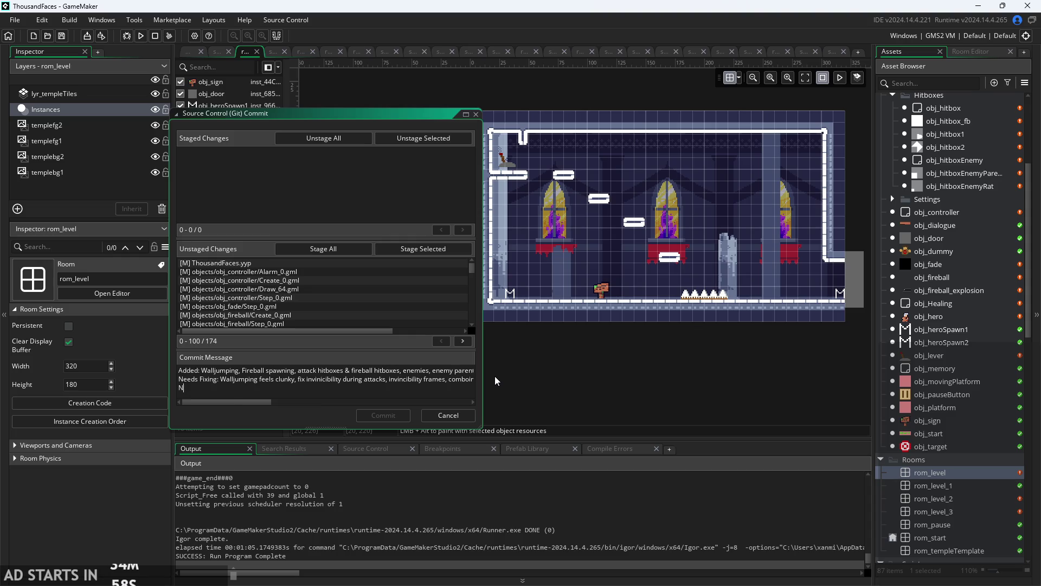
{"action": "type", "text": "eed to add"}
- List 'Particles, sfx, music,' on the Need to add line
{"action": "type", "text": "Particles f"}
{"action": "type", "text": "or game"}
{"action": "key", "text": "BackSpace"}
{"action": "key", "text": "BackSpace"}
{"action": "key", "text": "BackSpace"}
{"action": "type", "text": ", "}
{"action": "type", "text": "sfw, music"}
{"action": "key", "text": "BackSpace"}
{"action": "key", "text": "BackSpace"}
{"action": "key", "text": "BackSpace"}
{"action": "type", "text": "x, music,"}
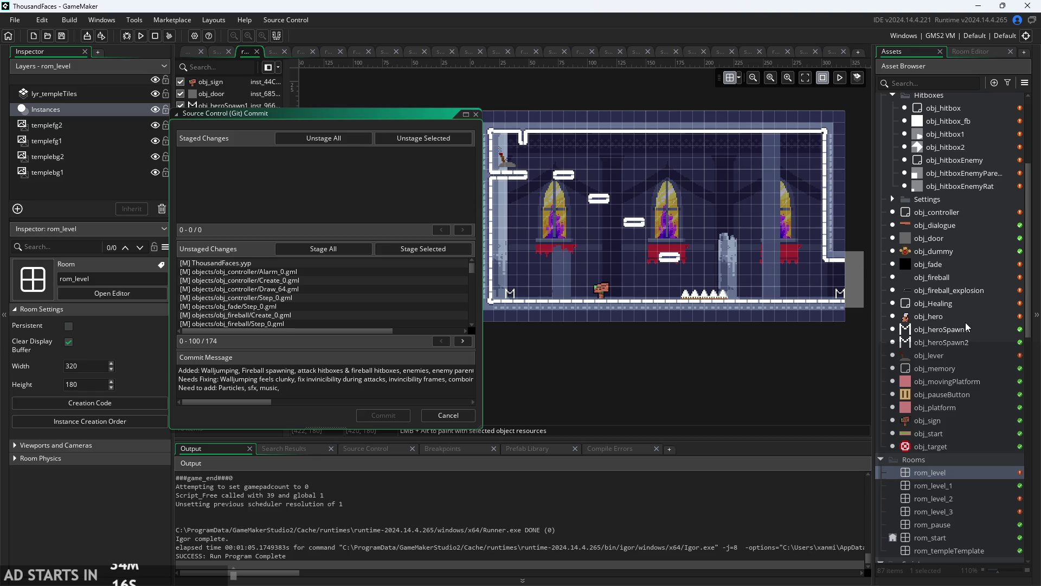
- Add 'add font to dialogue' and a note that text size throws off text position
{"action": "scroll", "coordinate": [966, 326], "scroll_direction": "down", "scroll_amount": 2}
{"action": "scroll", "coordinate": [978, 407], "scroll_direction": "down", "scroll_amount": 3}
{"action": "scroll", "coordinate": [979, 406], "scroll_direction": "up", "scroll_amount": 4}
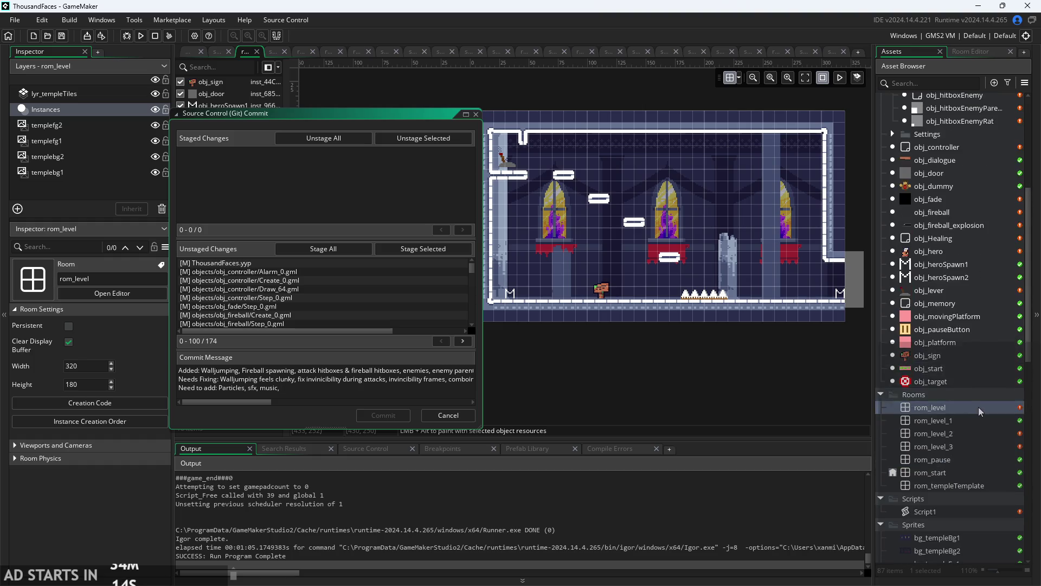
{"action": "scroll", "coordinate": [978, 406], "scroll_direction": "up", "scroll_amount": 4}
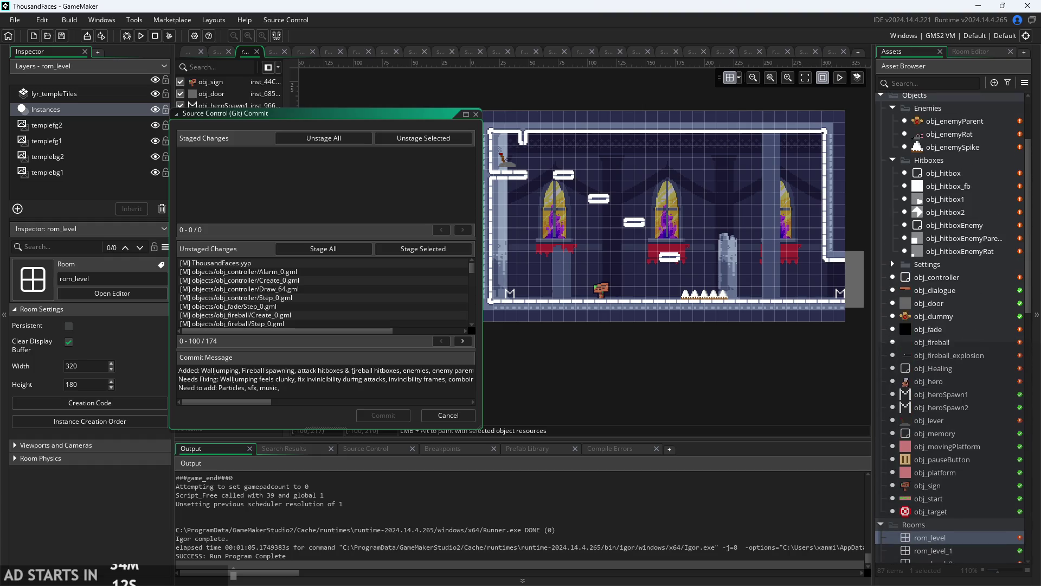
{"action": "type", "text": " add font to "}
{"action": "type", "text": "dialogue"}
{"action": "type", "text": ", "}
{"action": "type", "text": "text size"}
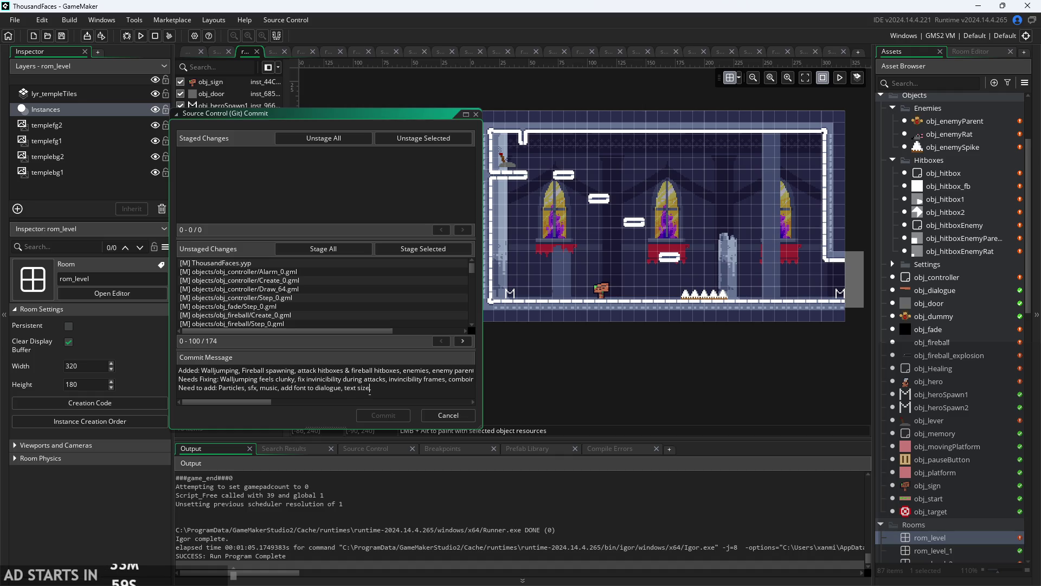
{"action": "type", "text": " makes pos"}
{"action": "type", "text": "itio"}
{"action": "type", "text": "n of text off,"}
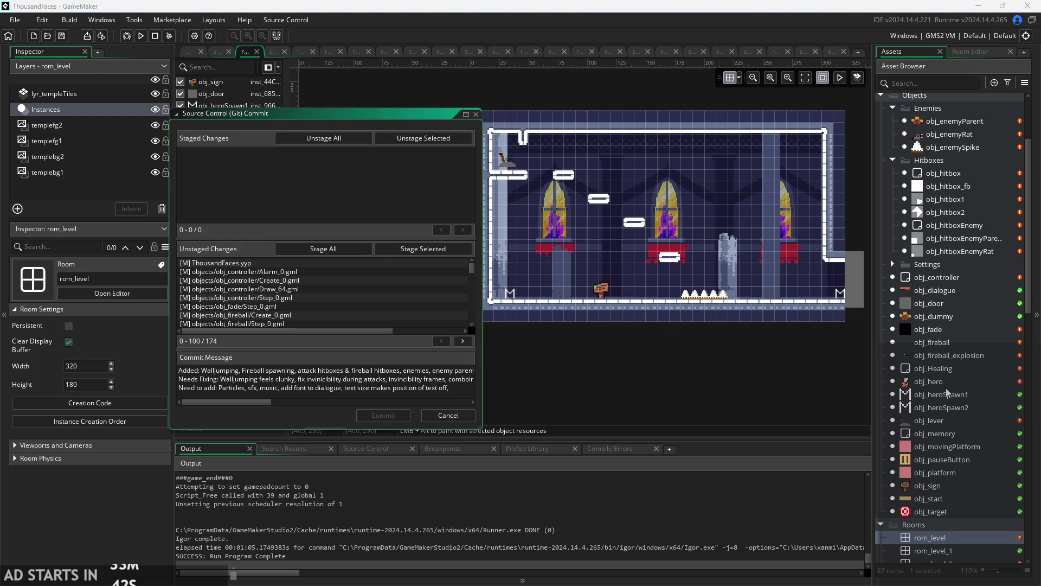
{"action": "scroll", "coordinate": [949, 369], "scroll_direction": "up", "scroll_amount": 2}
{"action": "scroll", "coordinate": [950, 370], "scroll_direction": "up", "scroll_amount": 1}
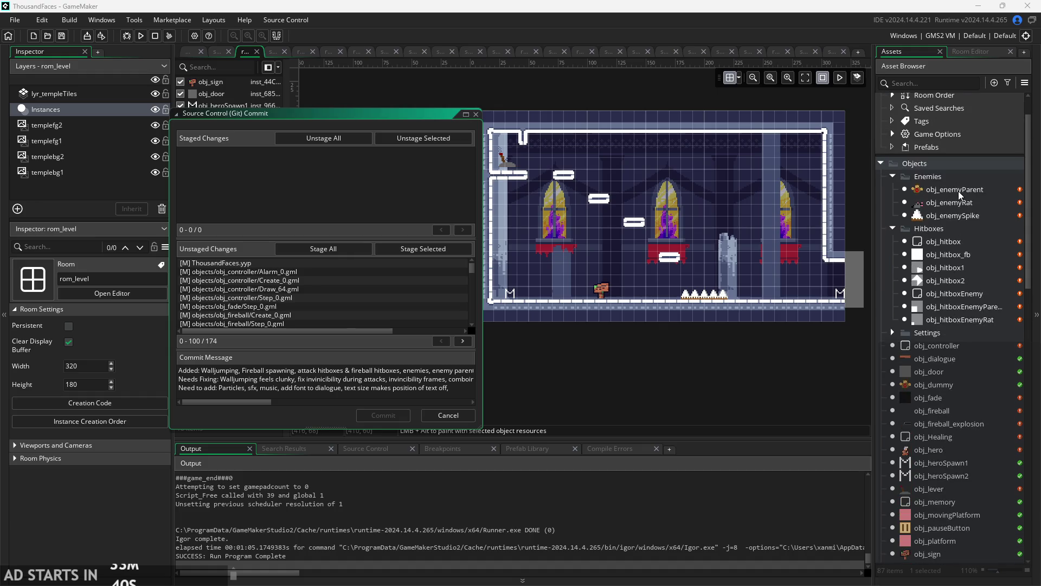
- Inspect the enemy parent, enemy rat and obj_enemySpike objects, then return to the message
{"action": "left_click", "coordinate": [960, 191]}
{"action": "left_click", "coordinate": [958, 204]}
{"action": "left_click", "coordinate": [958, 216]}
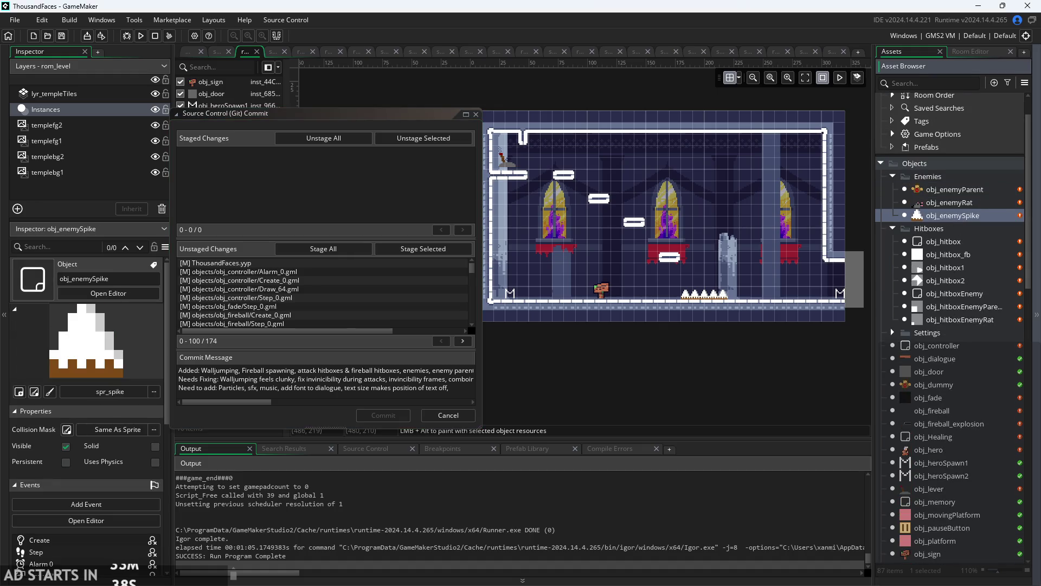
{"action": "left_click", "coordinate": [466, 389]}
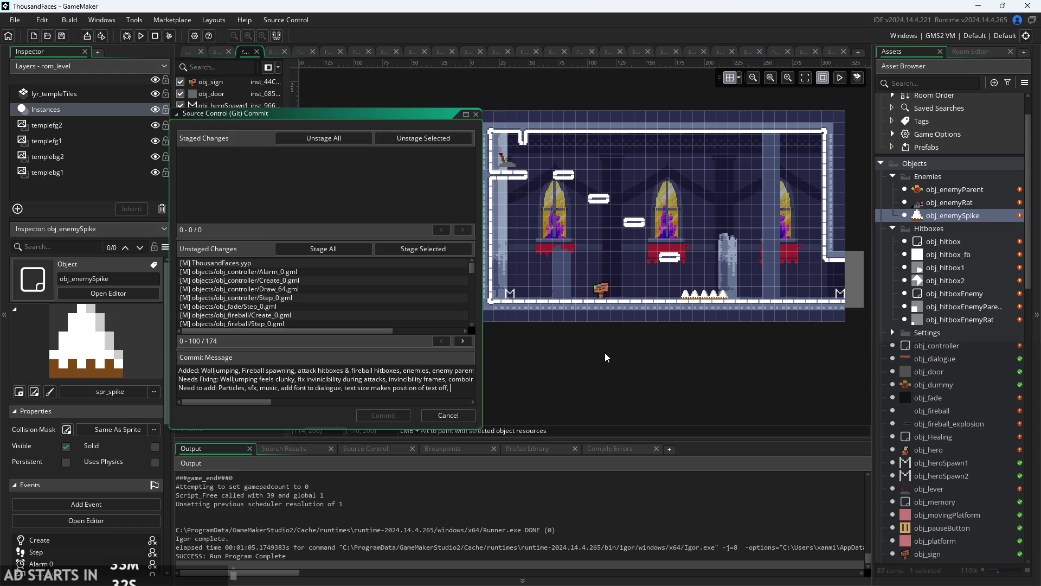
- Add 'changeable levels (can change backgrounds, tilesets)' to the planned additions
{"action": "type", "text": "changeavle"}
{"action": "key", "text": "BackSpace"}
{"action": "key", "text": "BackSpace"}
{"action": "key", "text": "BackSpace"}
{"action": "type", "text": "blebackgroun"}
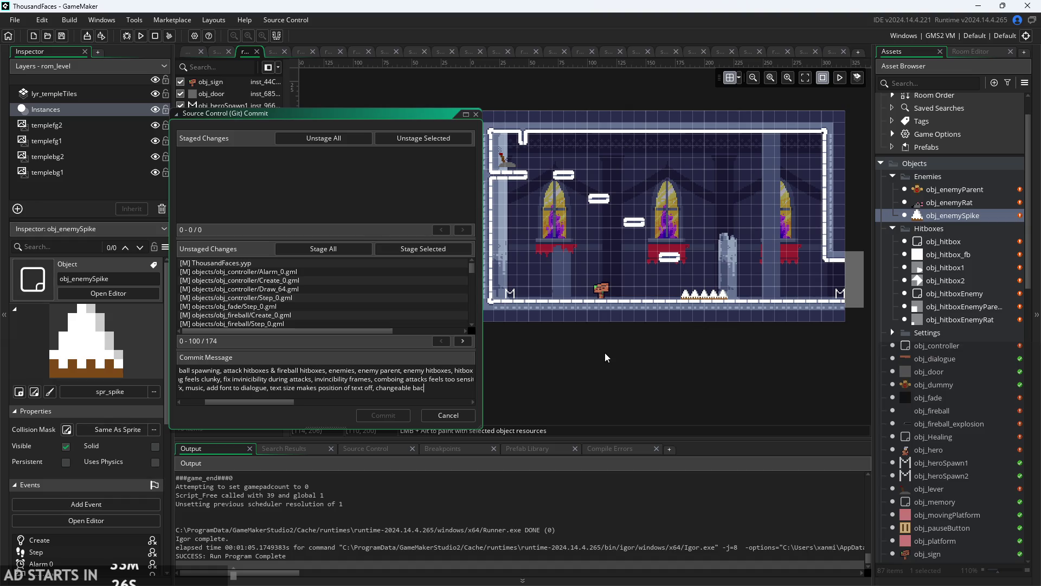
{"action": "type", "text": "ds, tilese"}
{"action": "type", "text": "ts"}
{"action": "key", "text": "BackSpace"}
{"action": "key", "text": "BackSpace"}
{"action": "key", "text": "BackSpace"}
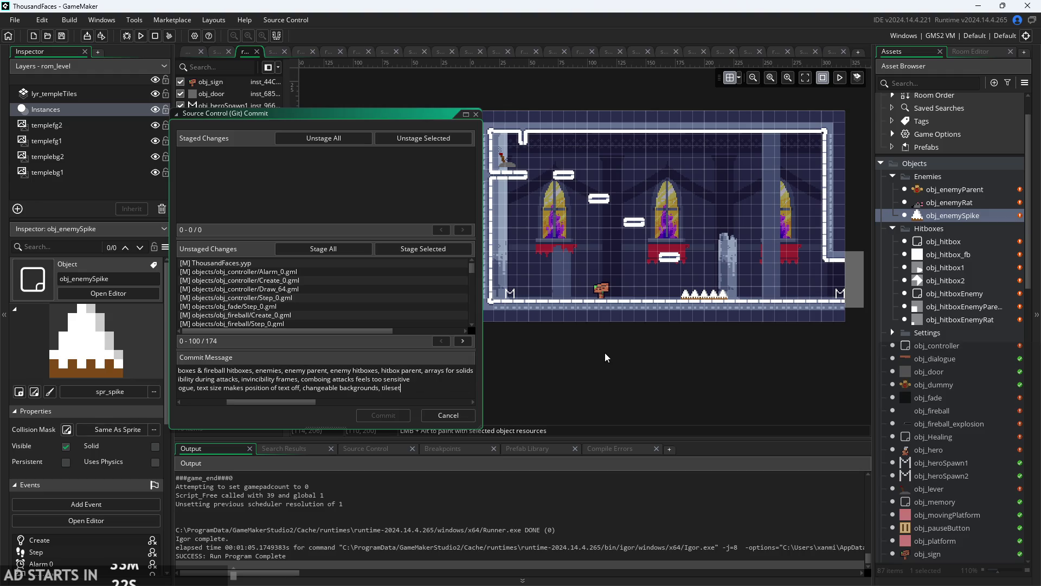
{"action": "key", "text": "BackSpace"}
{"action": "key", "text": "BackSpace"}
{"action": "key", "text": "BackSpace"}
{"action": "key", "text": "BackSpace"}
{"action": "type", "text": "levels ("}
{"action": "type", "text": "can change bac"}
{"action": "type", "text": "kgrounds, t"}
{"action": "type", "text": "ilesets,"}
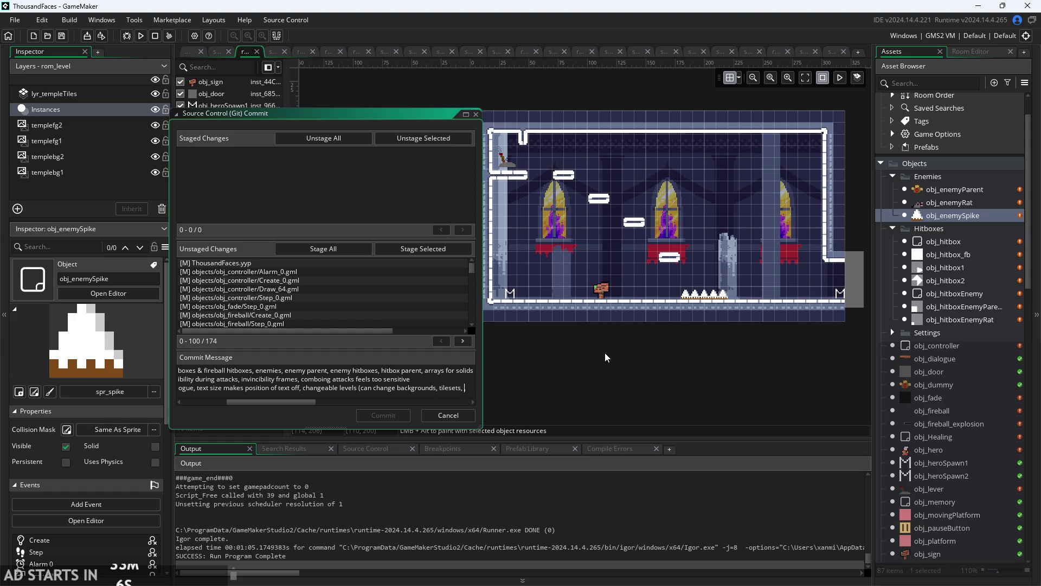
{"action": "type", "text": " ,"}
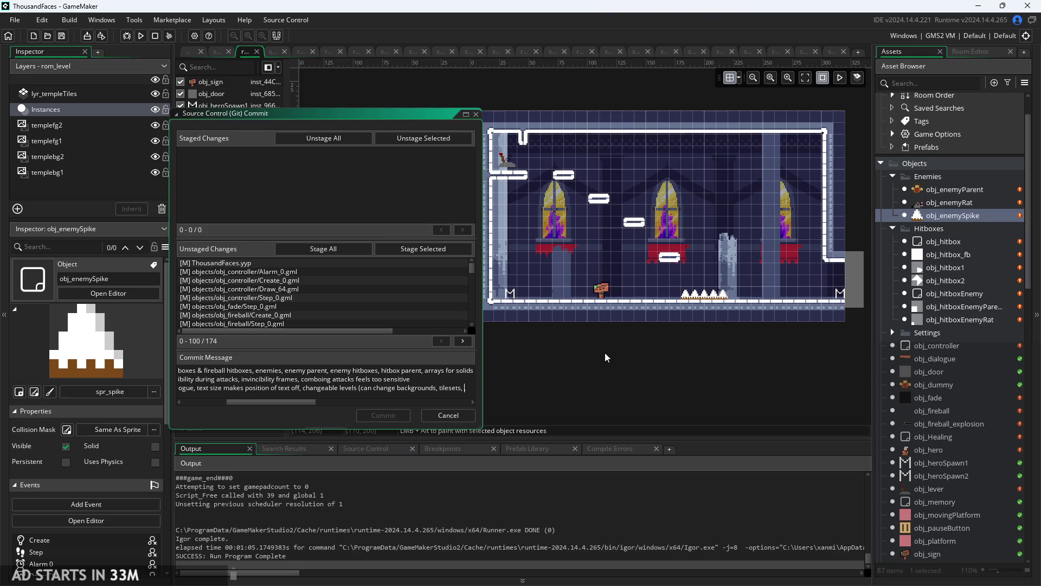
{"action": "key", "text": "BackSpace"}
{"action": "type", "text": ")"}
{"action": "key", "text": "Left"}
{"action": "key", "text": "BackSpace"}
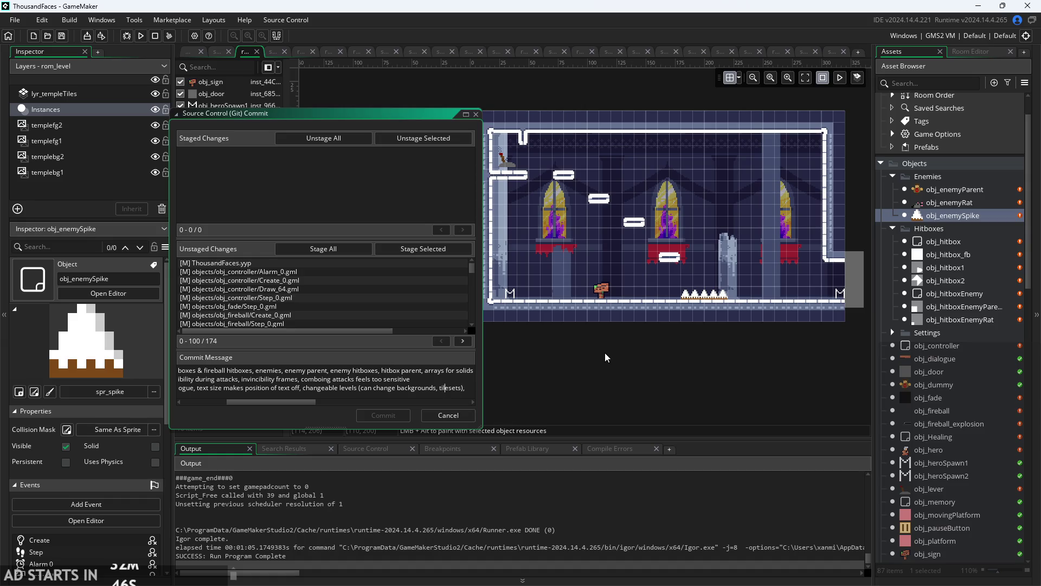
- Extend the changeable-levels note with 'through compact functions that work for'
{"action": "type", "text": "through"}
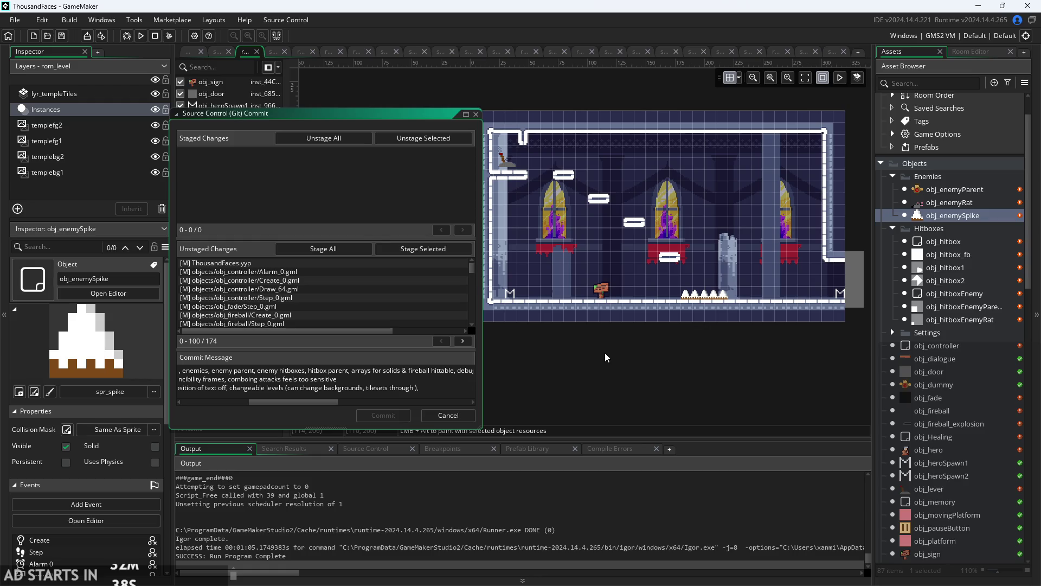
{"action": "type", "text": "compact"}
{"action": "type", "text": " functions"}
{"action": "key", "text": "Right"}
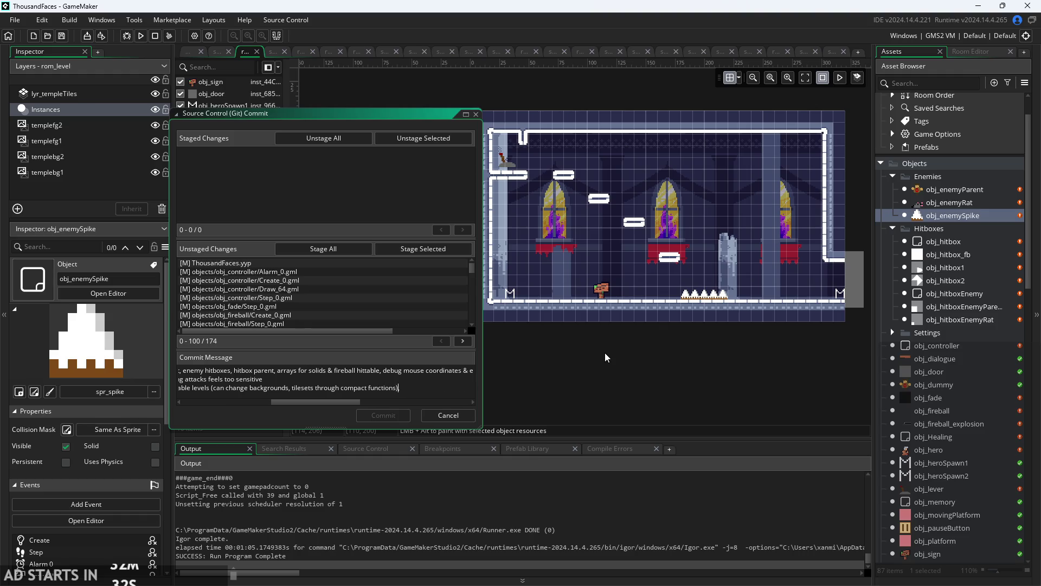
{"action": "type", "text": "that work f"}
{"action": "type", "text": "or"}
{"action": "key", "text": "ctrl+Left"}
{"action": "key", "text": "ctrl+Left"}
{"action": "key", "text": "ctrl+Left"}
- Add more enemies, enemy attacks, clunky combat feel and game progression, then stage all files
{"action": "key", "text": "Down"}
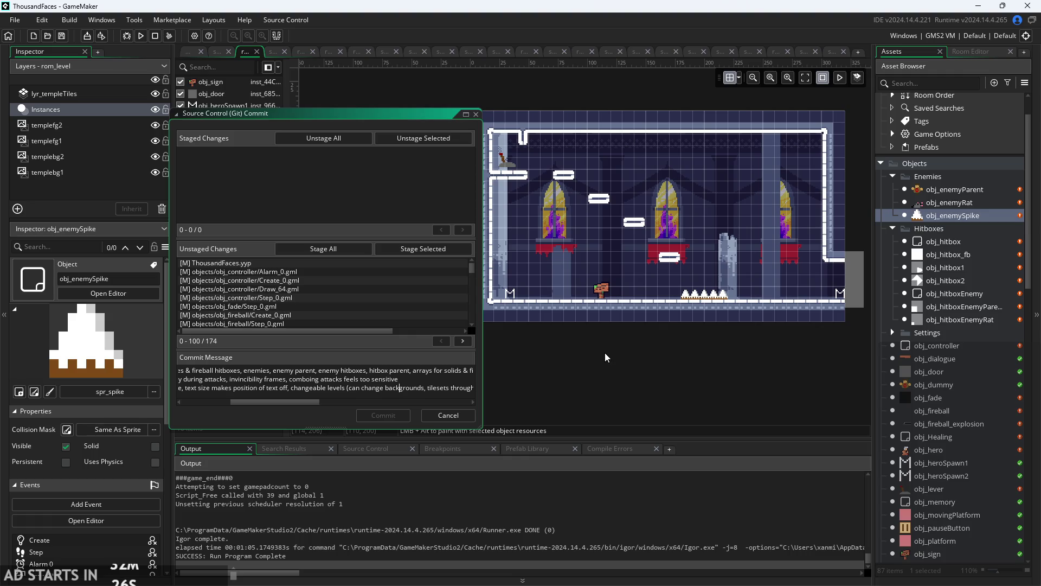
{"action": "key", "text": "ctrl+Right"}
{"action": "key", "text": "ctrl+Right"}
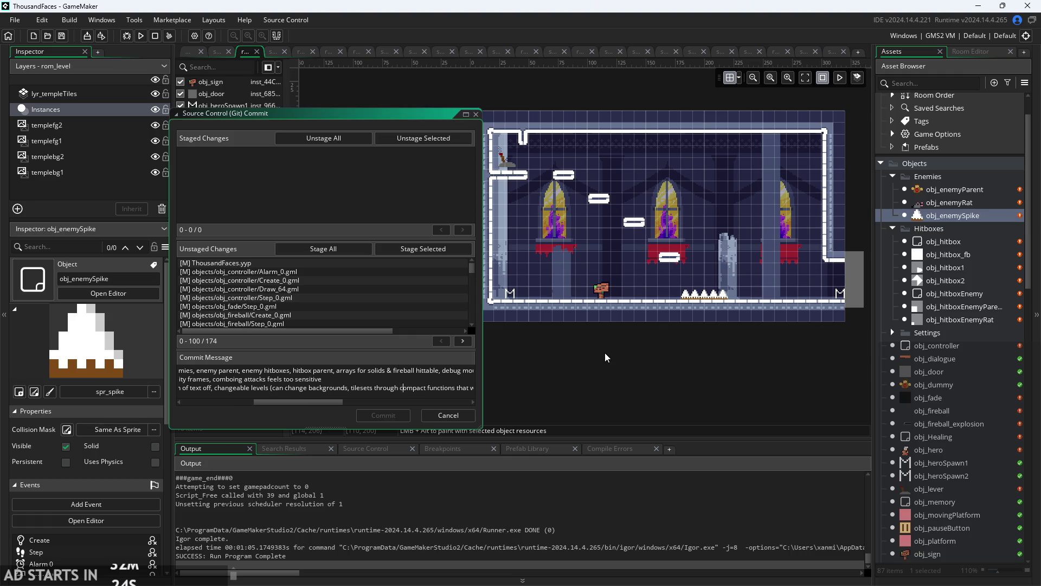
{"action": "key", "text": "ctrl+Right"}
{"action": "key", "text": "ctrl+Right"}
{"action": "key", "text": "ctrl+Right"}
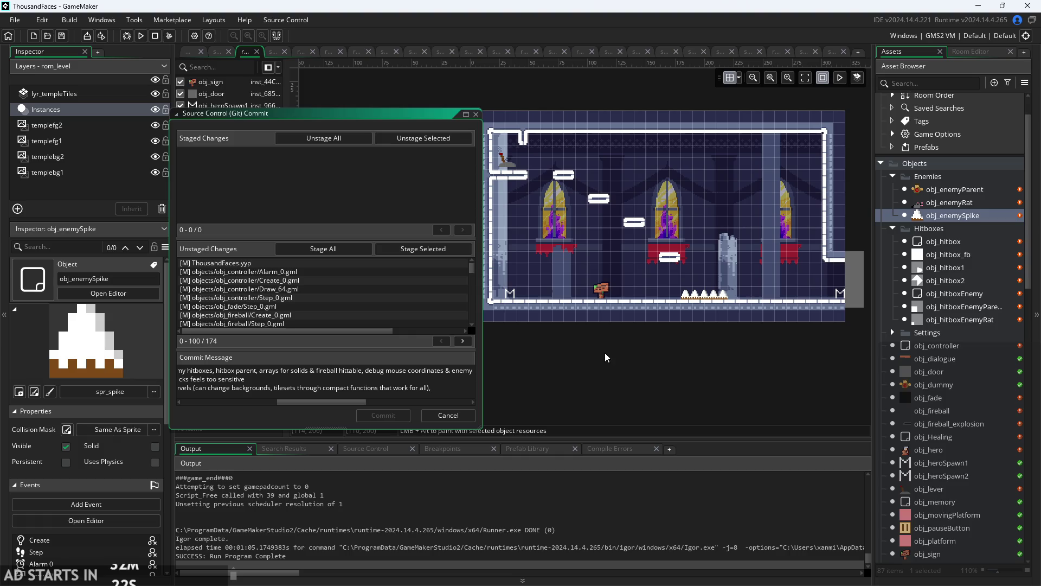
{"action": "type", "text": "more enemies, enemy a"}
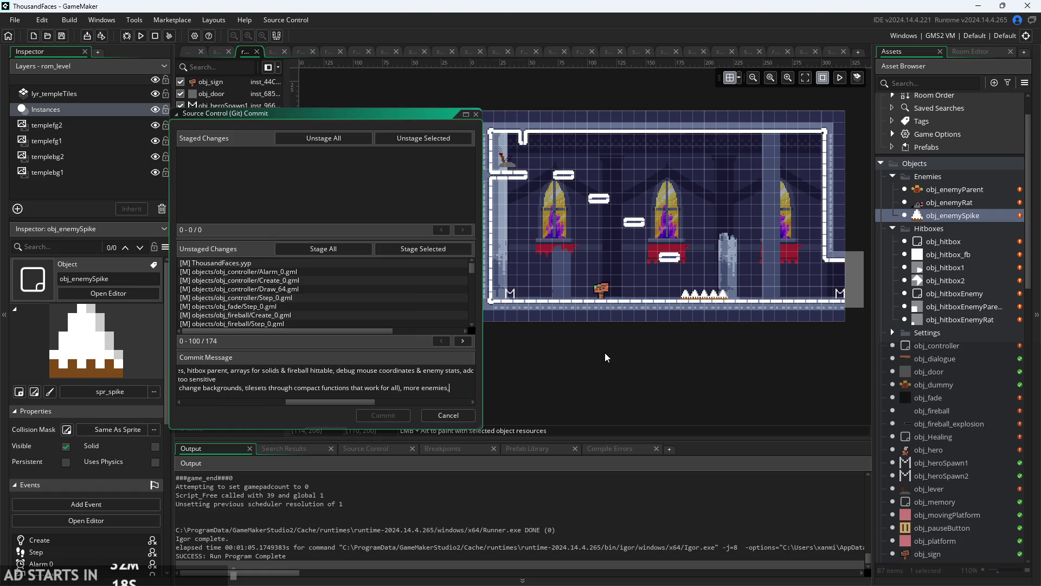
{"action": "type", "text": "ttackw"}
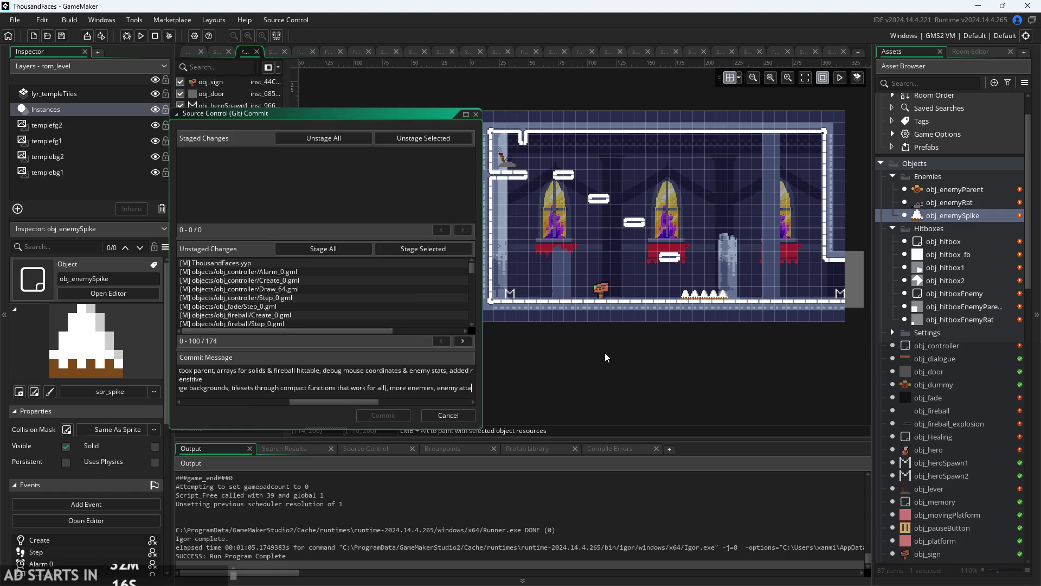
{"action": "key", "text": "BackSpace"}
{"action": "type", "text": "s"}
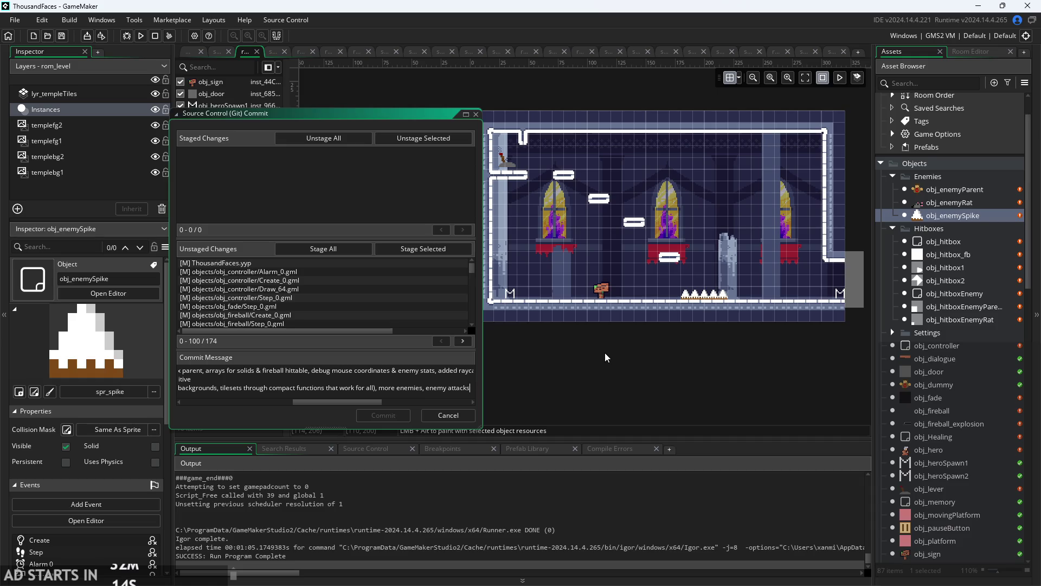
{"action": "type", "text": ", "}
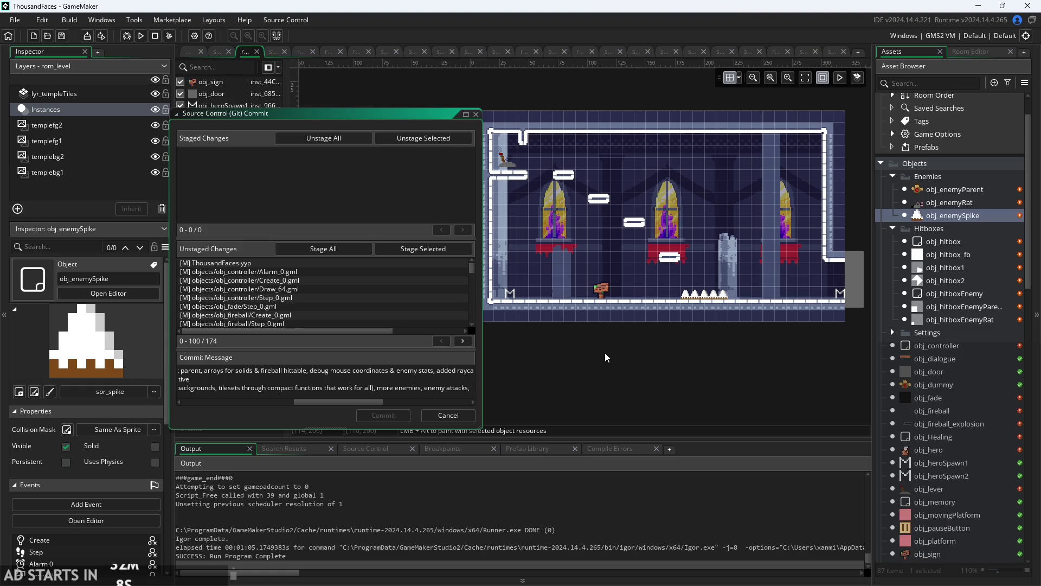
{"action": "type", "text": "combat feel cli"}
{"action": "type", "text": "unks"}
{"action": "type", "text": "y,"}
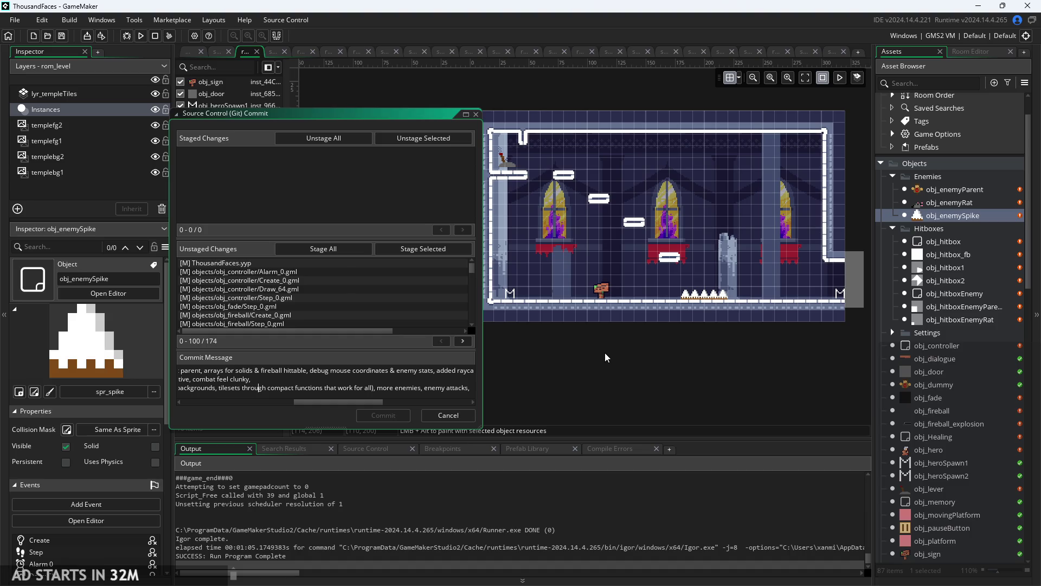
{"action": "key", "text": "Right"}
{"action": "key", "text": "Right"}
{"action": "key", "text": "Right"}
{"action": "key", "text": "Right"}
{"action": "key", "text": "Right"}
{"action": "key", "text": "Right"}
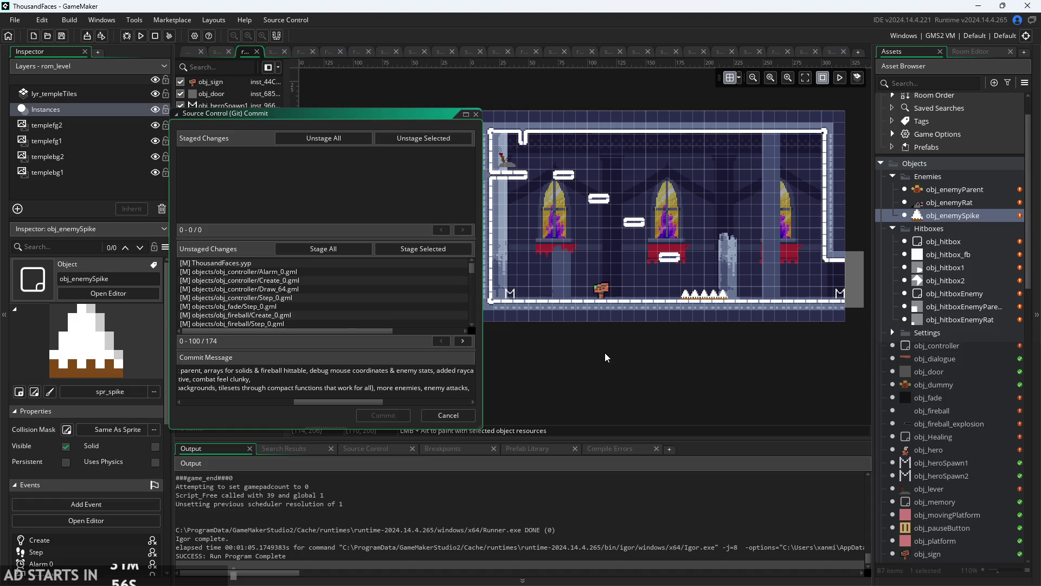
{"action": "type", "text": "game pre"}
{"action": "type", "text": "gression"}
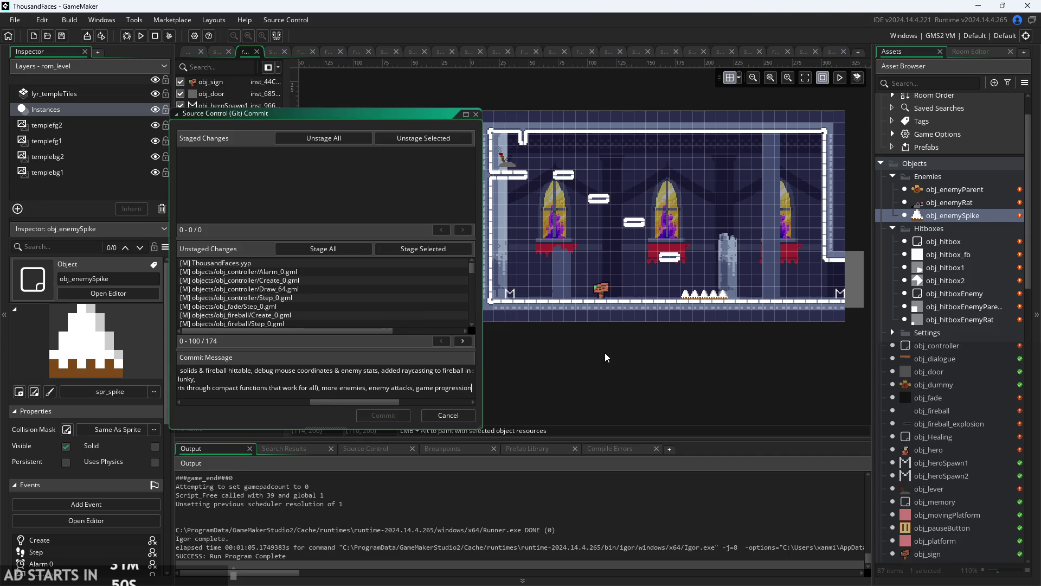
{"action": "left_click", "coordinate": [348, 250]}
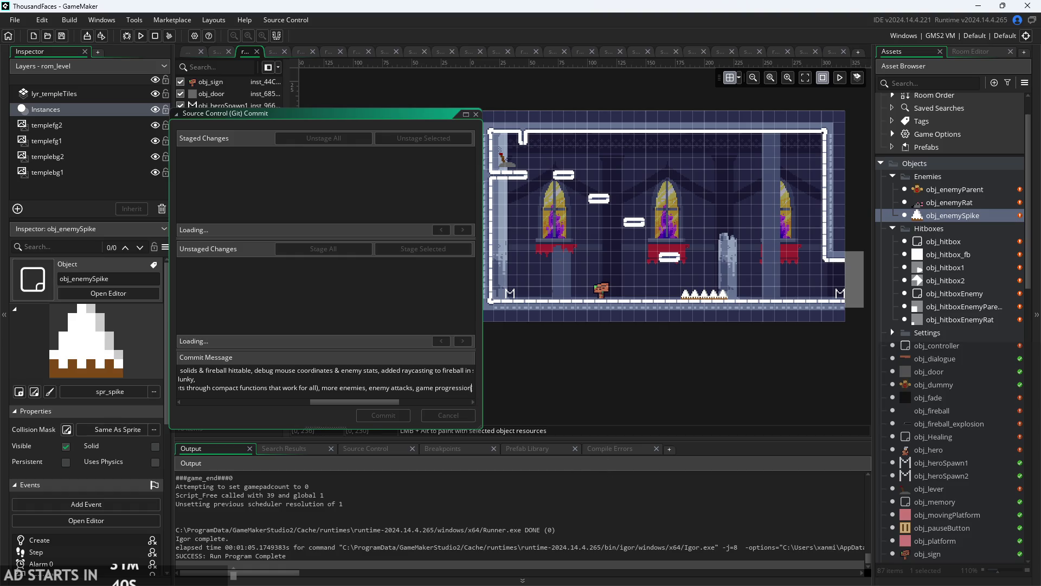
- Explain game progression as '(specific abilities for hero get unlocked after certain events)'
{"action": "type", "text": "("}
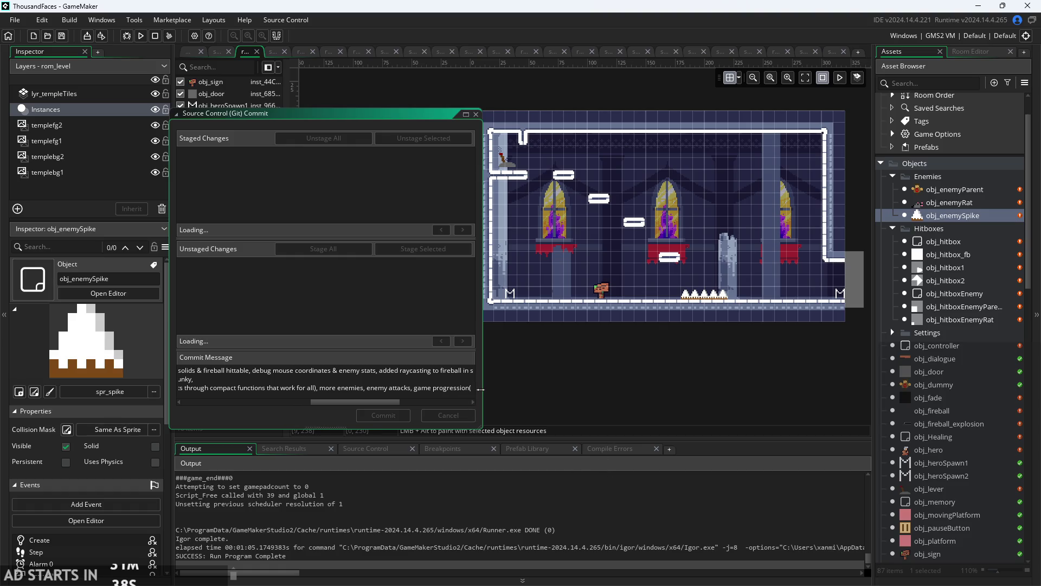
{"action": "key", "text": "BackSpace"}
{"action": "type", "text": " ("}
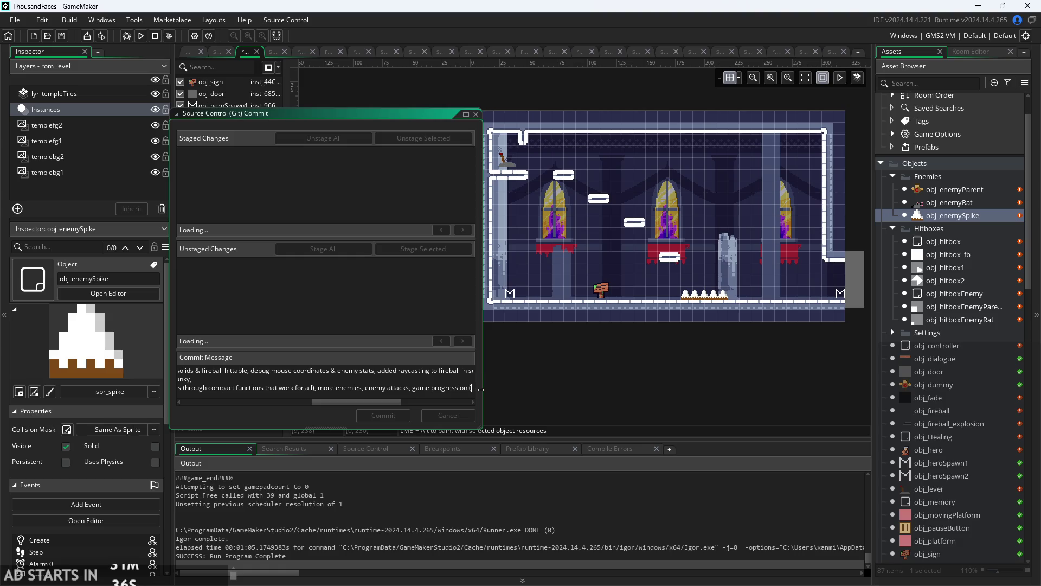
{"action": "type", "text": "specific ab"}
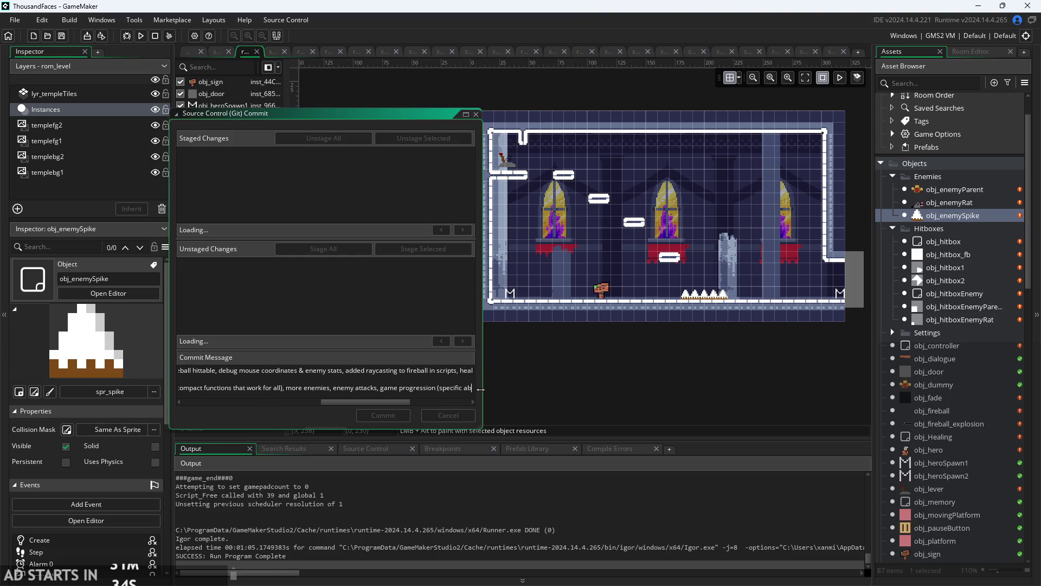
{"action": "type", "text": "ilities "}
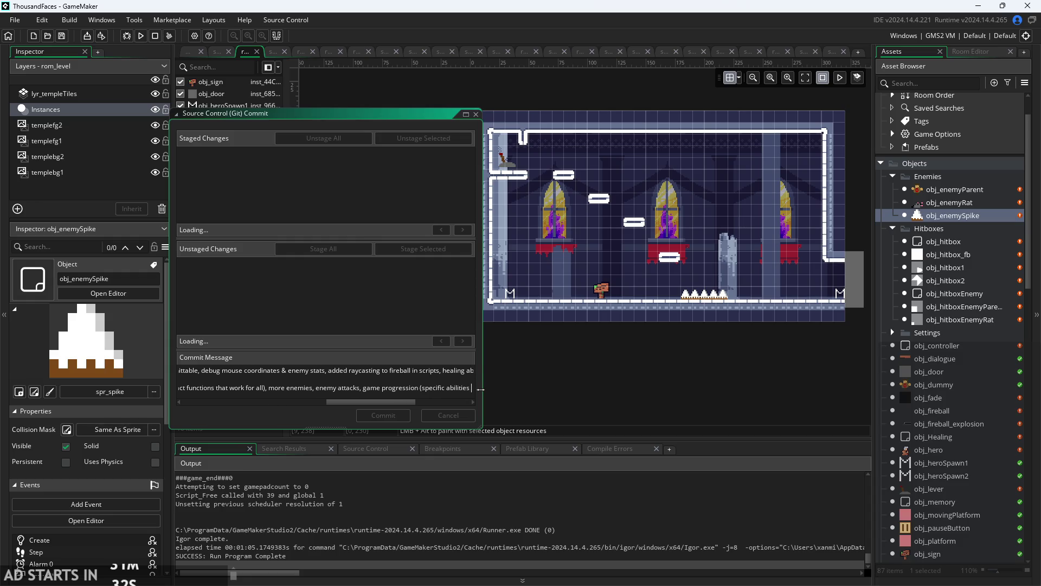
{"action": "type", "text": "for hero get unl"}
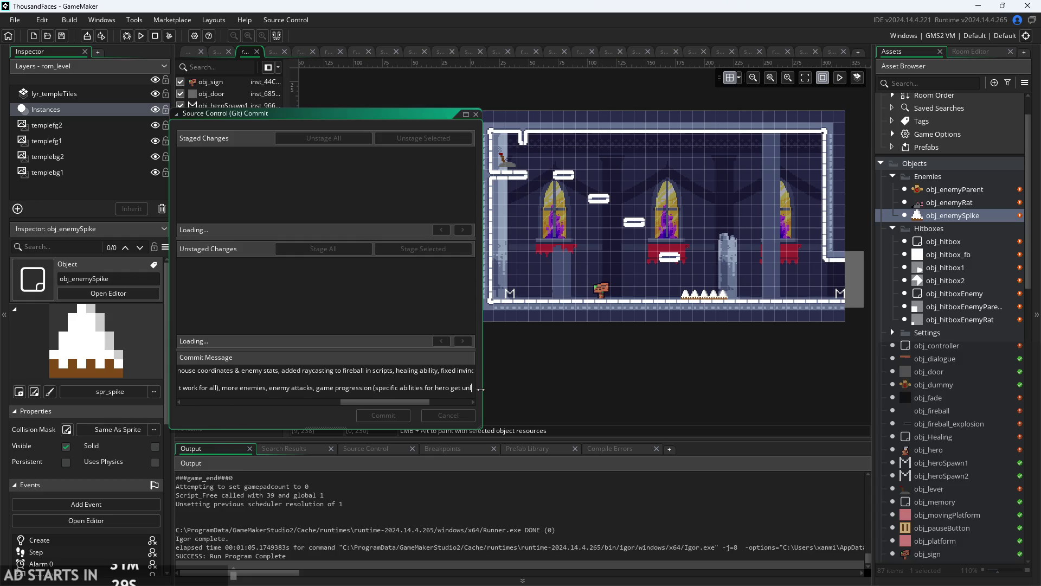
{"action": "type", "text": "ocked aft"}
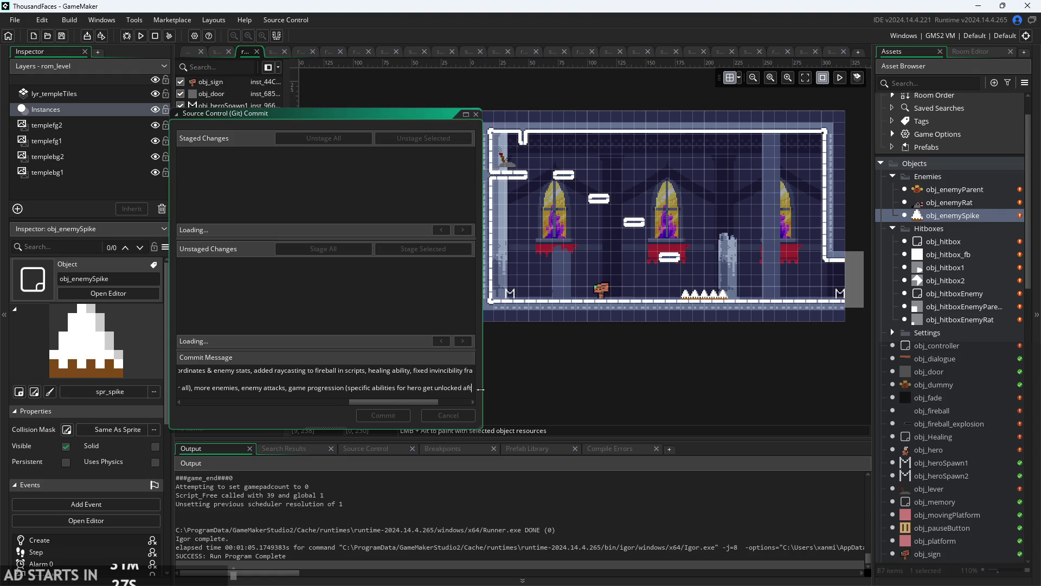
{"action": "type", "text": "er certain eb"}
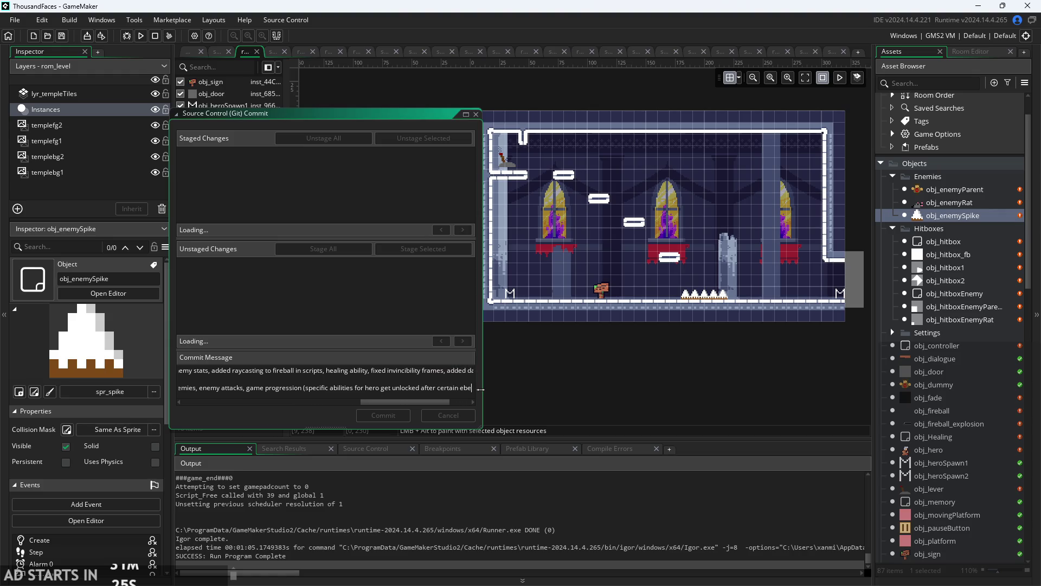
{"action": "key", "text": "BackSpace"}
{"action": "type", "text": "cv"}
{"action": "type", "text": "tn"}
{"action": "type", "text": "ts"}
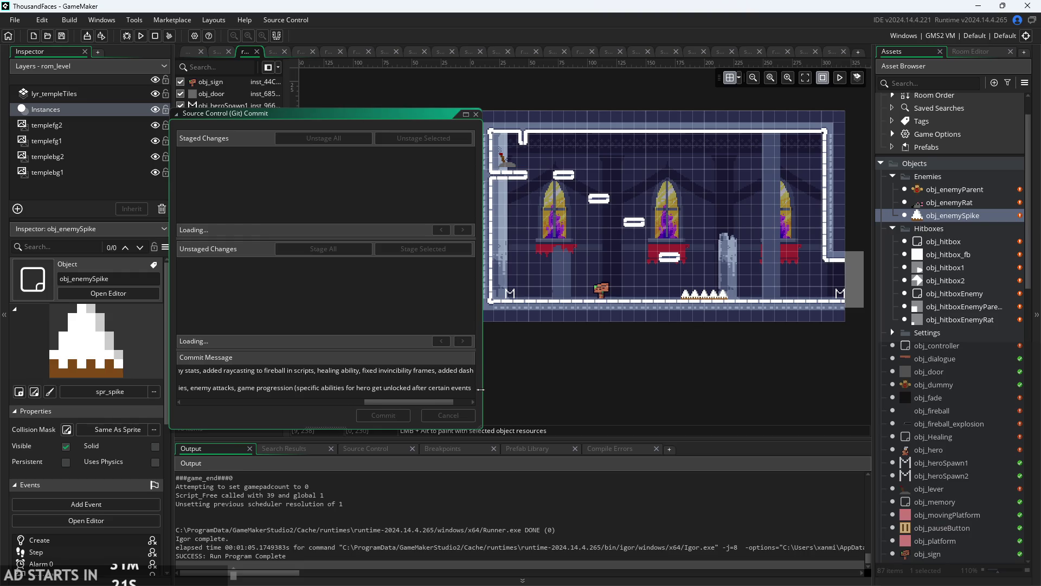
{"action": "type", "text": ") allow fo"}
{"action": "key", "text": "BackSpace"}
{"action": "key", "text": "BackSpace"}
{"action": "key", "text": "BackSpace"}
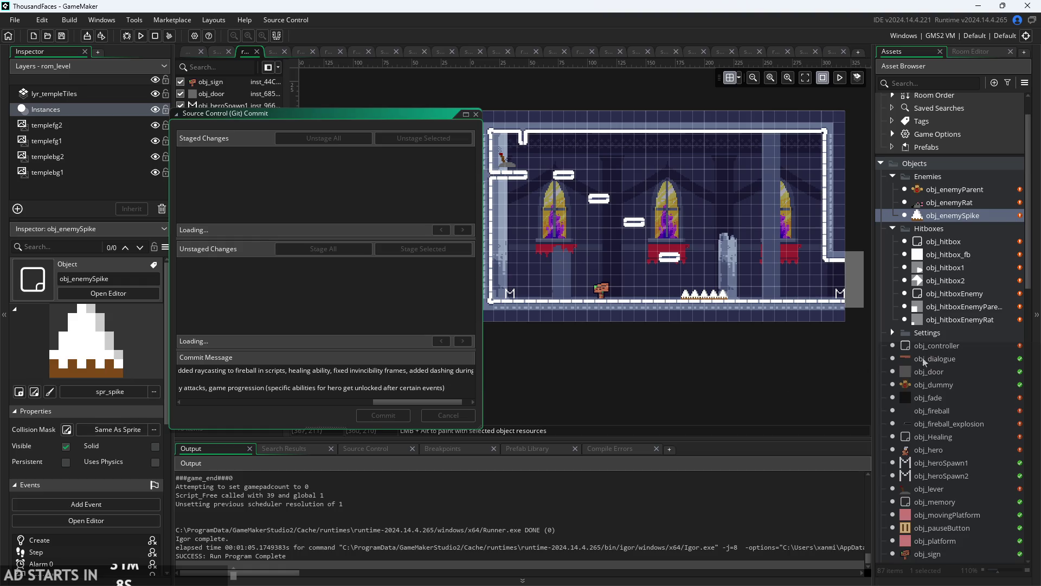
{"action": "scroll", "coordinate": [955, 325], "scroll_direction": "down", "scroll_amount": 3}
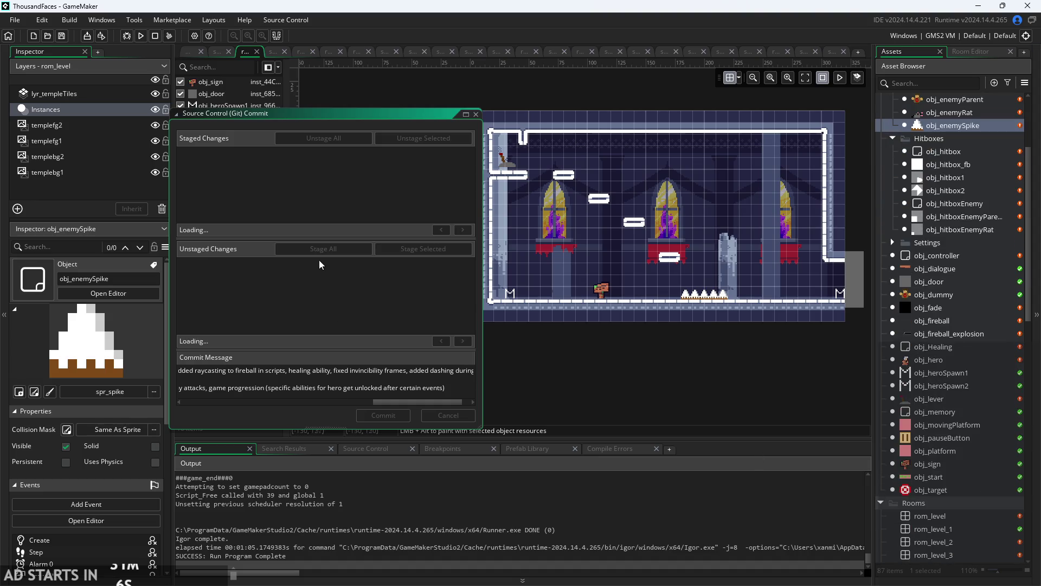